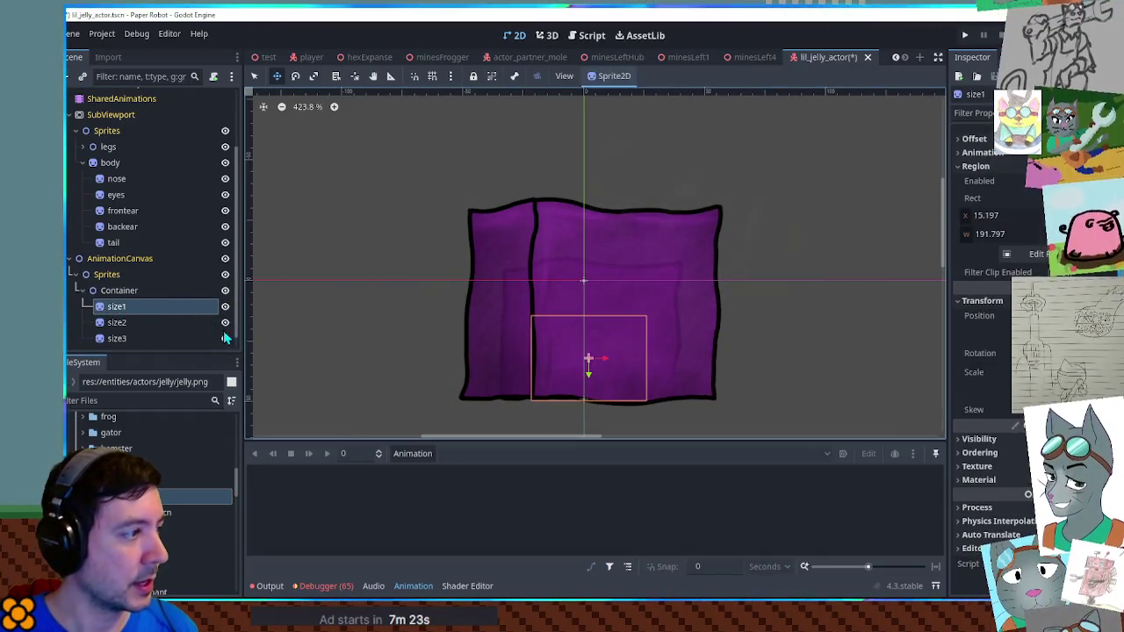
# Hide the size3 jelly body sprite and zoom the 2D view in on the small size1 body
pyautogui.click(225, 338)
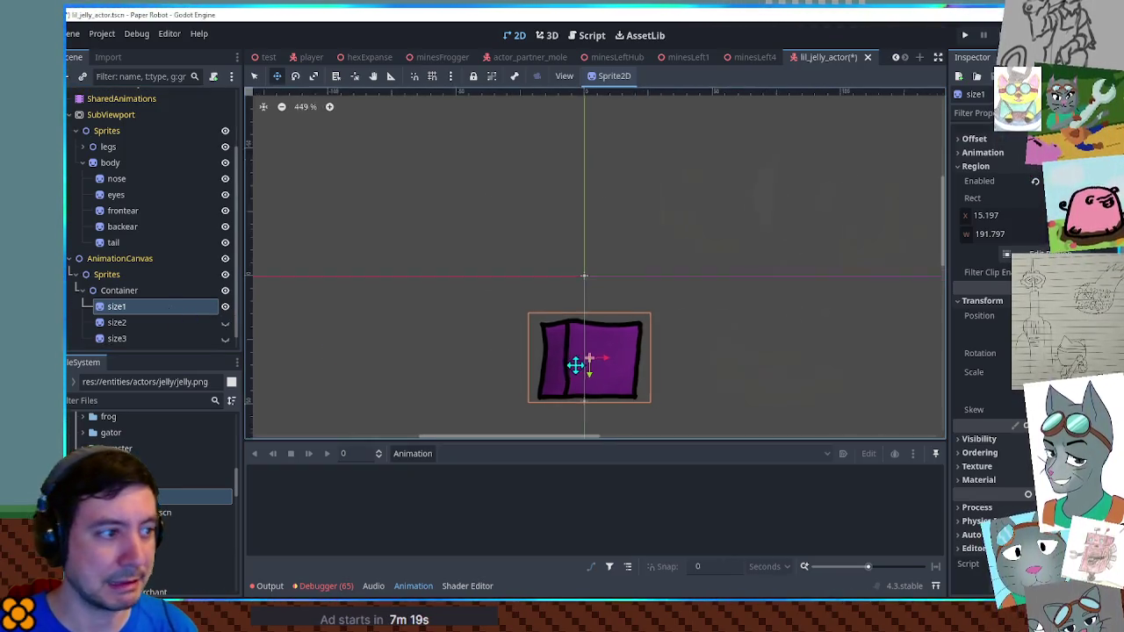
pyautogui.scroll(4, 624, 372)
pyautogui.scroll(1, 618, 327)
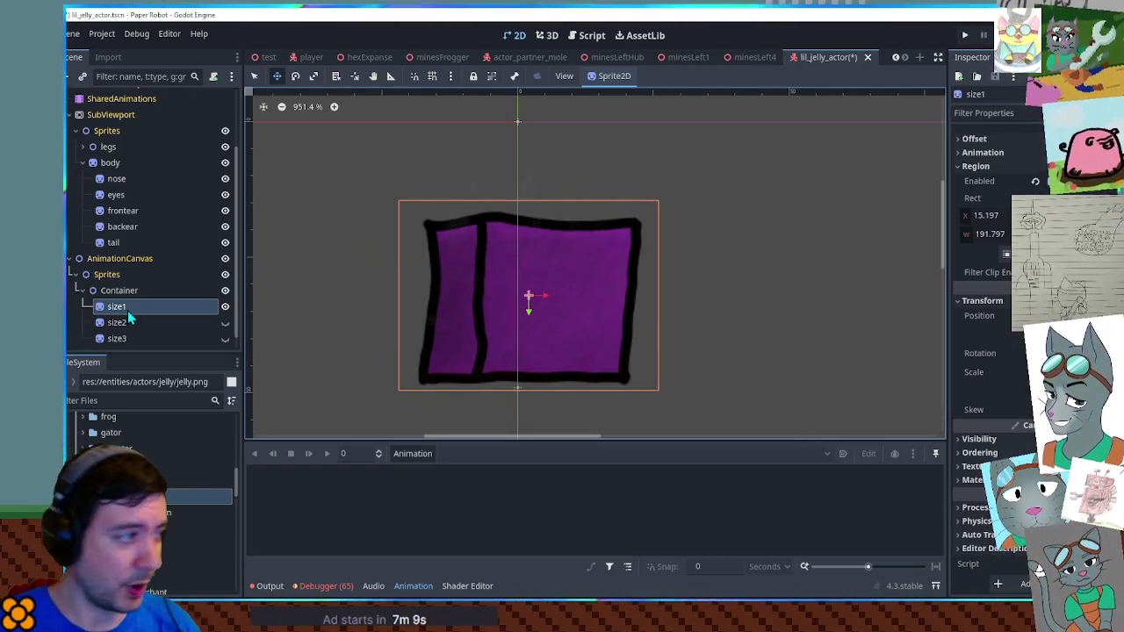
# Add a new sprite under the size1 body and name it eye1
pyautogui.hotkey('ctrl', 'd')
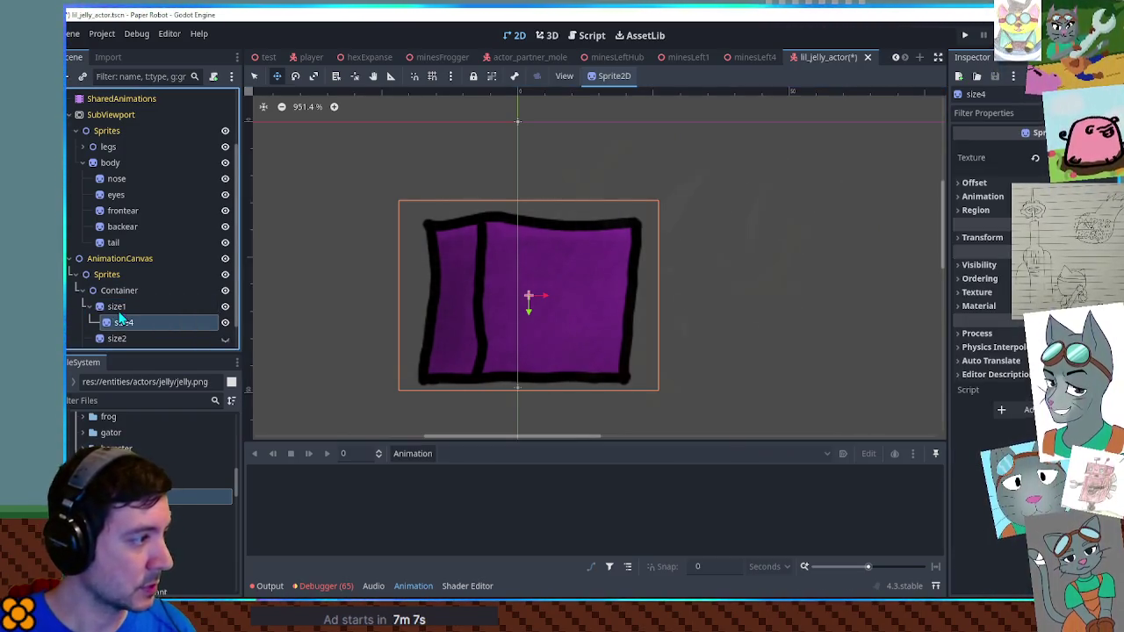
pyautogui.doubleClick(142, 323)
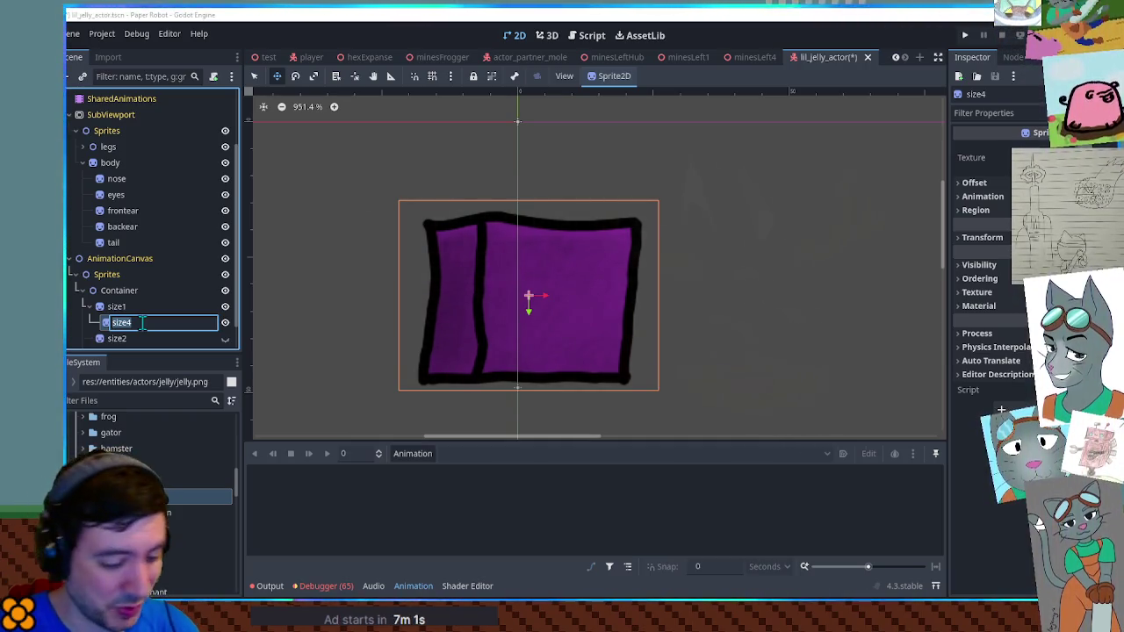
pyautogui.write('eye1')
pyautogui.press('Return')
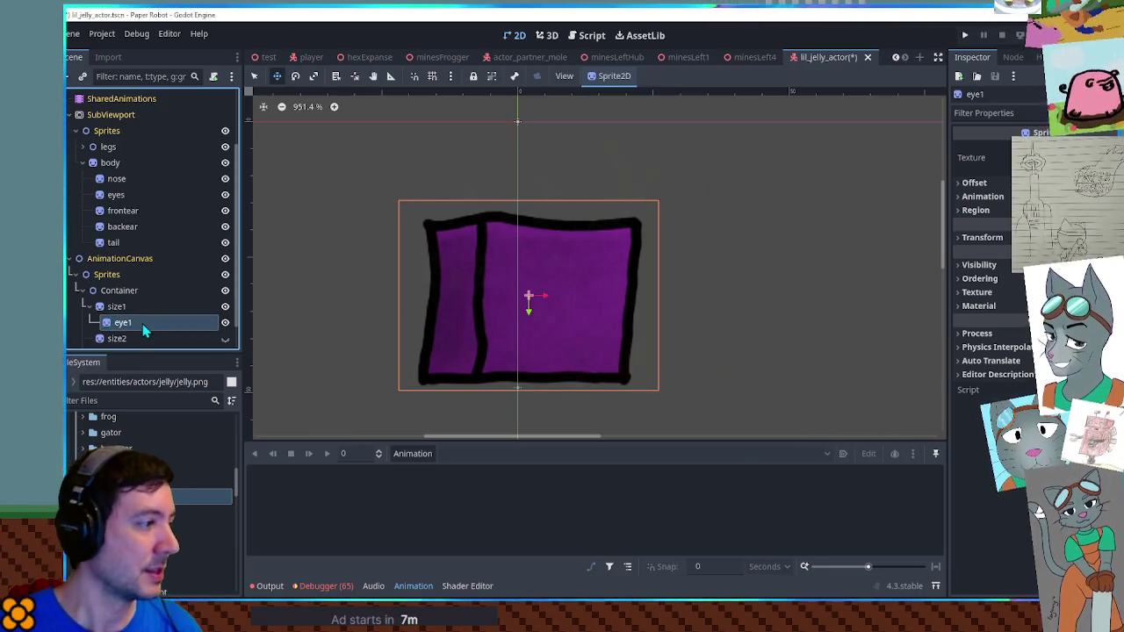
# Crop eye1's texture region to the left eye and move it up-left on the body
pyautogui.click(974, 210)
pyautogui.click(1009, 299)
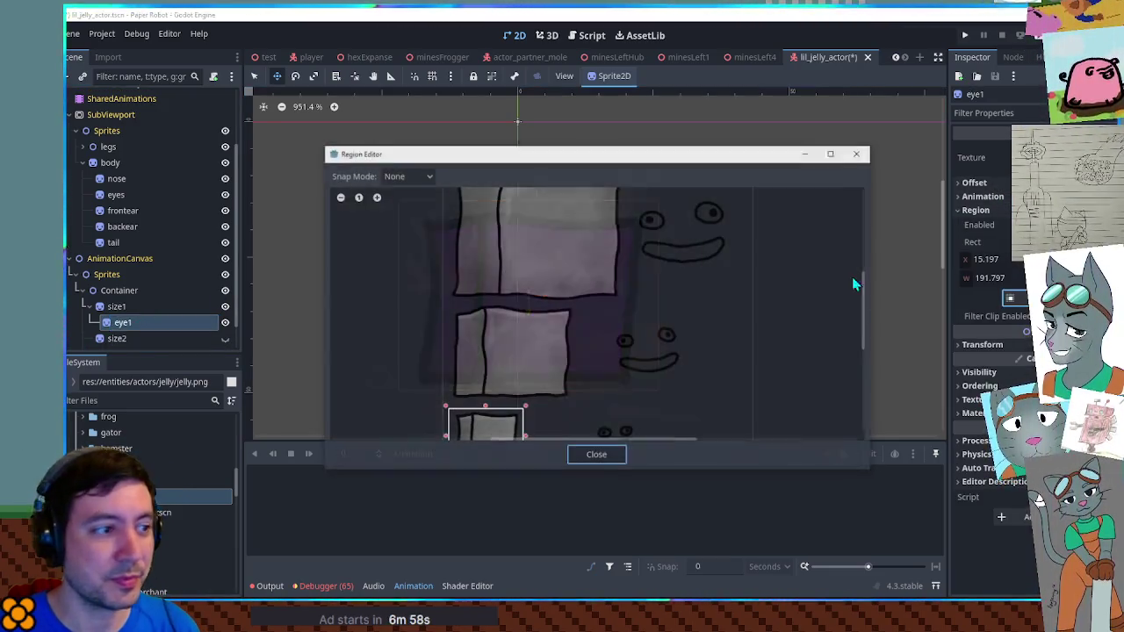
pyautogui.scroll(5, 626, 309)
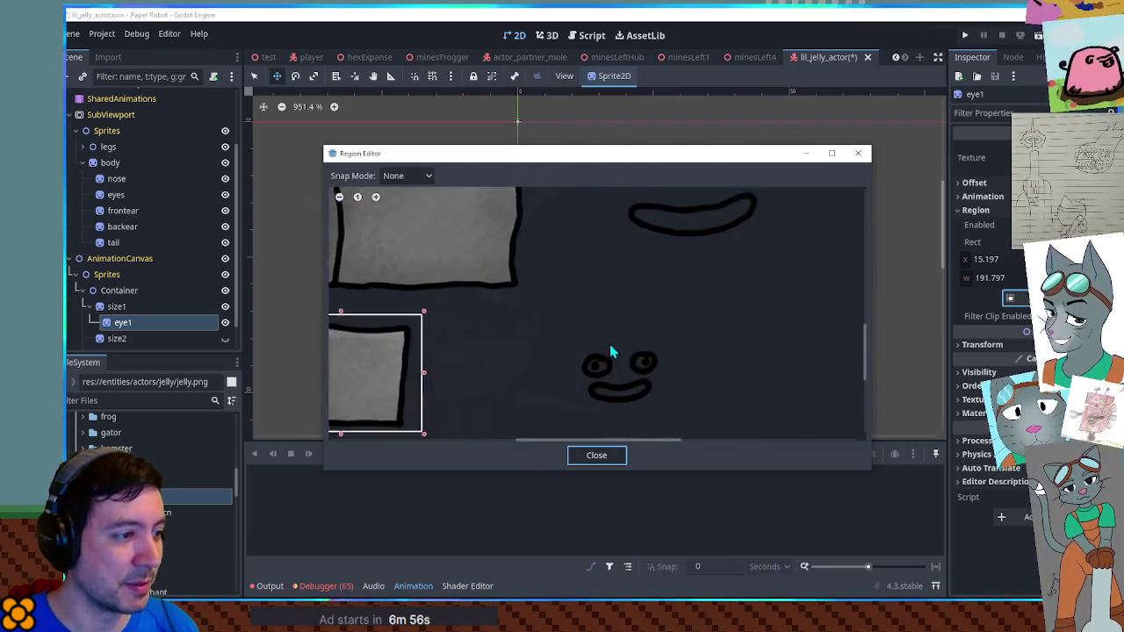
pyautogui.moveTo(539, 285); pyautogui.dragTo(602, 334)
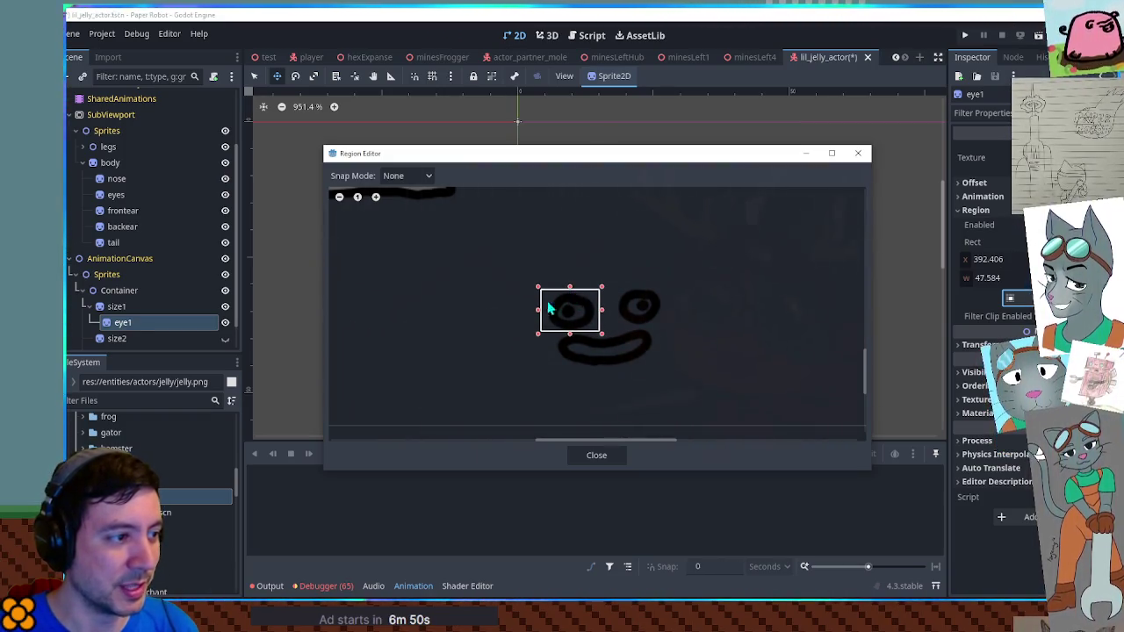
pyautogui.moveTo(538, 309); pyautogui.dragTo(541, 309)
pyautogui.click(599, 455)
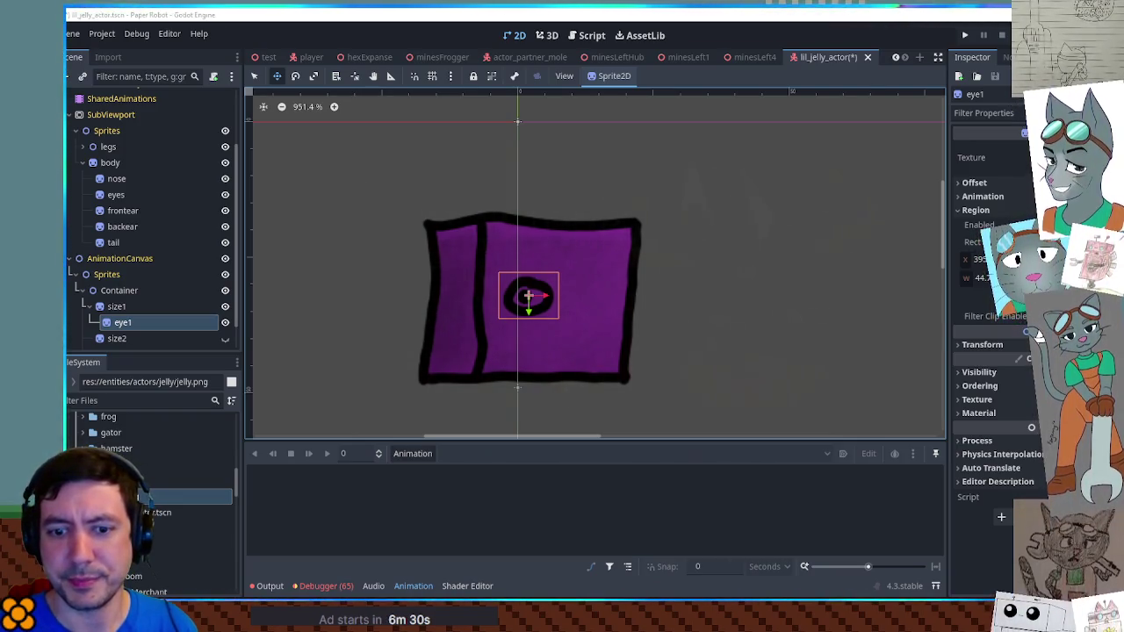
pyautogui.moveTo(532, 301); pyautogui.dragTo(522, 281)
# Duplicate eye1 as eye2, crop its region to the right eye, and move it right of eye1
pyautogui.hotkey('ctrl', 'd')
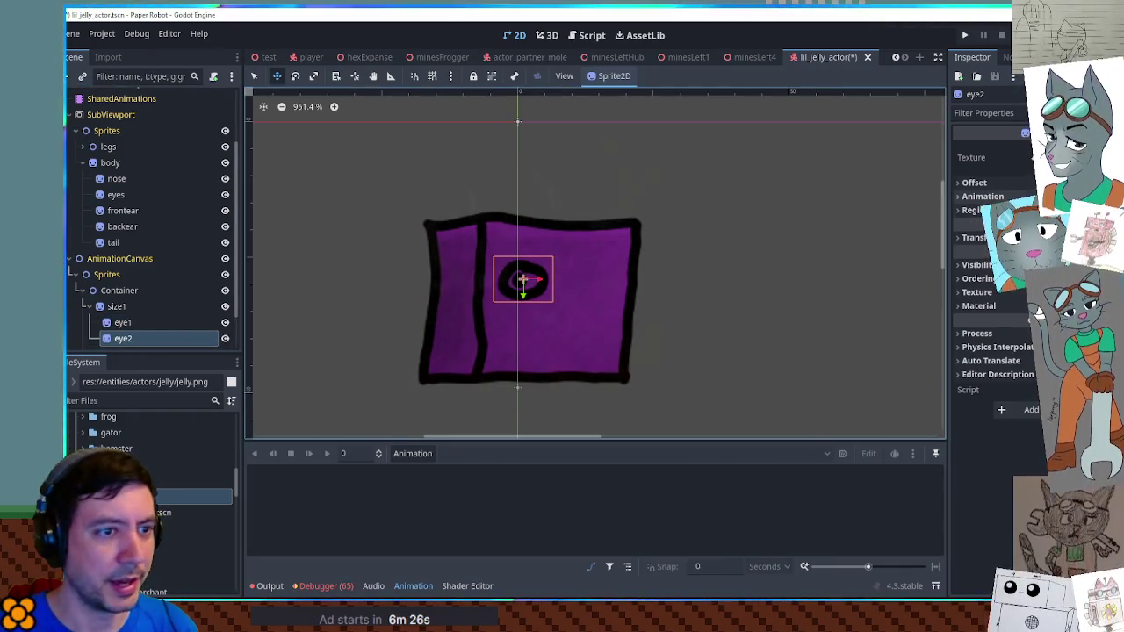
pyautogui.click(1005, 299)
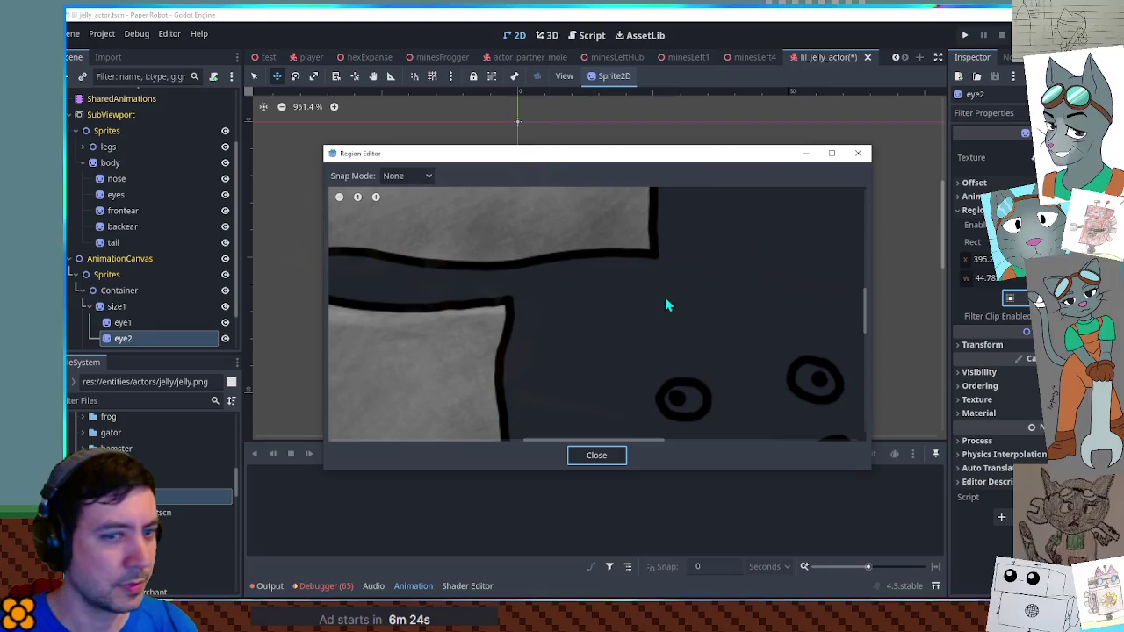
pyautogui.hscroll(3, 693, 299)
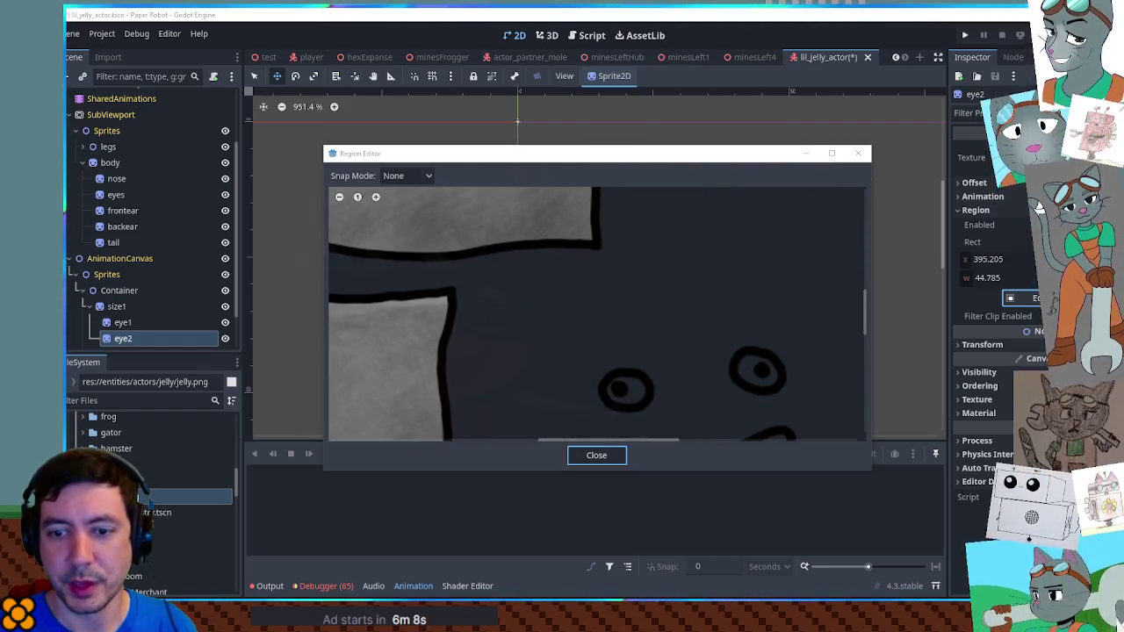
pyautogui.moveTo(736, 383); pyautogui.dragTo(679, 235)
pyautogui.scroll(-3, 697, 281)
pyautogui.scroll(3, 621, 387)
pyautogui.moveTo(608, 301); pyautogui.dragTo(688, 364)
pyautogui.click(602, 454)
pyautogui.scroll(1, 546, 282)
pyautogui.moveTo(524, 272)
pyautogui.mouseDown()
pyautogui.moveTo(546, 283)
pyautogui.moveTo(594, 276)
pyautogui.moveTo(592, 286)
pyautogui.moveTo(605, 272)
pyautogui.mouseUp()
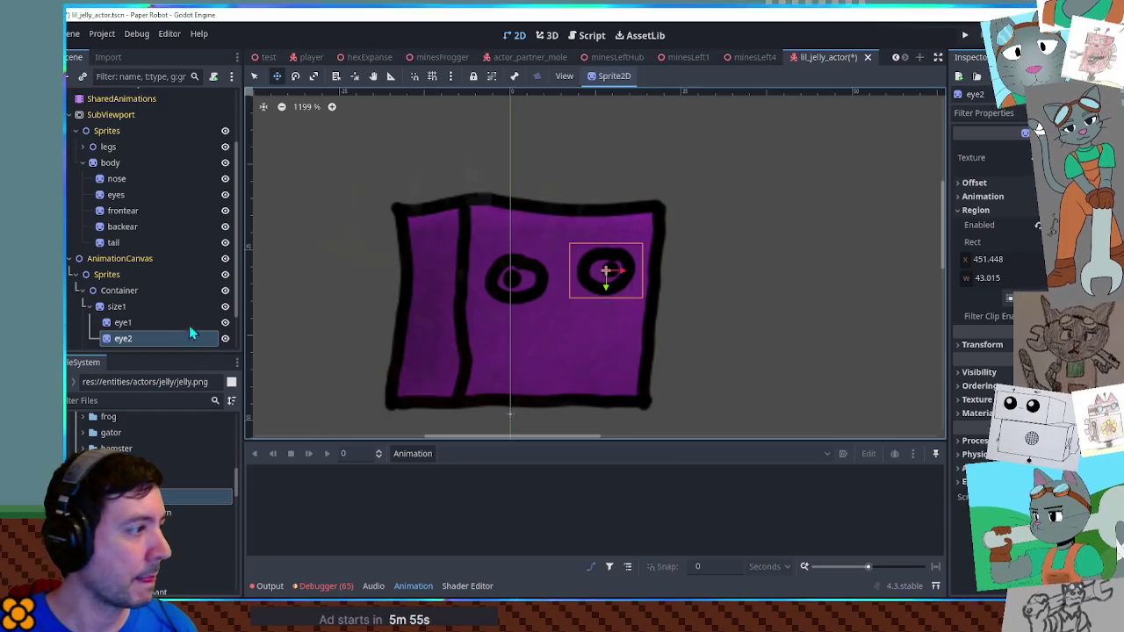
# Duplicate eye2 and rename the copy to mouth
pyautogui.click(116, 306)
pyautogui.click(127, 341)
pyautogui.hotkey('ctrl', 'd')
pyautogui.press('F2')
pyautogui.write('mouth')
pyautogui.press('Return')
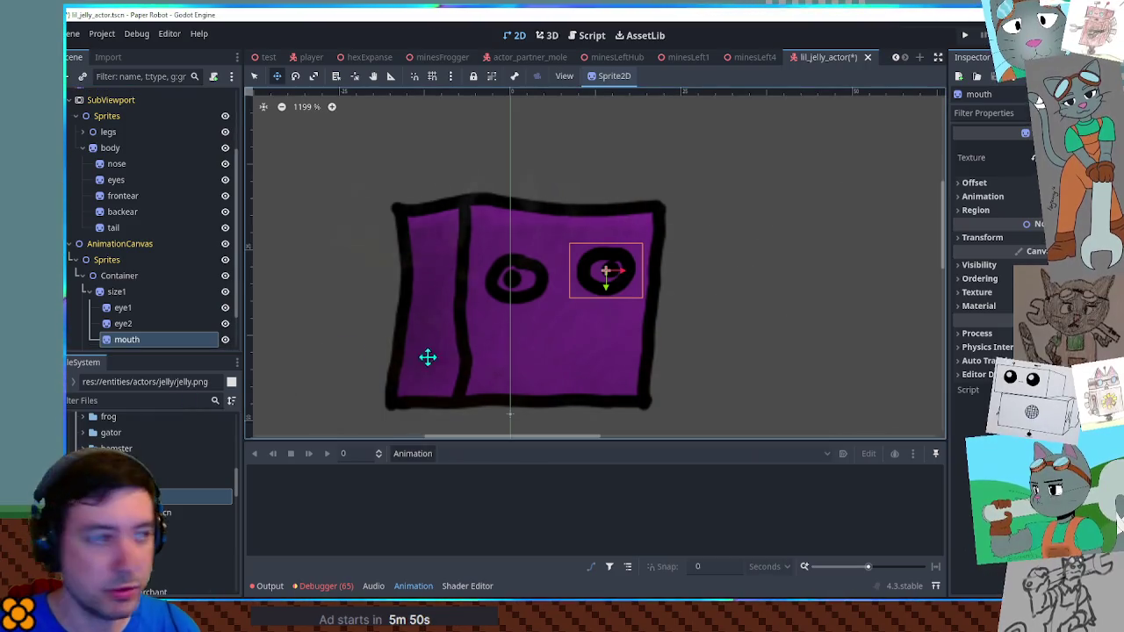
# Crop the mouth's region to the smile and move it down below the eyes
pyautogui.click(975, 210)
pyautogui.click(1010, 298)
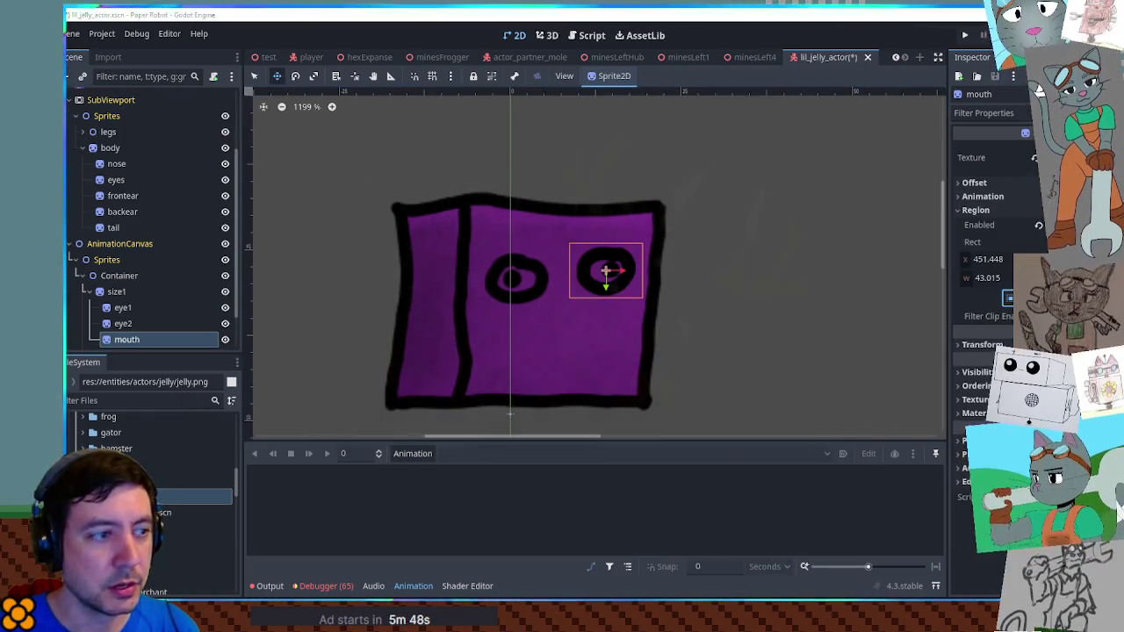
pyautogui.scroll(3, 711, 386)
pyautogui.scroll(-3, 645, 316)
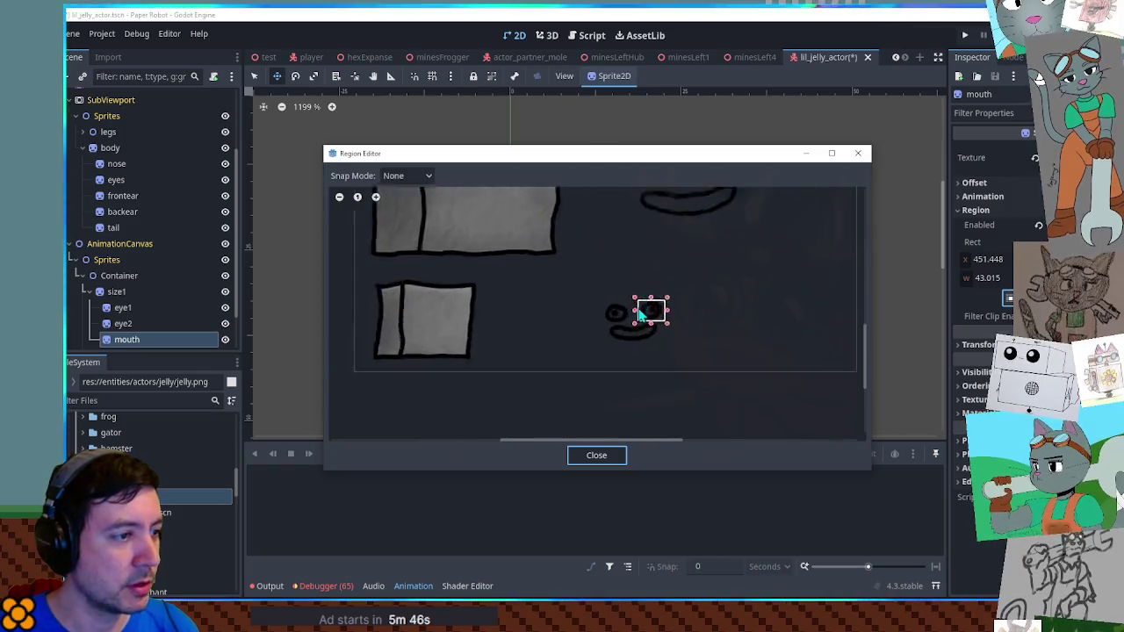
pyautogui.scroll(5, 645, 355)
pyautogui.moveTo(470, 372)
pyautogui.mouseDown()
pyautogui.moveTo(755, 304)
pyautogui.moveTo(753, 288)
pyautogui.mouseUp()
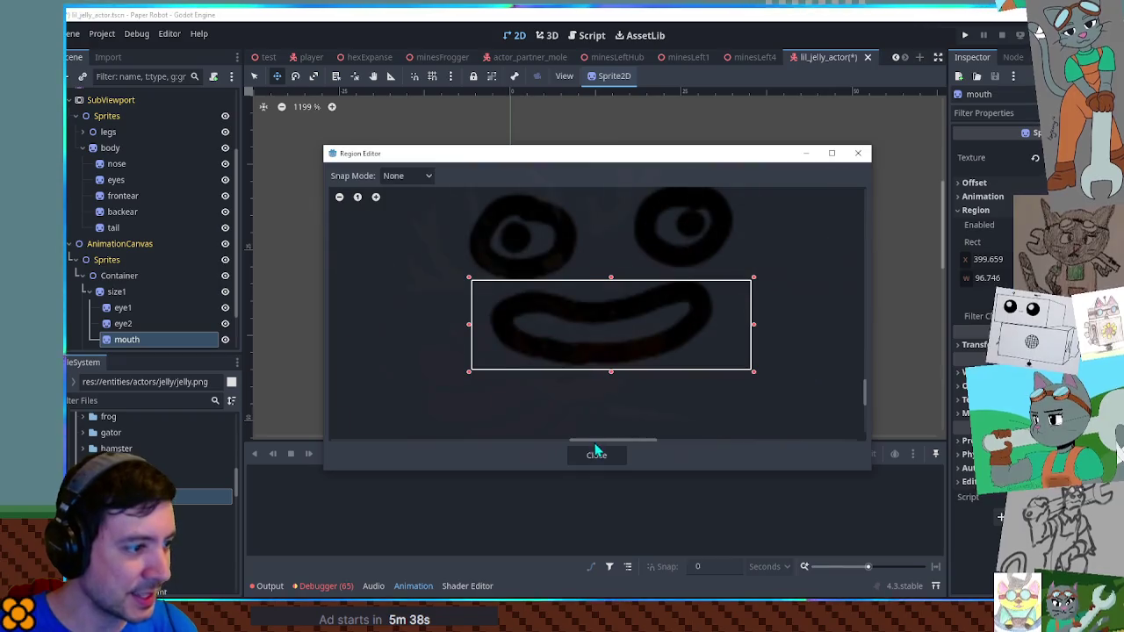
pyautogui.click(596, 455)
pyautogui.moveTo(614, 312)
pyautogui.mouseDown()
pyautogui.moveTo(624, 321)
pyautogui.moveTo(594, 366)
pyautogui.moveTo(592, 343)
pyautogui.mouseUp()
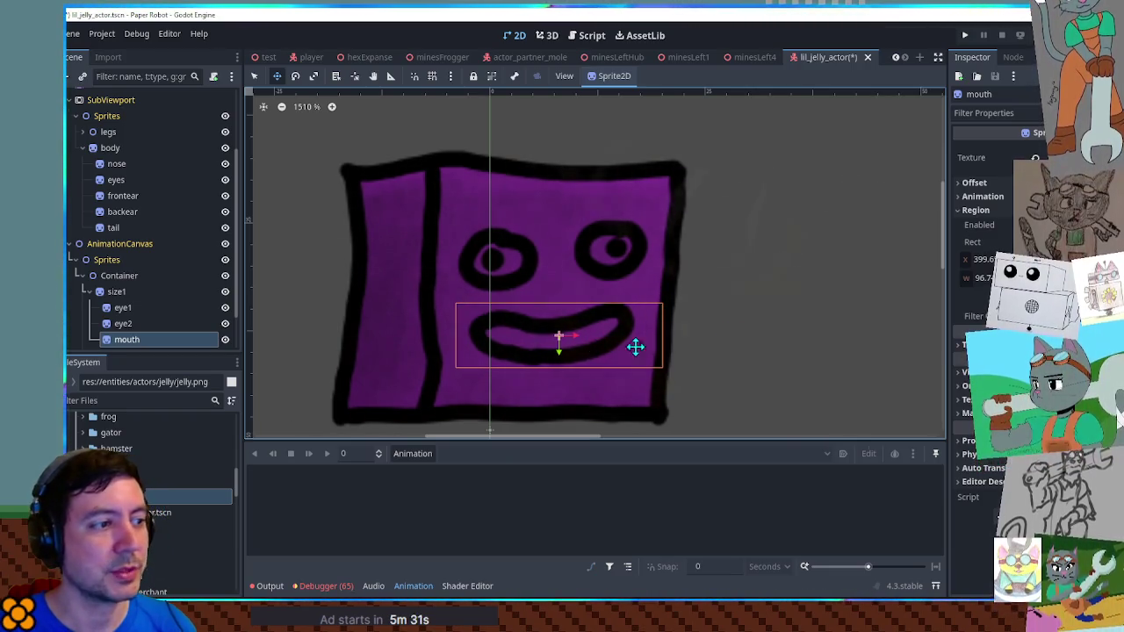
# Deselect the mouth, look over the finished face, and save the lil_jelly_actor scene
pyautogui.click(791, 321)
pyautogui.scroll(-5, 782, 319)
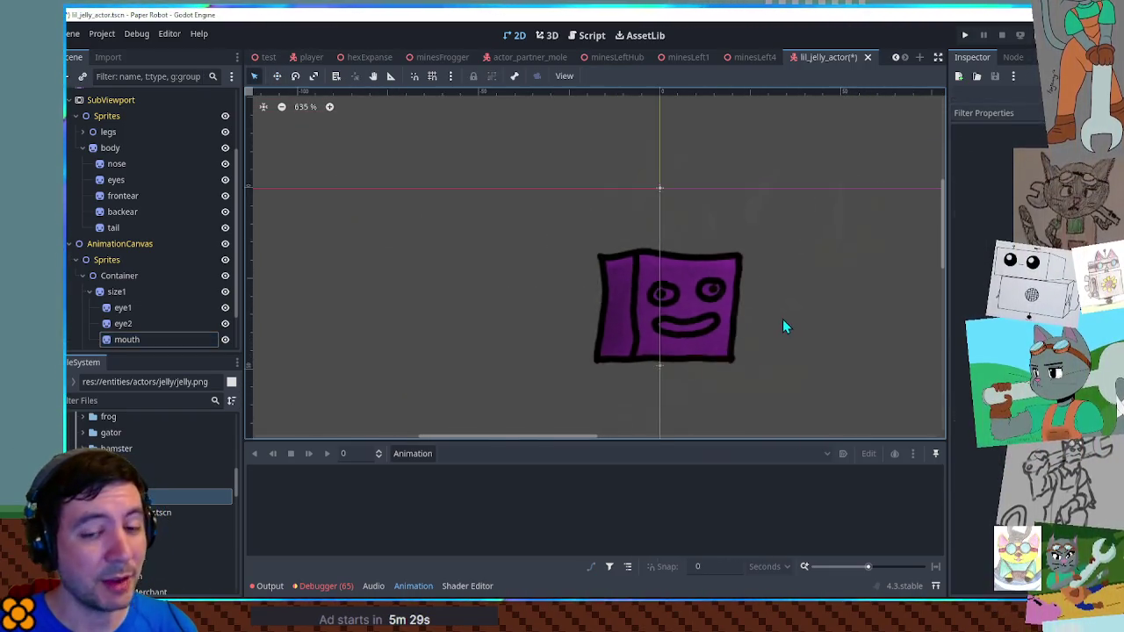
pyautogui.scroll(-3, 677, 255)
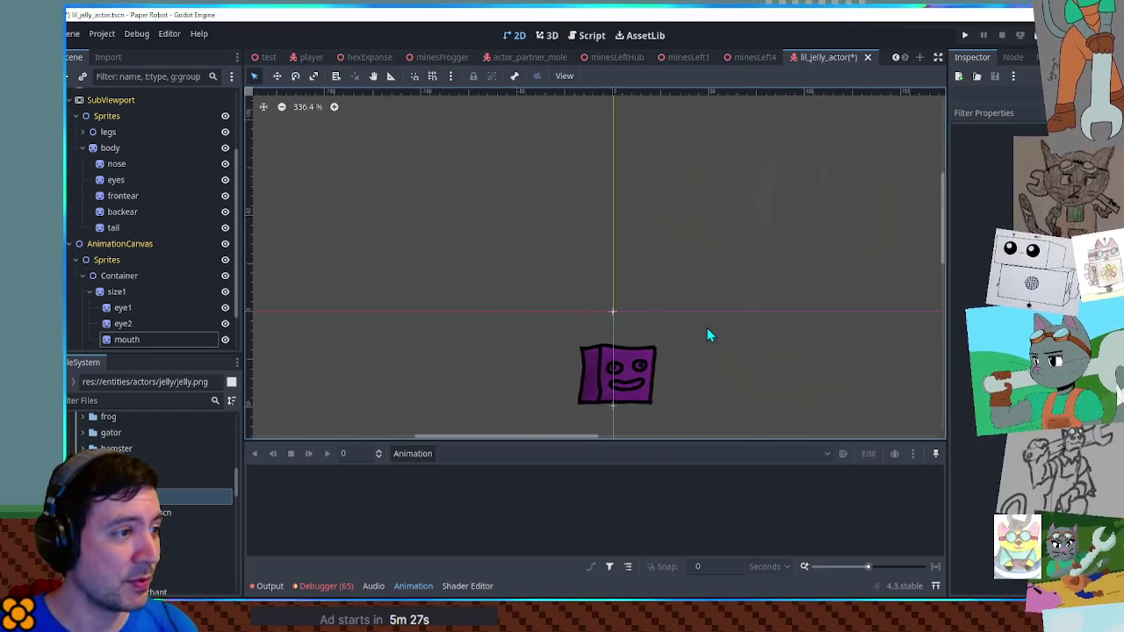
pyautogui.scroll(4, 716, 376)
pyautogui.moveTo(716, 376); pyautogui.dragTo(737, 266)
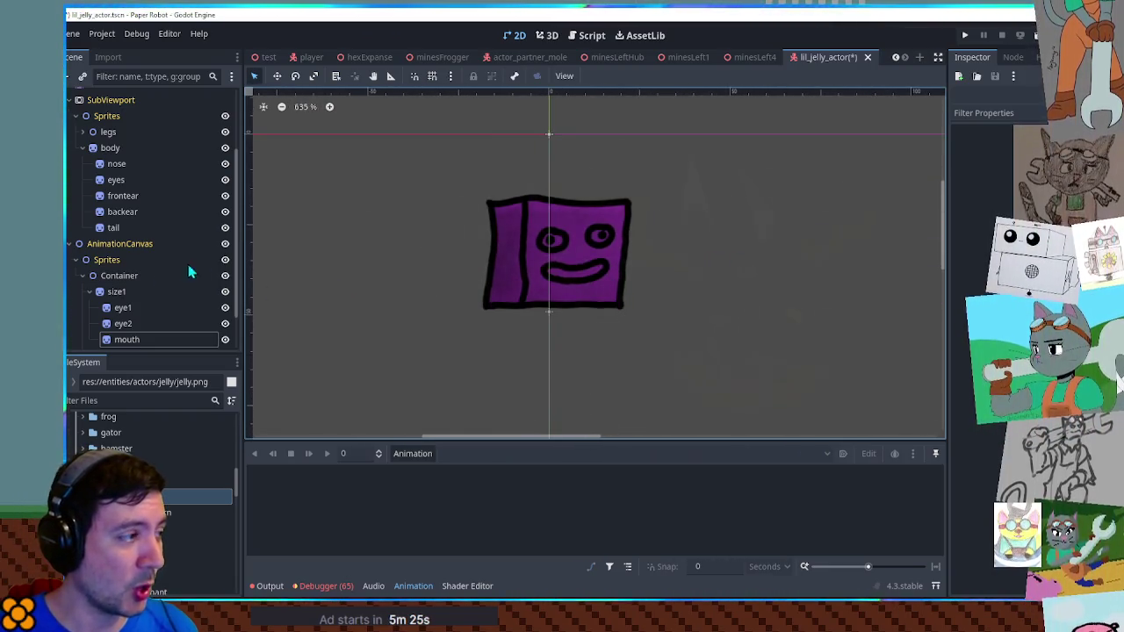
pyautogui.scroll(-2, 138, 281)
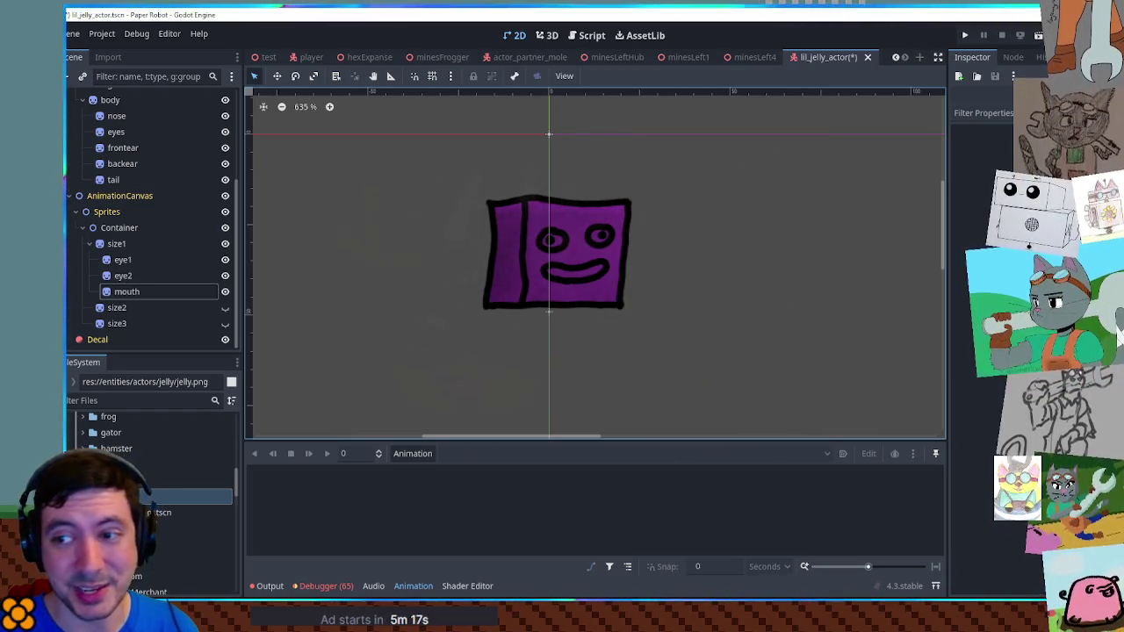
pyautogui.scroll(3, 628, 279)
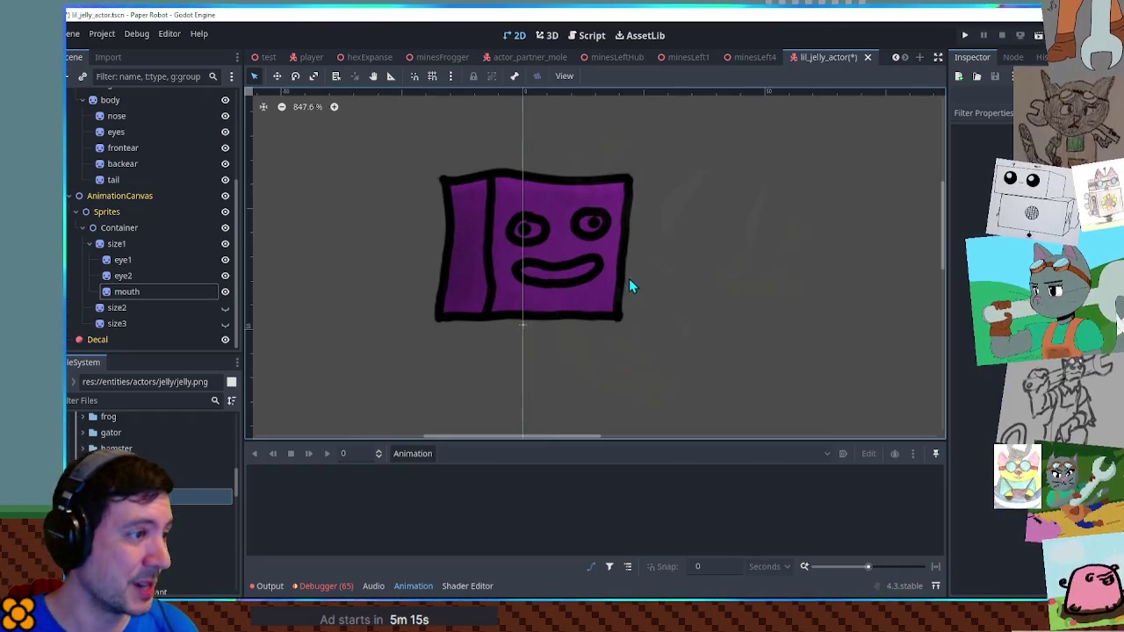
pyautogui.hotkey('ctrl', 's')
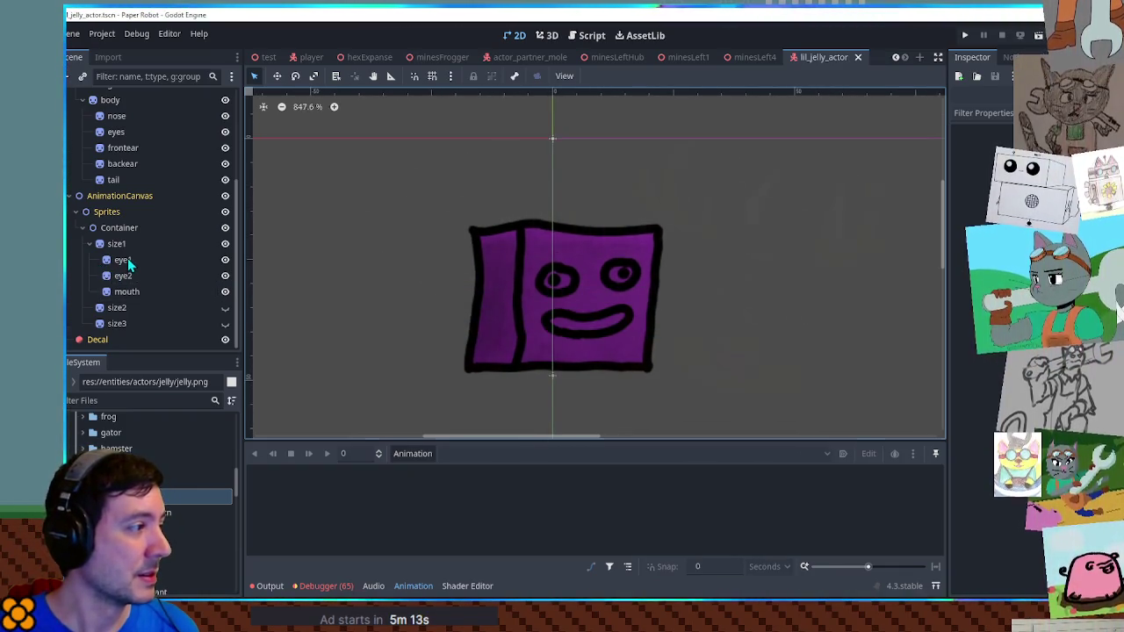
# Hide size1, show size2, and paste copies of eye1, eye2 and mouth under size2
pyautogui.click(122, 259)
pyautogui.keyDown('shift'); pyautogui.click(123, 294); pyautogui.keyUp('shift')
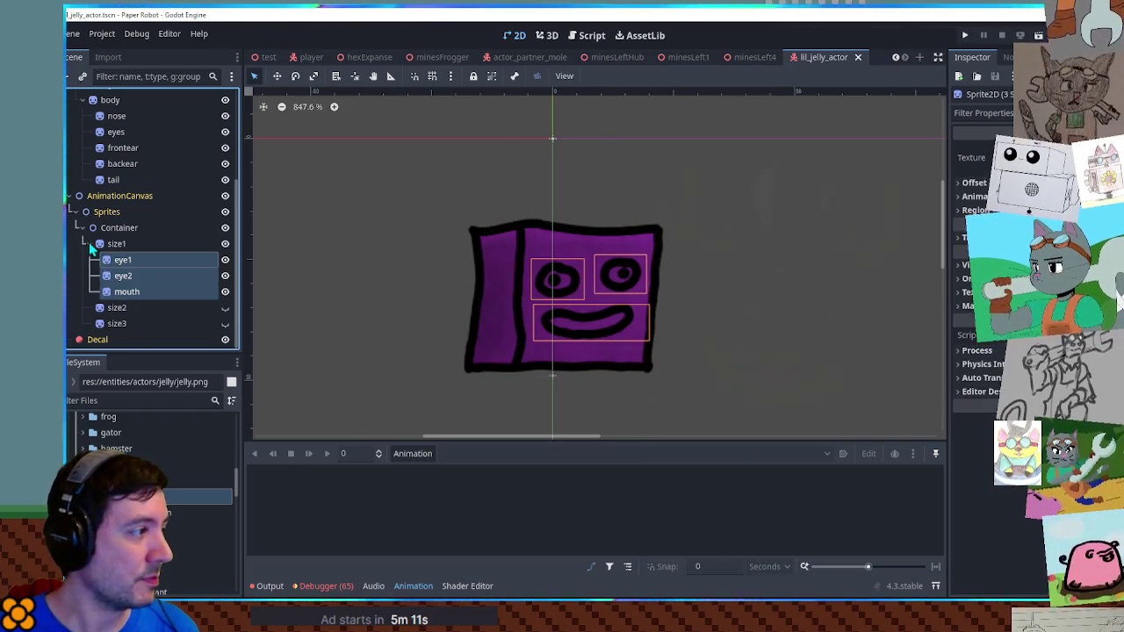
pyautogui.click(89, 244)
pyautogui.click(225, 292)
pyautogui.click(225, 307)
pyautogui.click(163, 307)
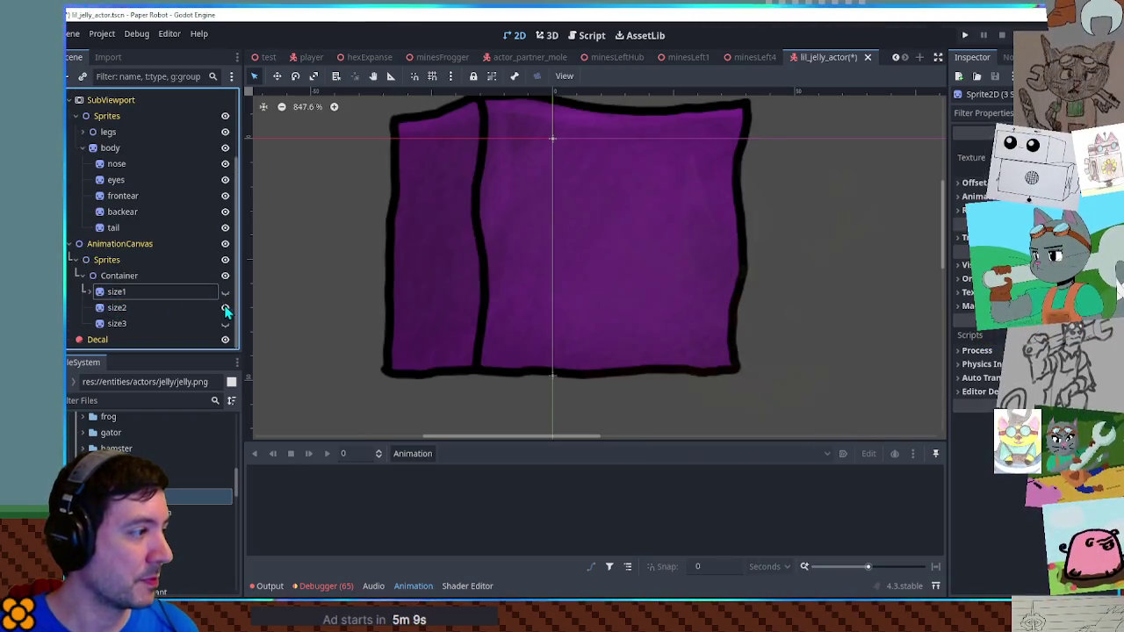
pyautogui.hotkey('ctrl', 'v')
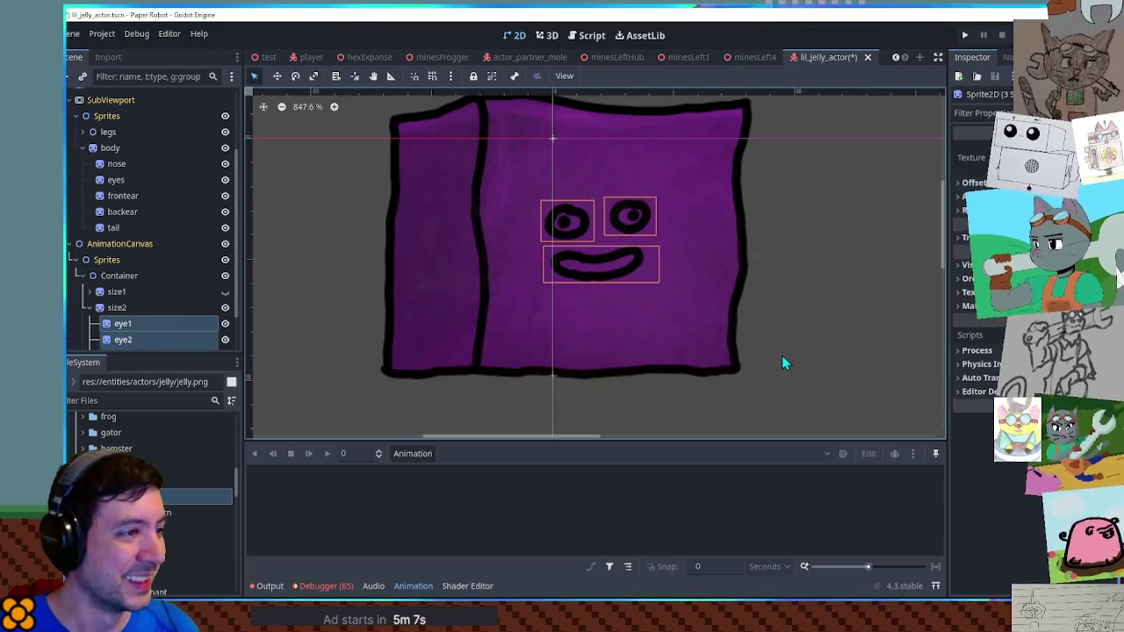
pyautogui.click(783, 355)
pyautogui.scroll(-3, 845, 289)
pyautogui.scroll(3, 851, 284)
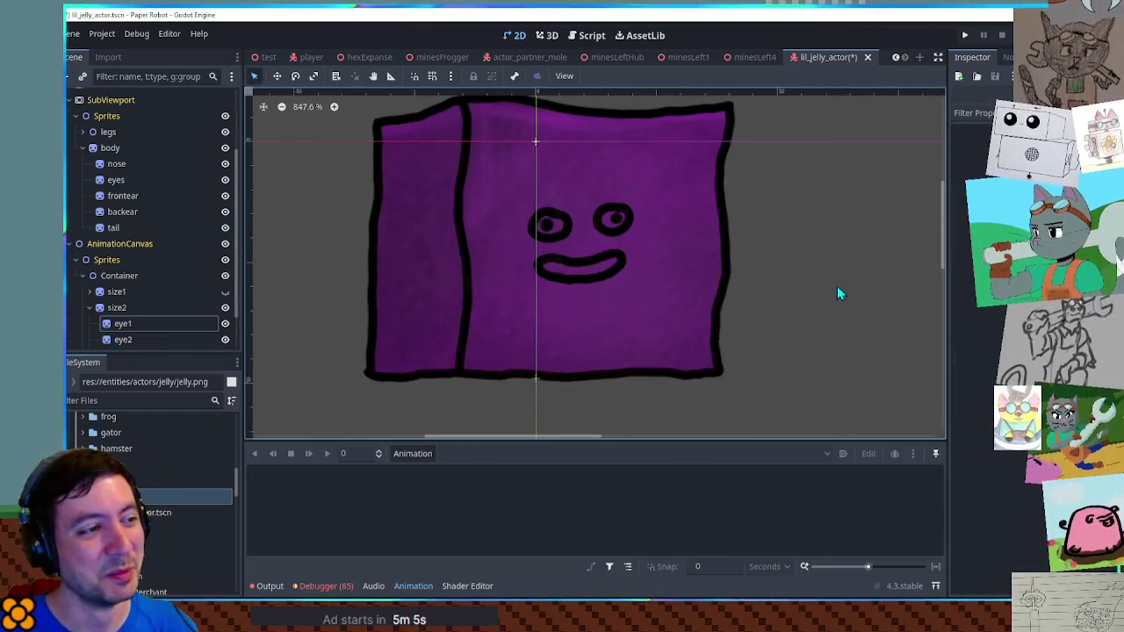
pyautogui.scroll(1, 632, 268)
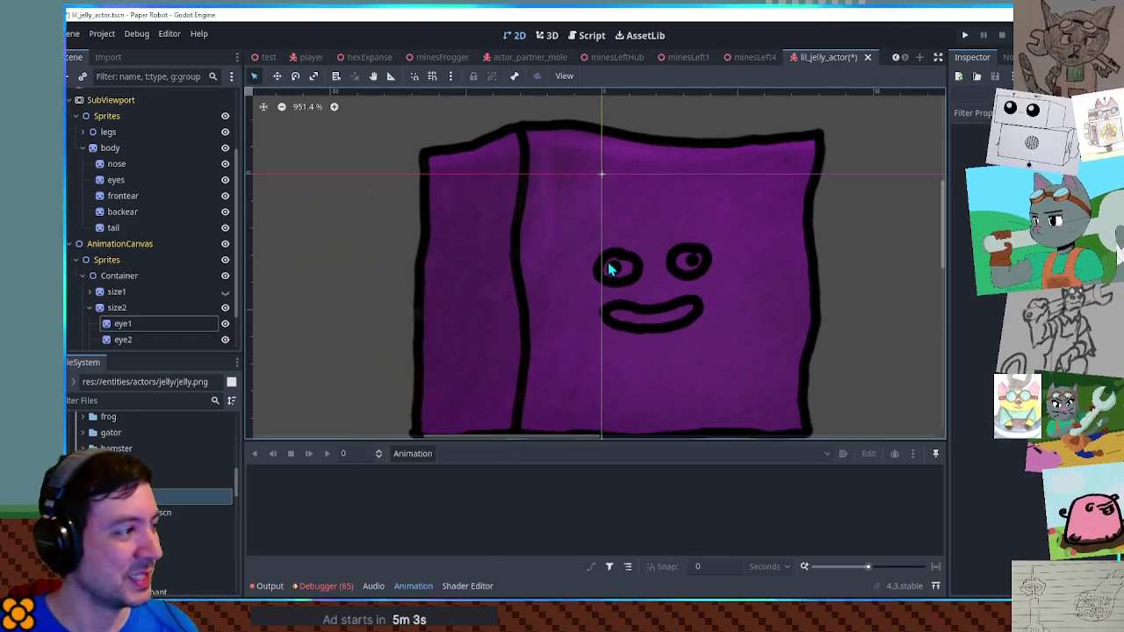
# Crop size2's eye1 region to the left eye and nudge it into place
pyautogui.click(121, 324)
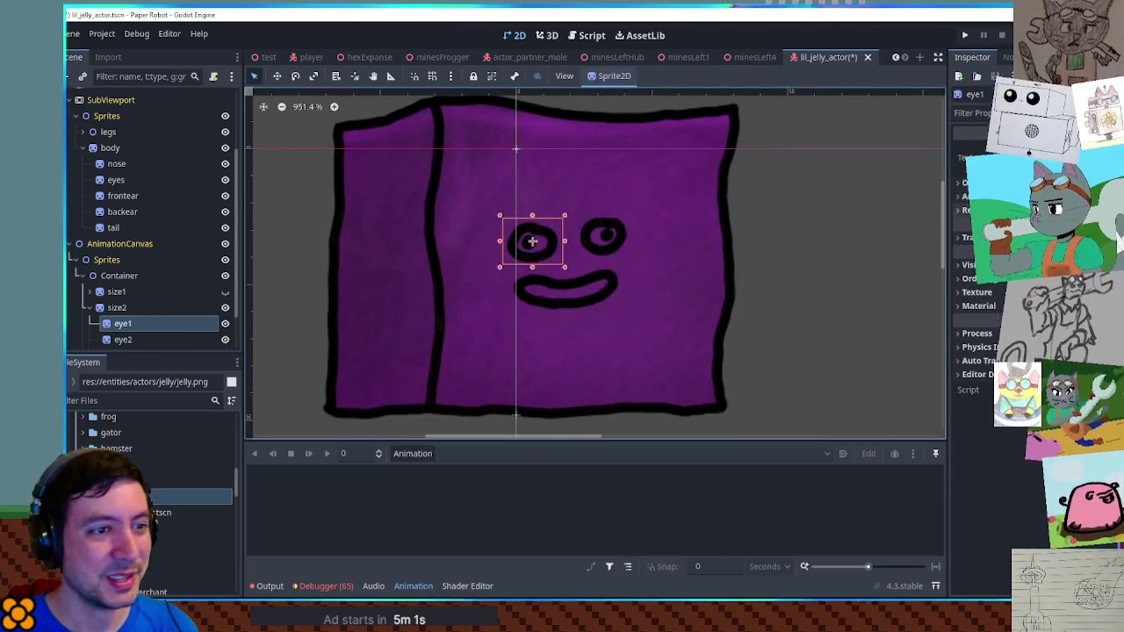
pyautogui.click(974, 297)
pyautogui.scroll(-4, 652, 269)
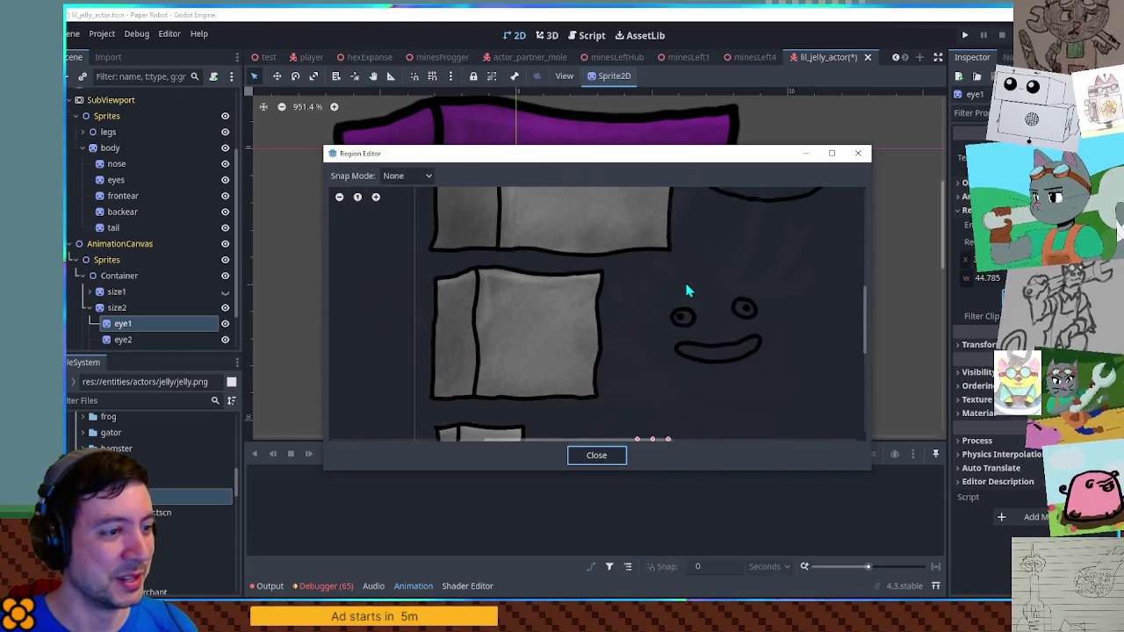
pyautogui.scroll(4, 718, 304)
pyautogui.moveTo(619, 286); pyautogui.dragTo(698, 355)
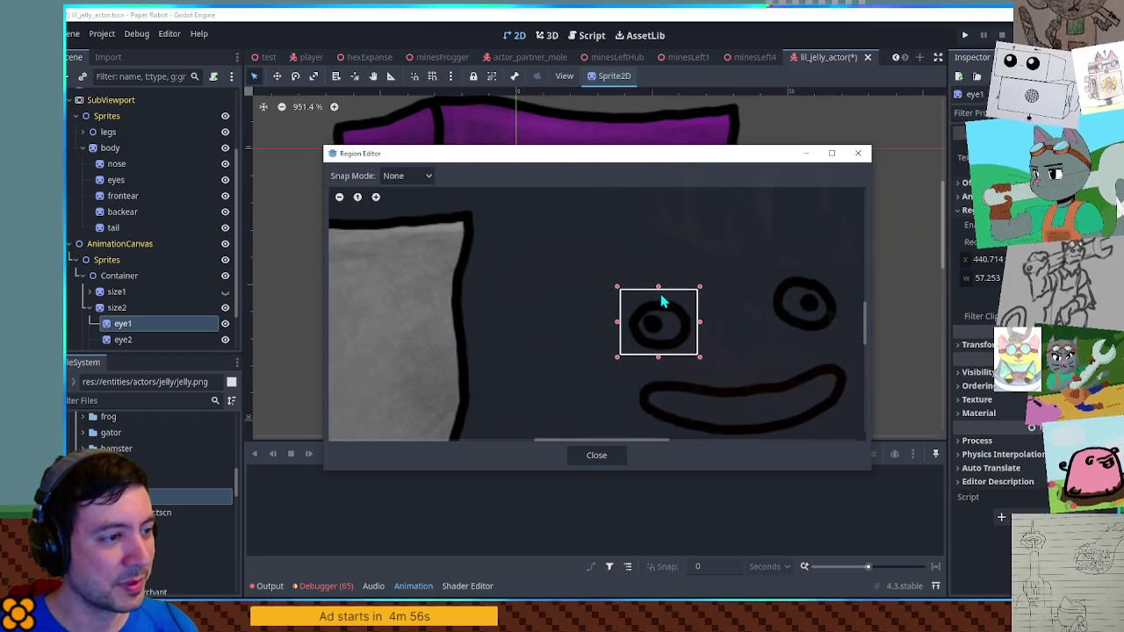
pyautogui.click(597, 456)
pyautogui.press('w')
pyautogui.moveTo(544, 253); pyautogui.dragTo(535, 238)
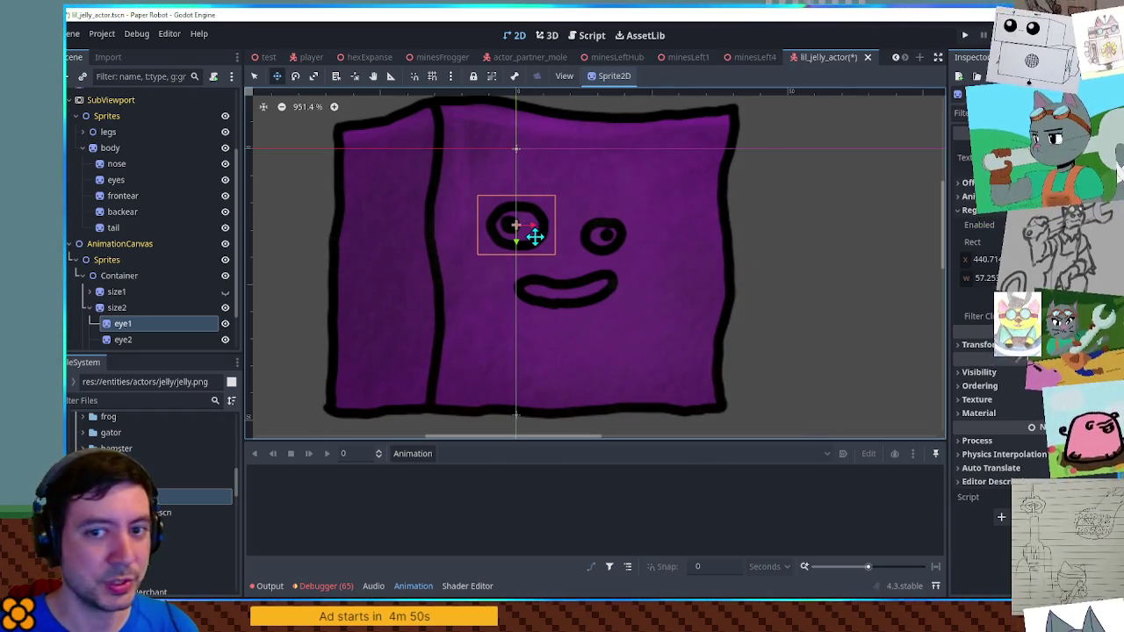
pyautogui.moveTo(535, 237); pyautogui.dragTo(539, 237)
# Crop size2's eye2 region to the larger right eye and shift it about 30 px right
pyautogui.click(136, 342)
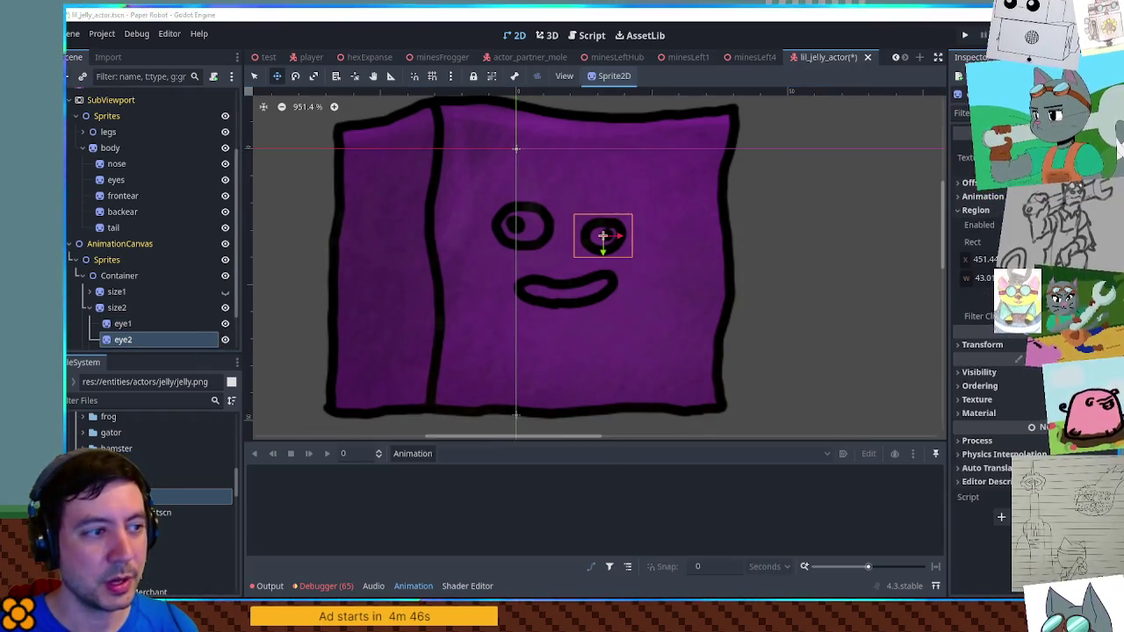
pyautogui.click(992, 297)
pyautogui.scroll(-3, 718, 346)
pyautogui.scroll(3, 702, 264)
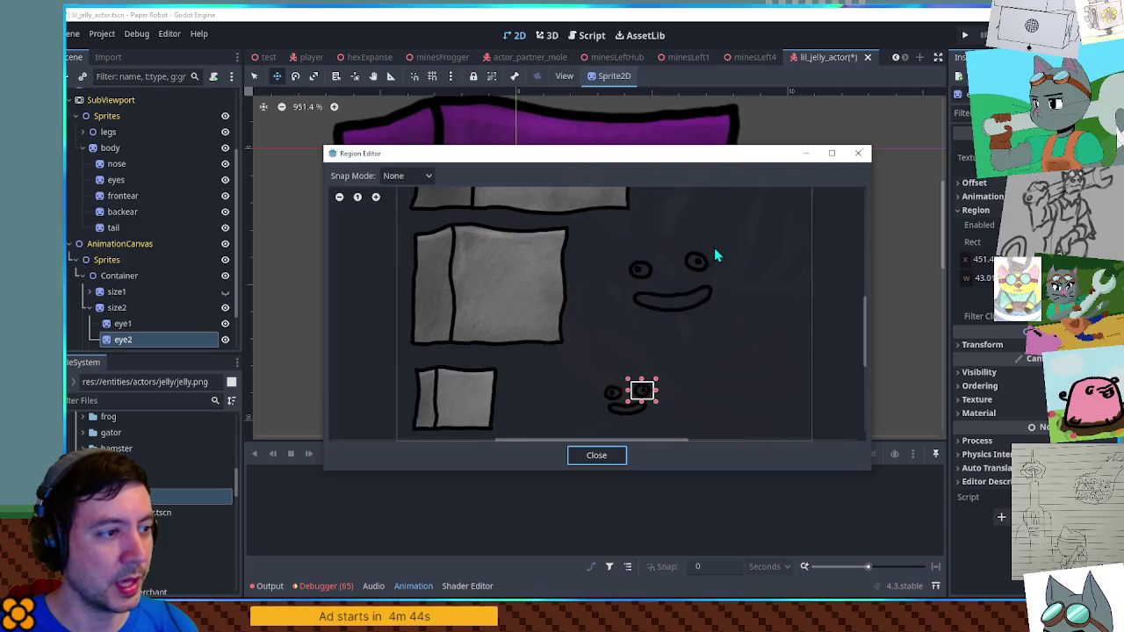
pyautogui.moveTo(673, 230); pyautogui.dragTo(730, 278)
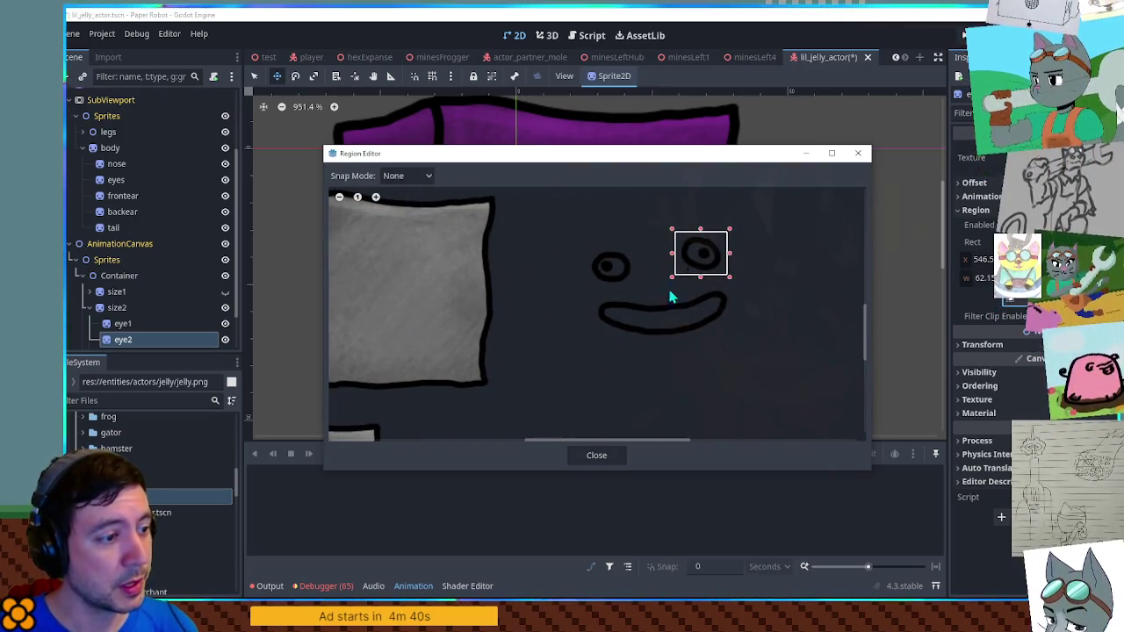
pyautogui.click(604, 456)
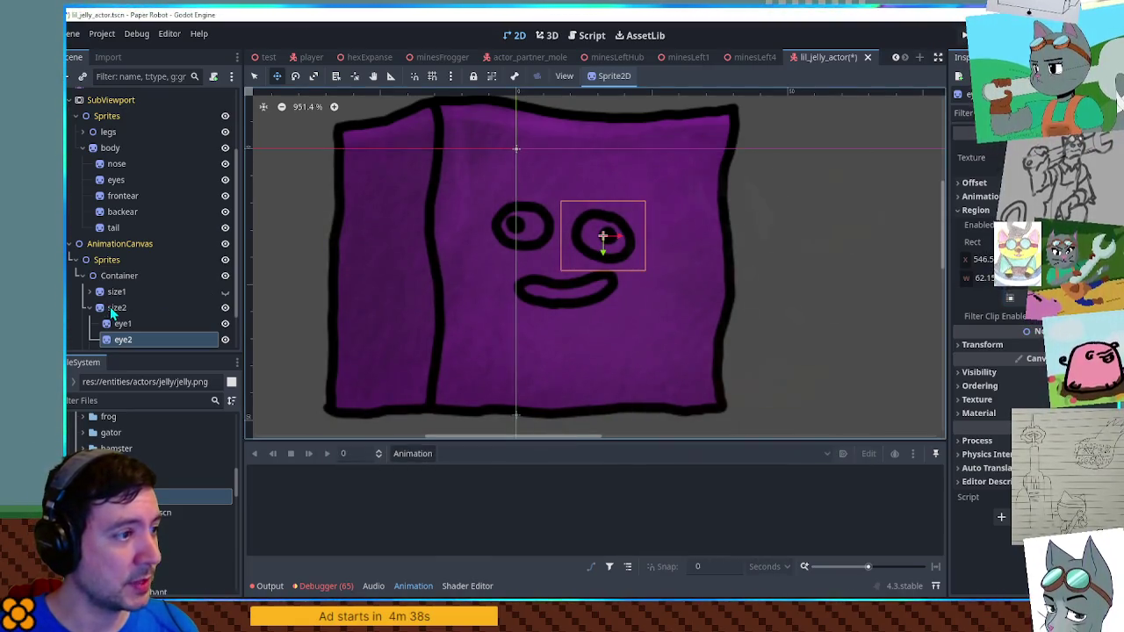
pyautogui.moveTo(604, 235); pyautogui.dragTo(629, 233)
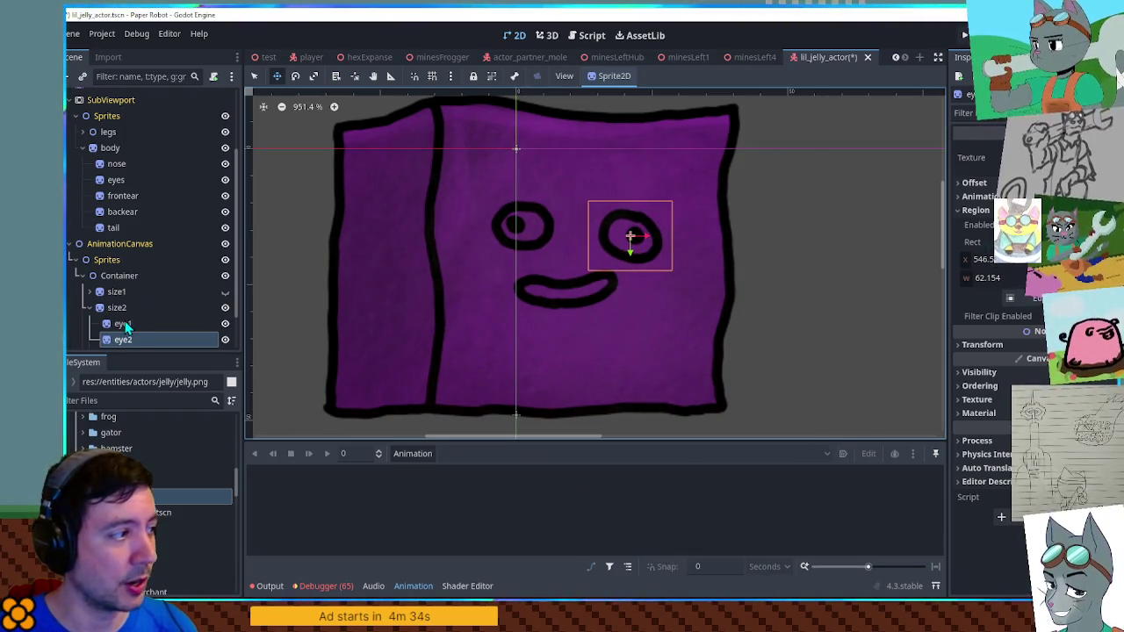
pyautogui.scroll(-2, 125, 325)
pyautogui.click(127, 307)
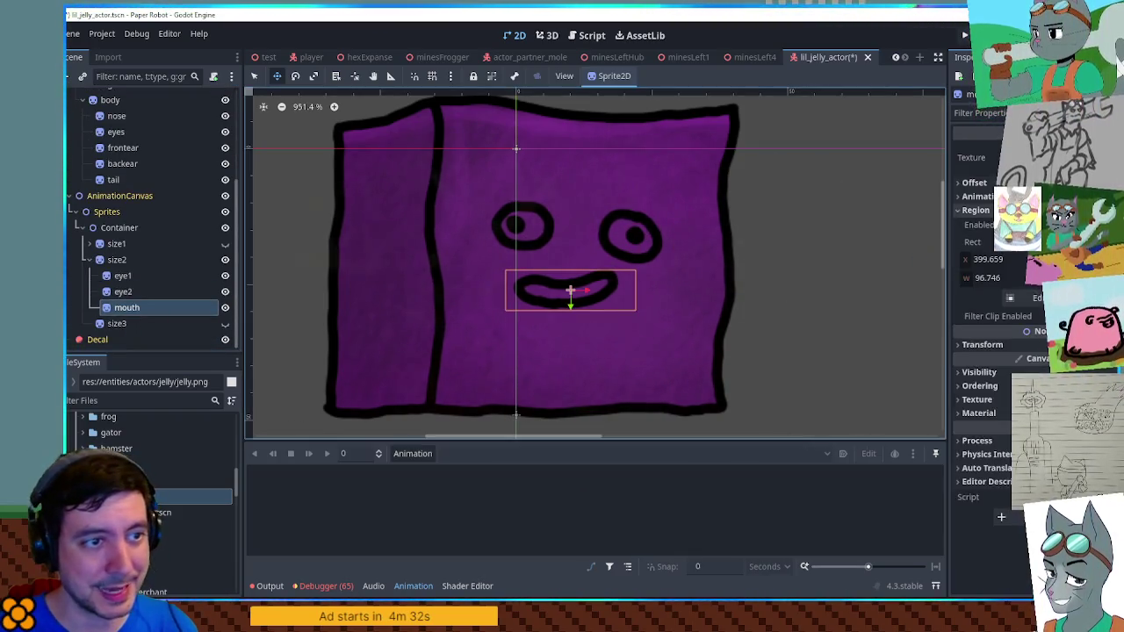
# Crop size2's mouth region to the drawn mouth and reposition it on the cube face
pyautogui.click(1031, 298)
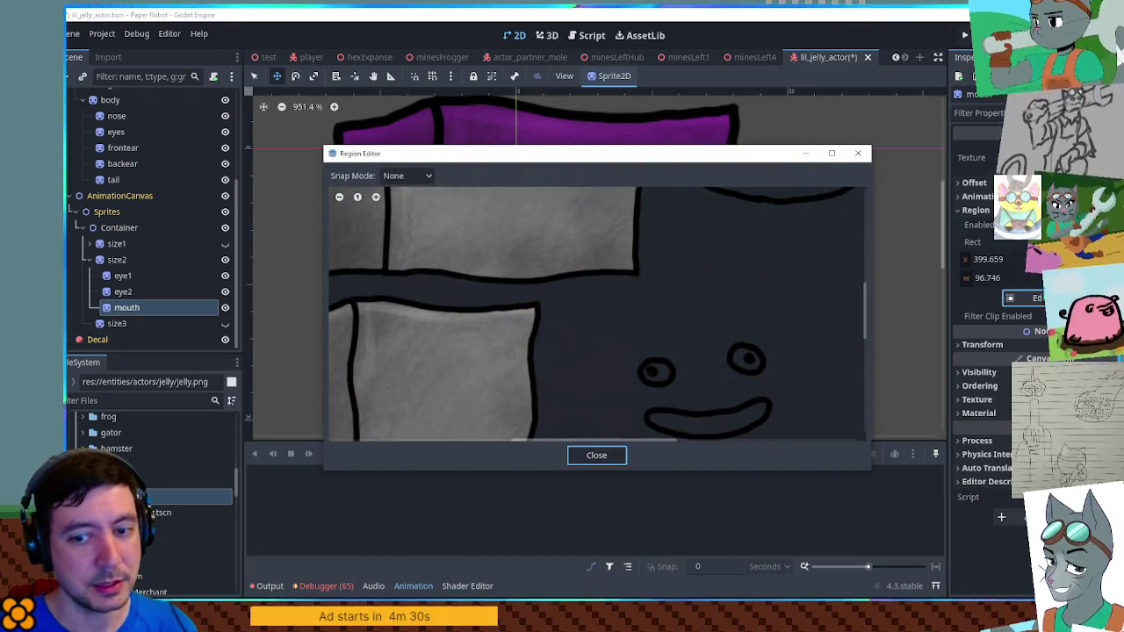
pyautogui.scroll(-5, 562, 231)
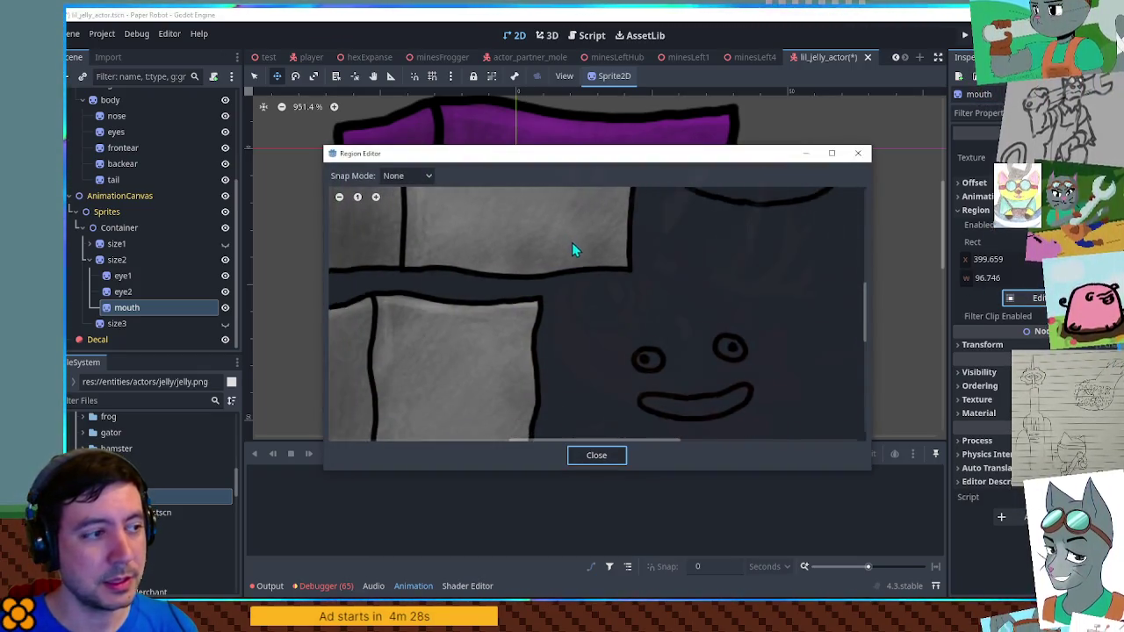
pyautogui.scroll(3, 676, 290)
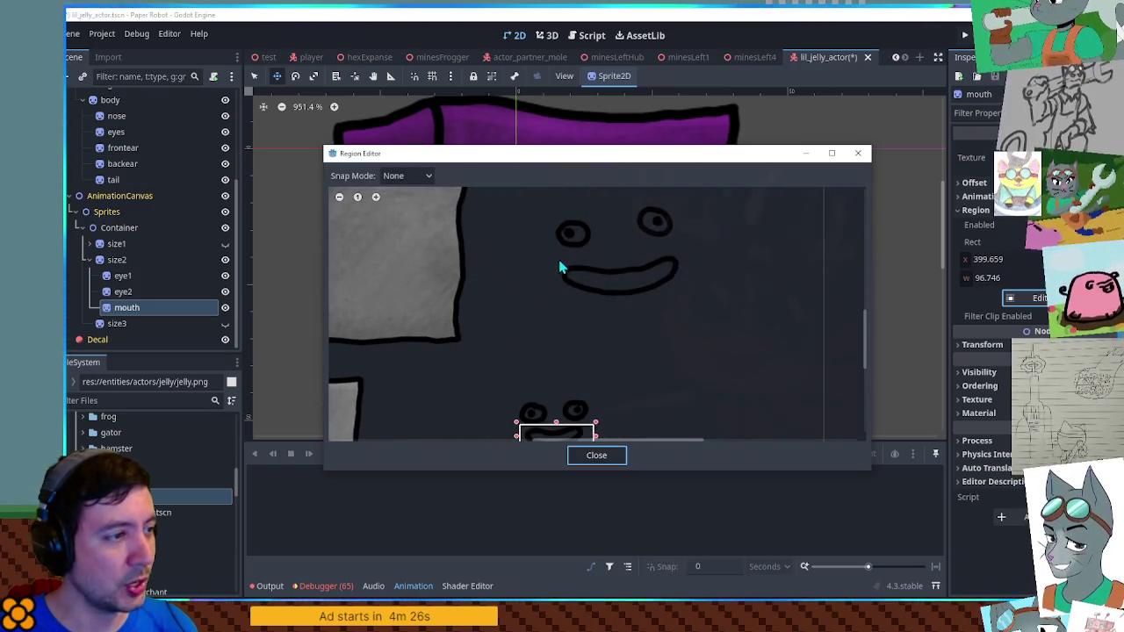
pyautogui.moveTo(553, 250); pyautogui.dragTo(693, 307)
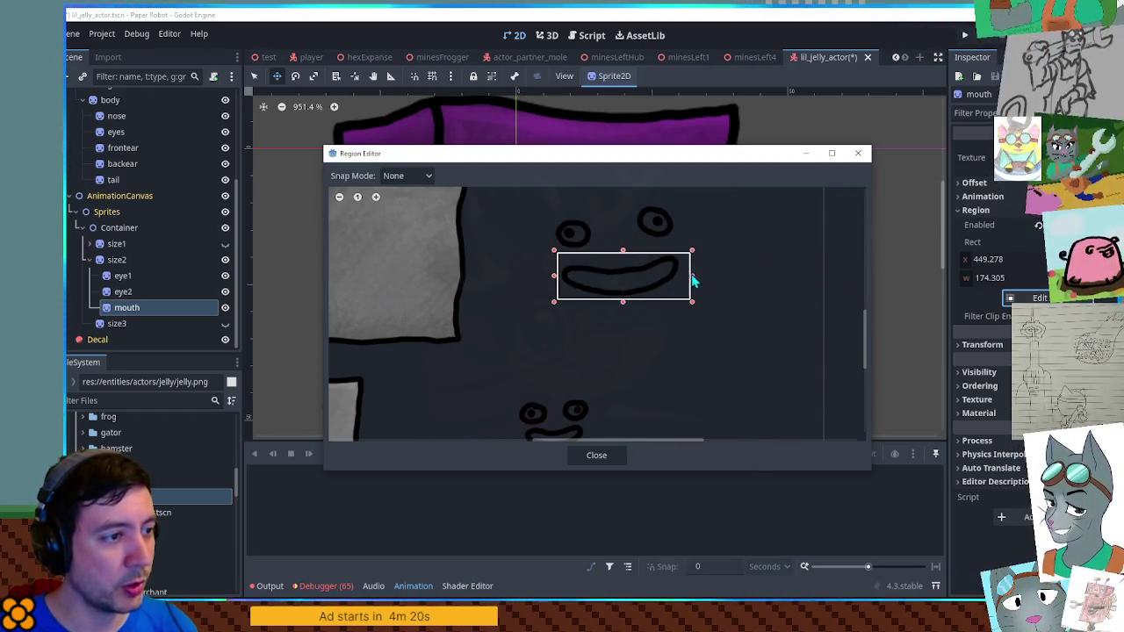
pyautogui.click(596, 462)
pyautogui.moveTo(588, 288)
pyautogui.mouseDown()
pyautogui.moveTo(597, 304)
pyautogui.moveTo(603, 296)
pyautogui.mouseUp()
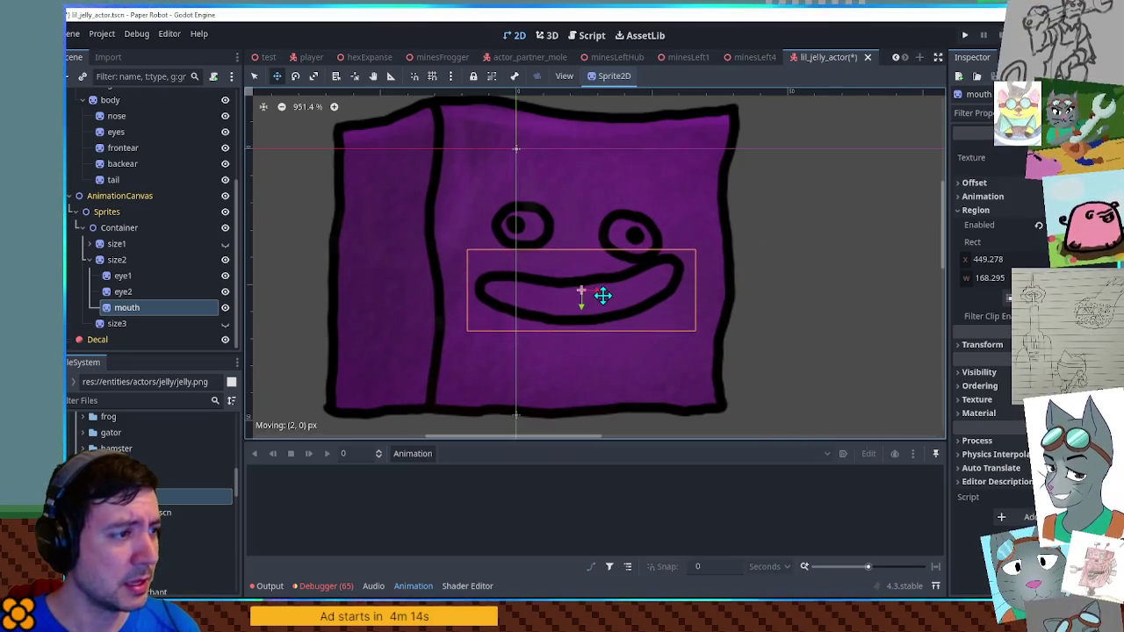
# Raise eye2 a few pixels and nudge eye1 slightly down-right to align the face
pyautogui.click(130, 292)
pyautogui.moveTo(622, 239); pyautogui.dragTo(620, 217)
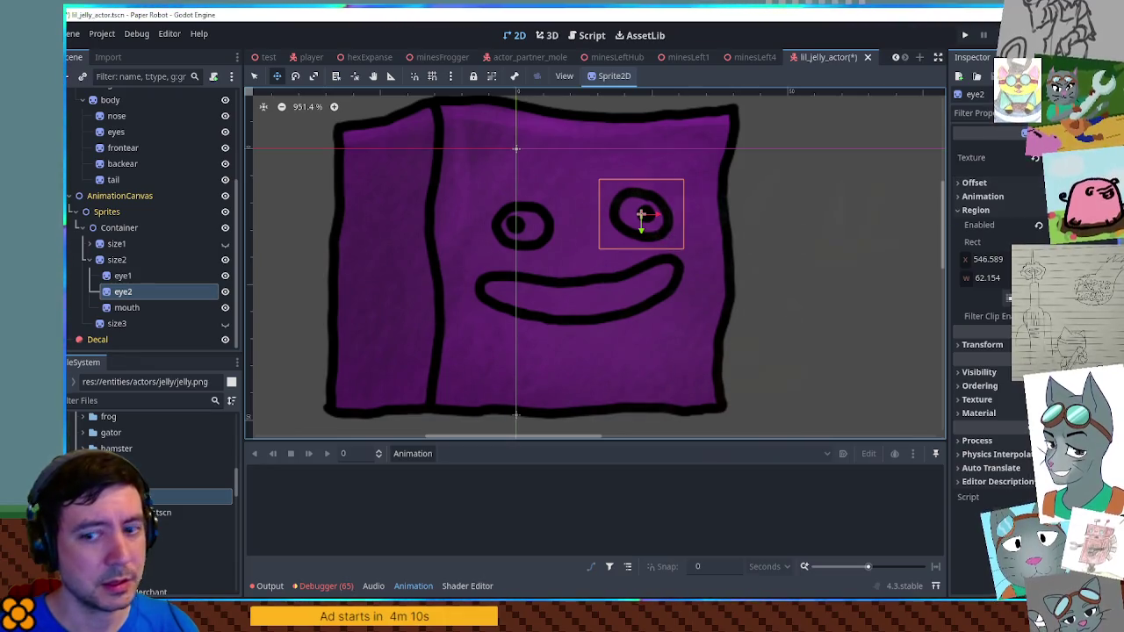
pyautogui.click(1010, 157)
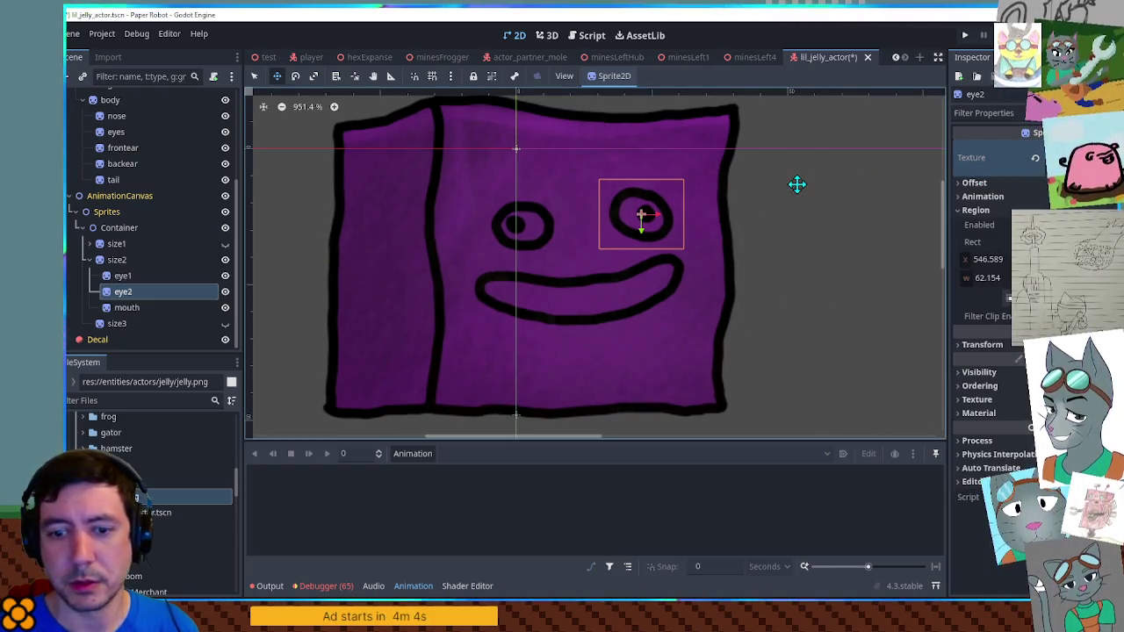
pyautogui.click(123, 276)
pyautogui.moveTo(525, 226); pyautogui.dragTo(526, 227)
pyautogui.scroll(-3, 702, 246)
pyautogui.scroll(1, 716, 250)
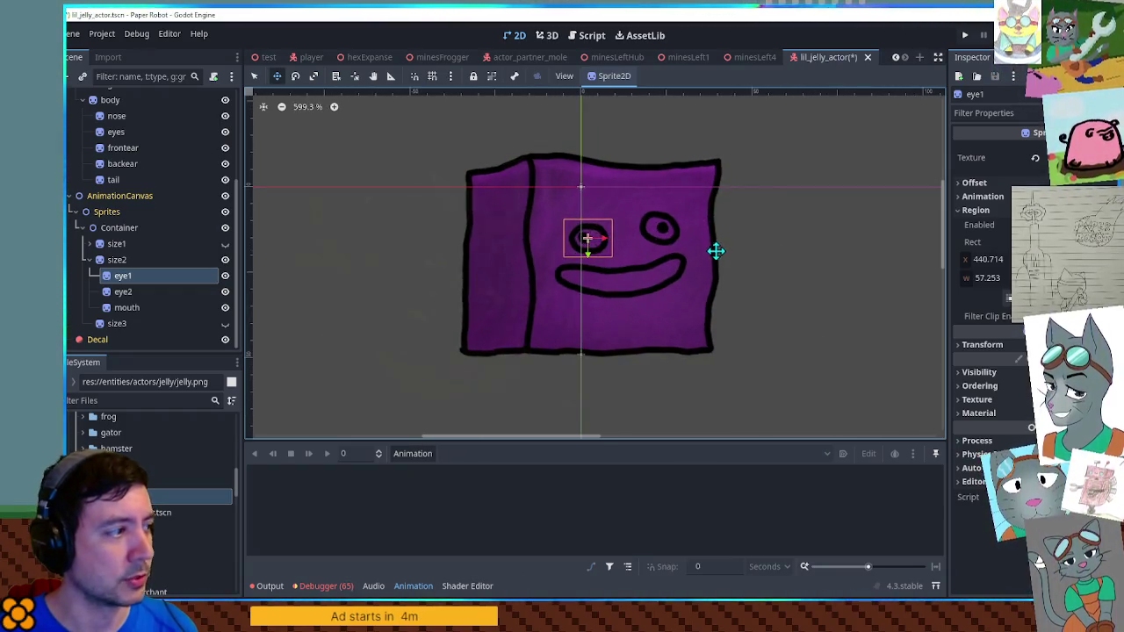
# Hide size2, show size3, and paste the eyes and mouth under size3
pyautogui.keyDown('shift'); pyautogui.click(132, 310); pyautogui.keyUp('shift')
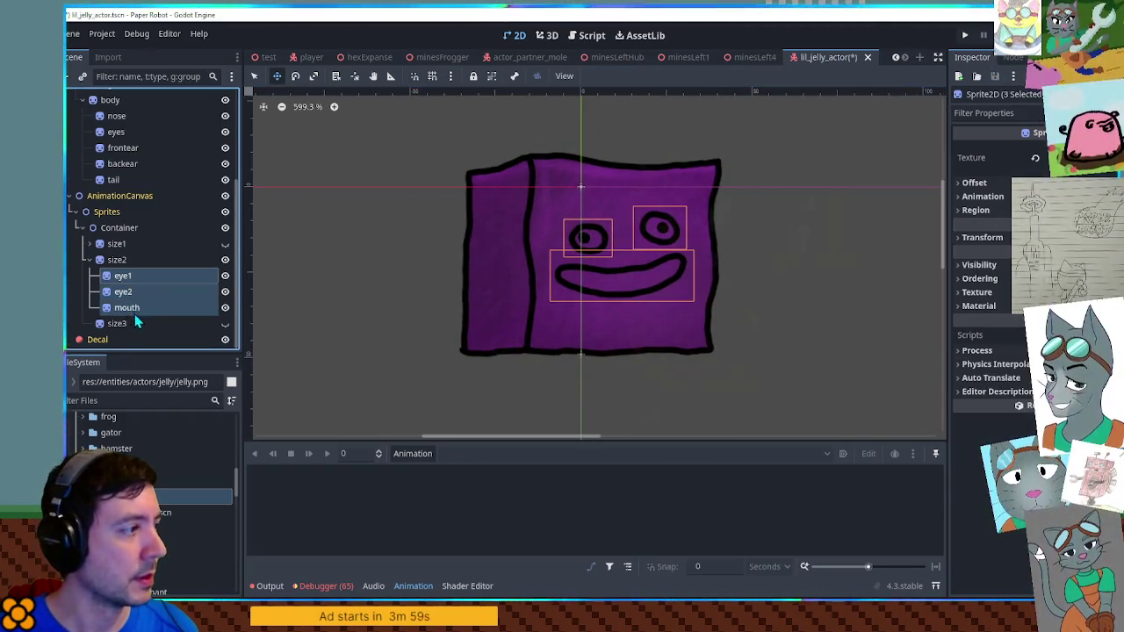
pyautogui.click(87, 260)
pyautogui.click(225, 323)
pyautogui.click(225, 307)
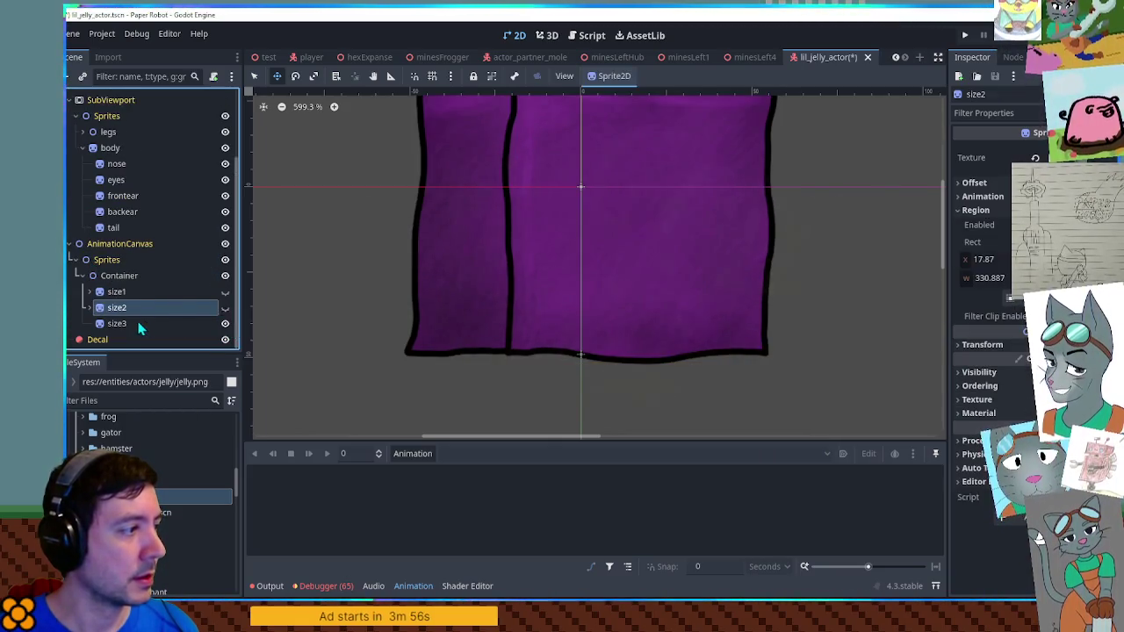
pyautogui.click(404, 291)
pyautogui.hotkey('ctrl', 'v')
# Look over the pasted face on the big size3 body and select size3's eye1 sprite
pyautogui.scroll(1, 615, 293)
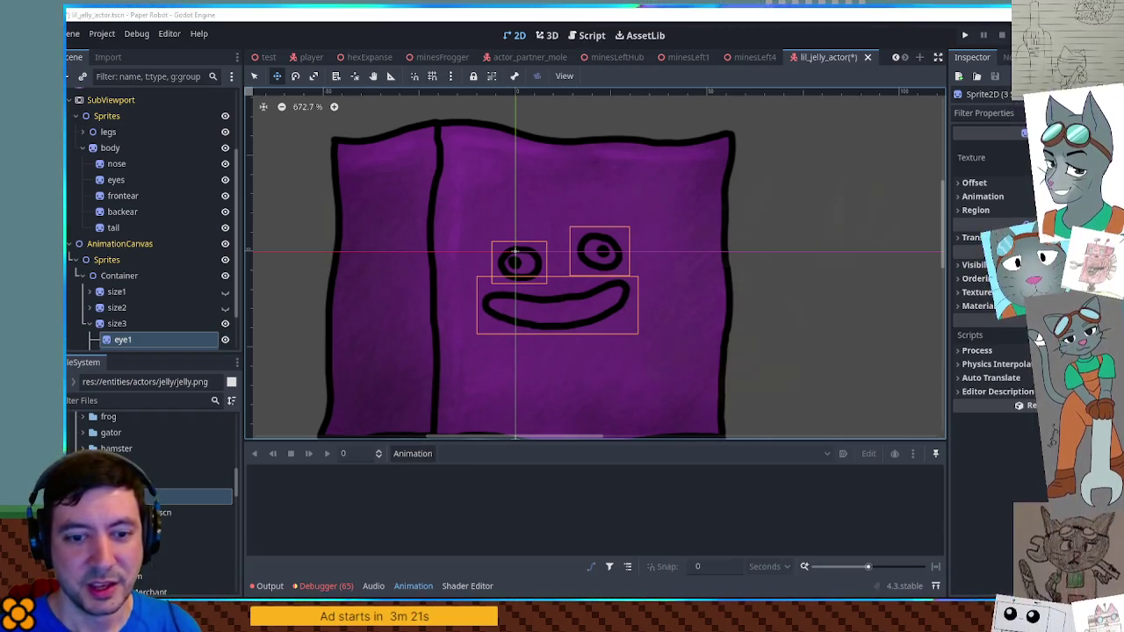
pyautogui.scroll(-1, 186, 312)
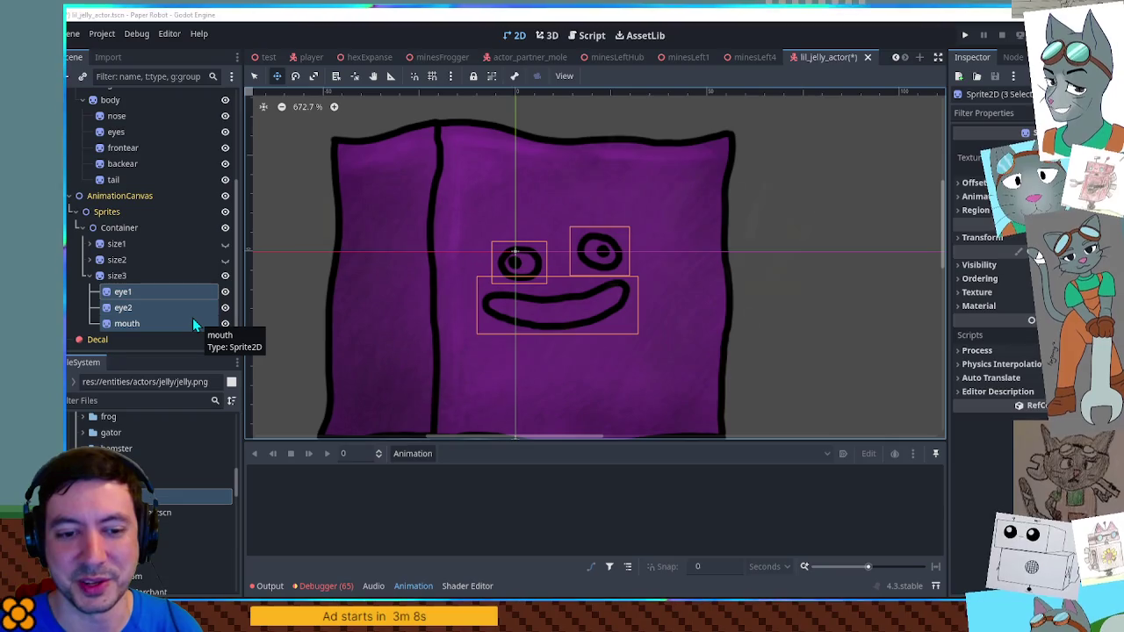
pyautogui.click(151, 293)
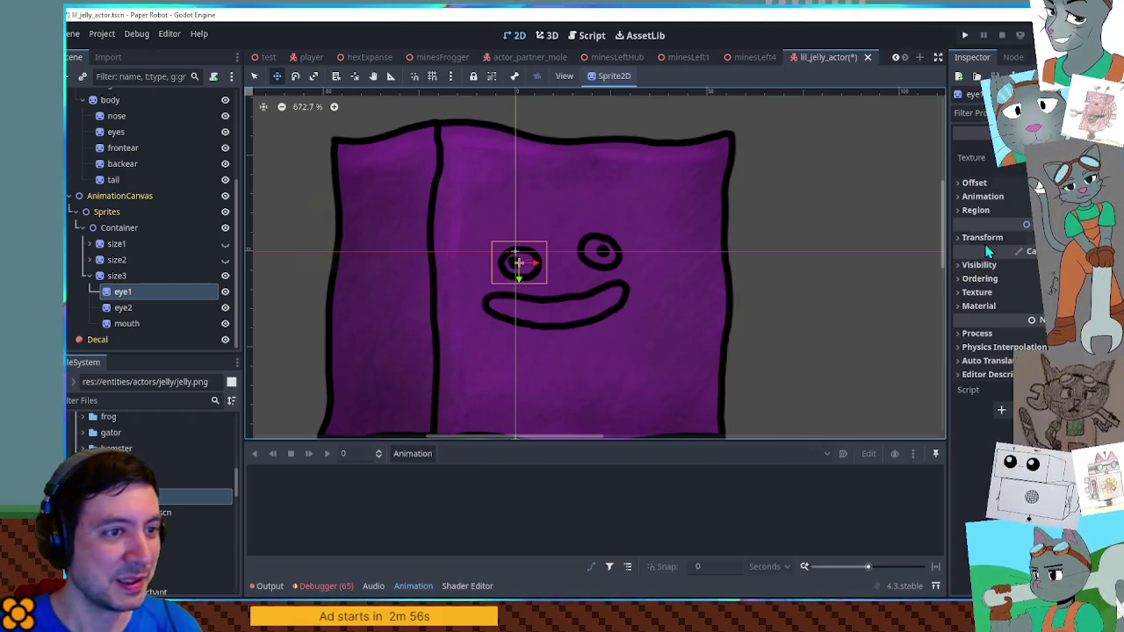
# Expand size3 eye1's region to frame the whole left eye, then open the test scene tab
pyautogui.click(976, 209)
pyautogui.click(1034, 298)
pyautogui.scroll(4, 684, 298)
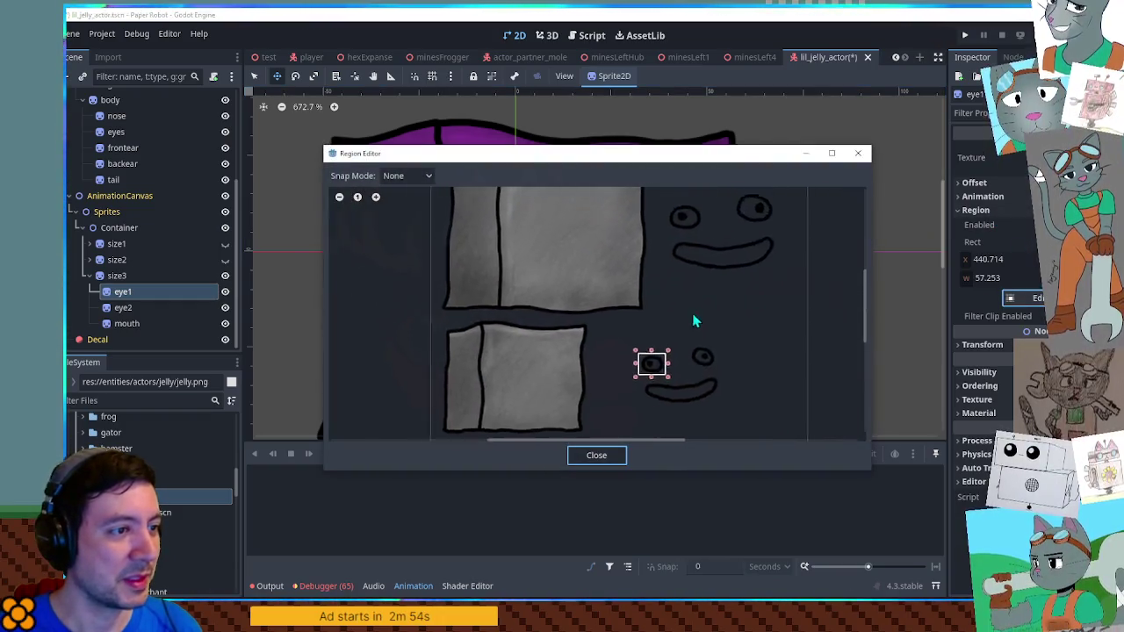
pyautogui.scroll(1, 651, 303)
pyautogui.moveTo(613, 247)
pyautogui.mouseDown()
pyautogui.moveTo(740, 351)
pyautogui.moveTo(716, 332)
pyautogui.mouseUp()
pyautogui.click(598, 456)
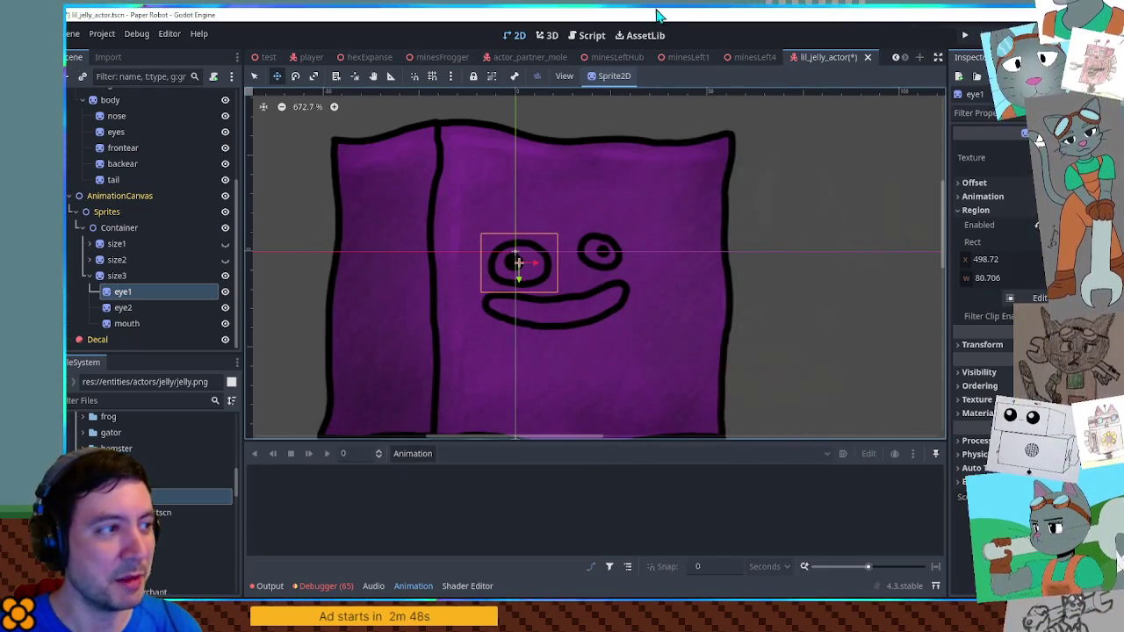
pyautogui.click(264, 57)
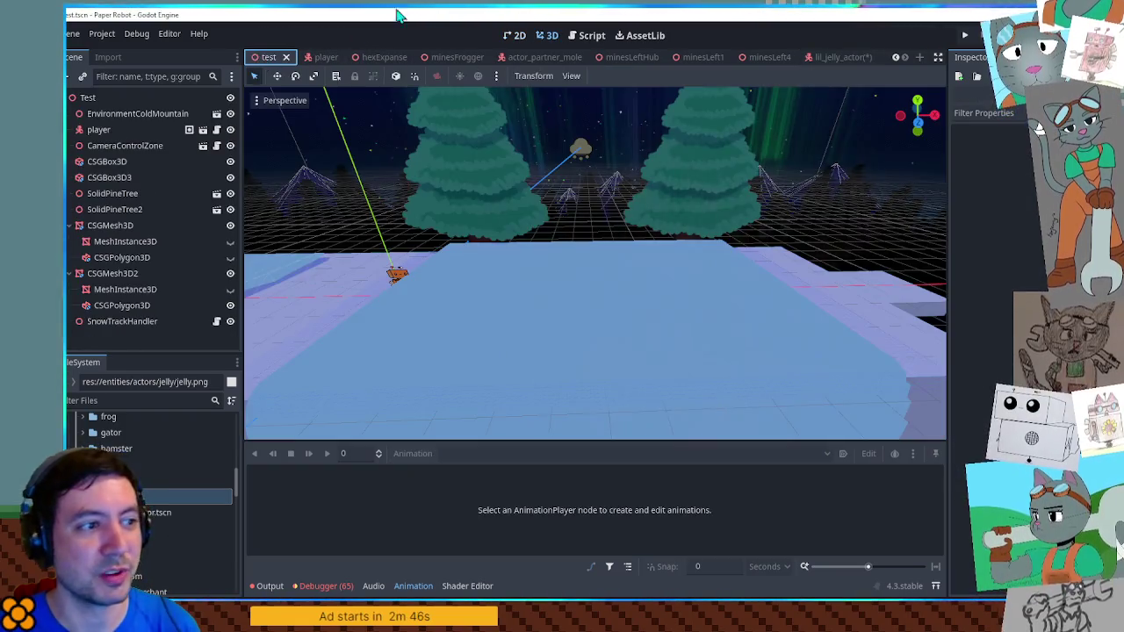
# Run the test scene with F6, walk the robot onto the snowy ledge, and open the debug tools
pyautogui.press('F6')
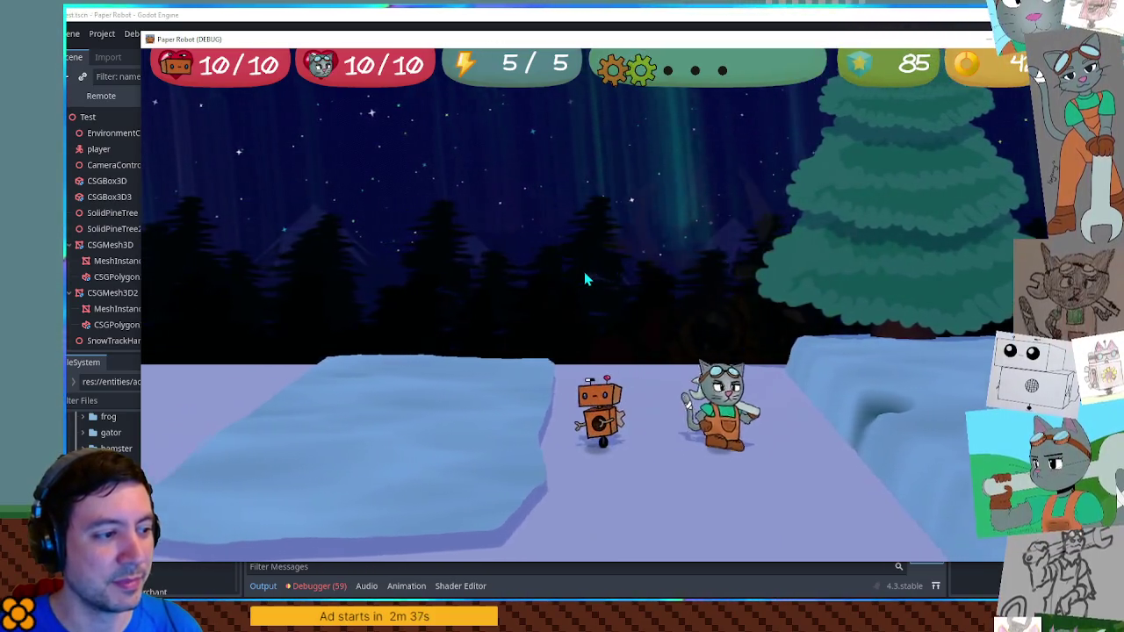
pyautogui.press('d')
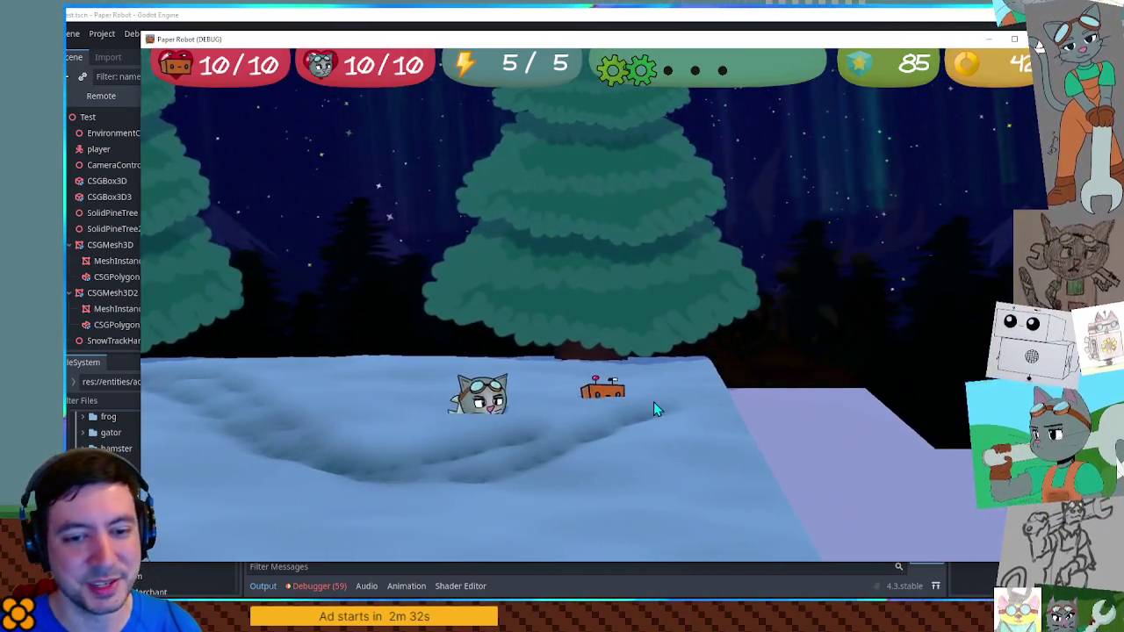
pyautogui.press('`')
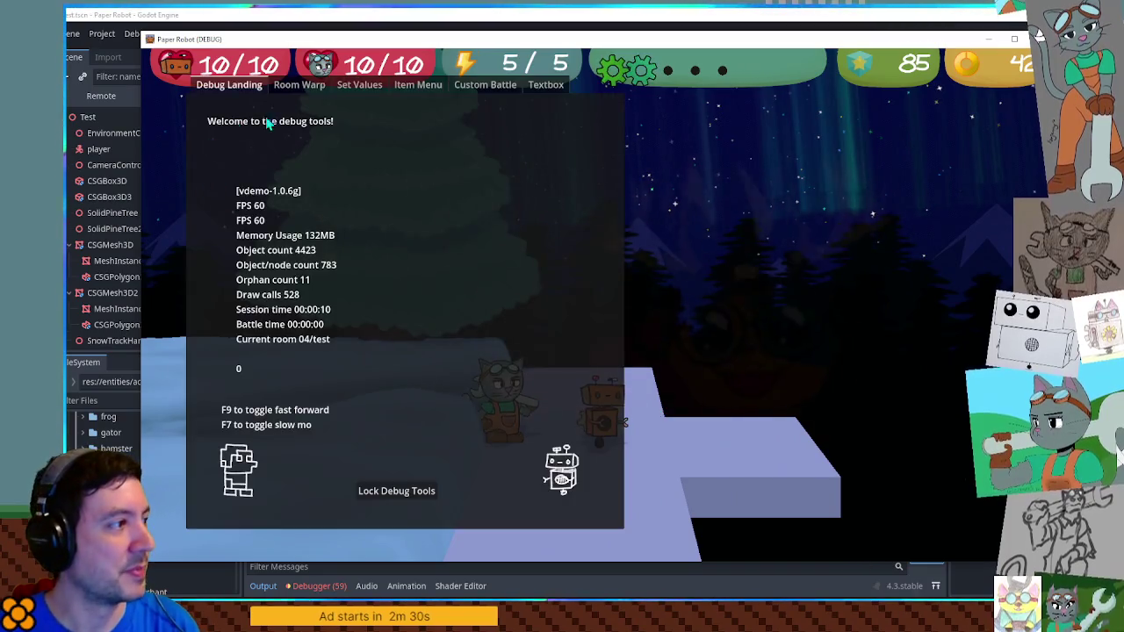
# Use the debug Room Warp panel to warp to the room on the left
pyautogui.click(299, 84)
pyautogui.click(216, 124)
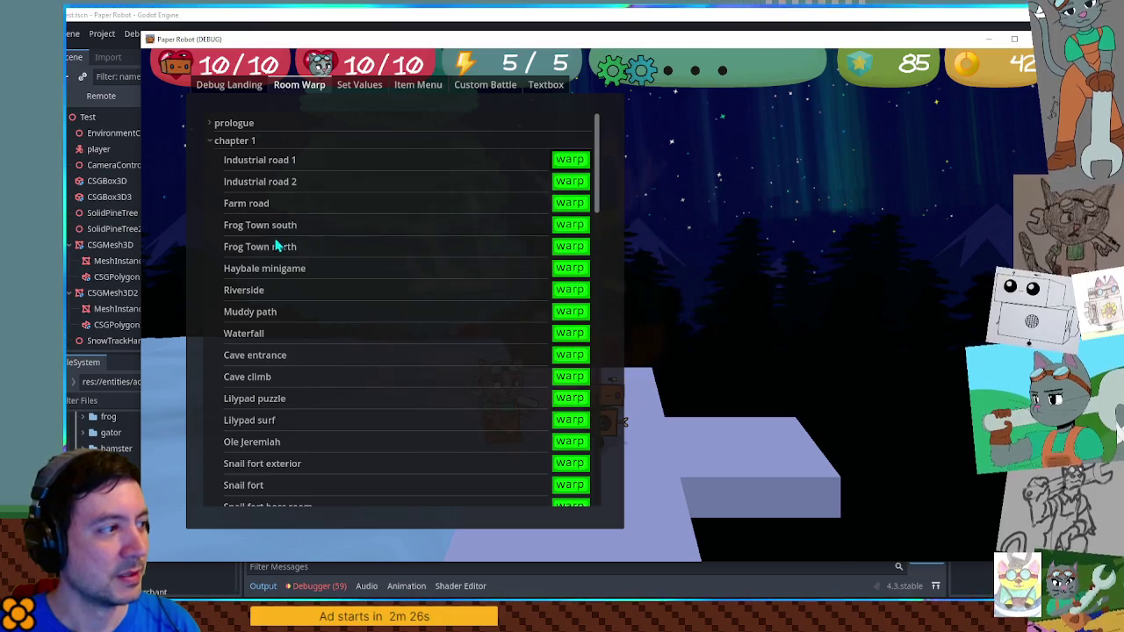
pyautogui.click(244, 181)
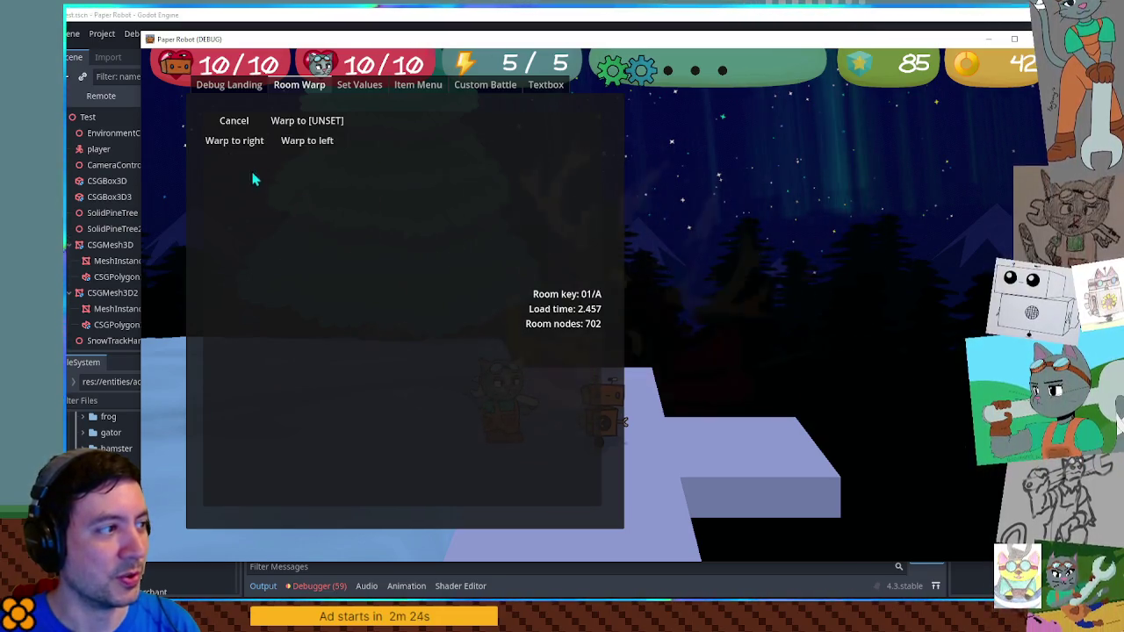
pyautogui.click(300, 146)
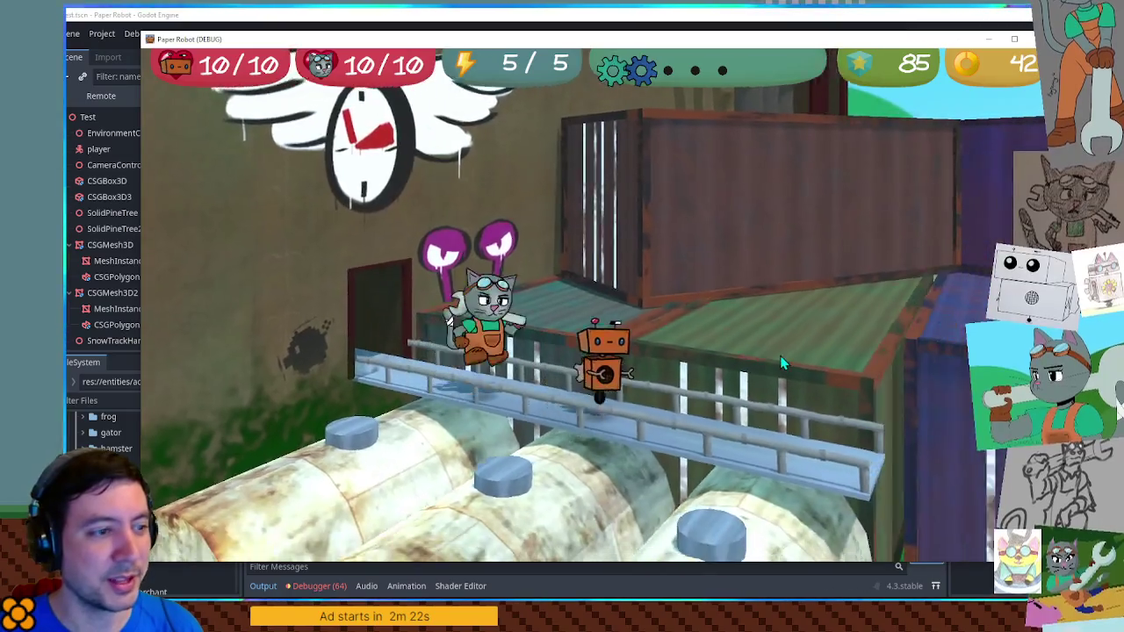
# Walk right along the fence to the pigs, attack one, then close the game with F8
pyautogui.press('d')
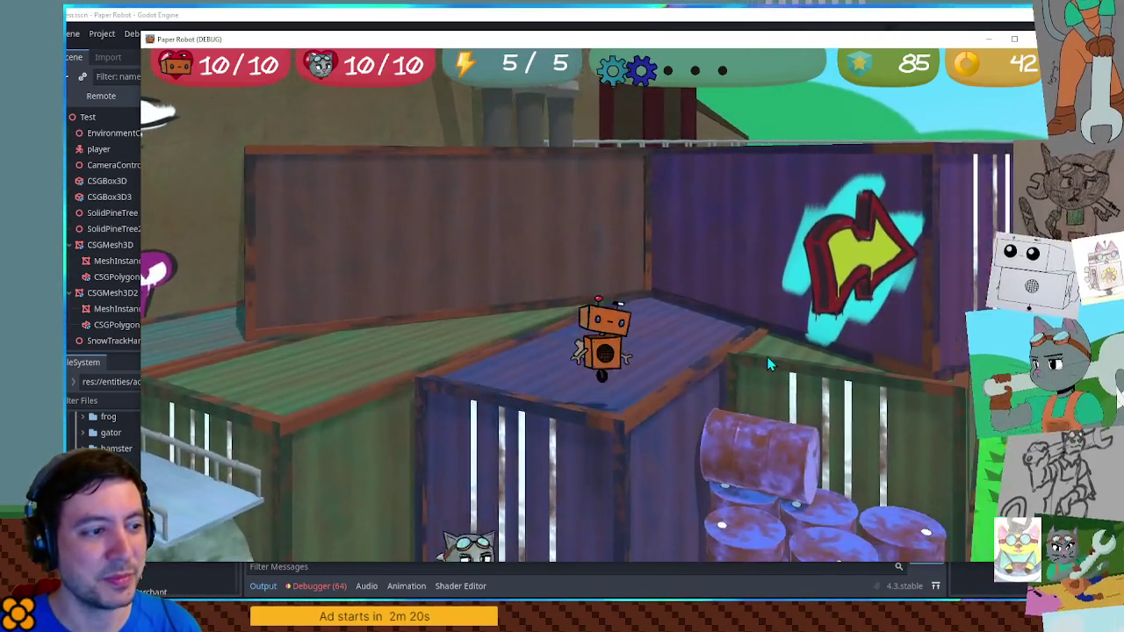
pyautogui.press('d')
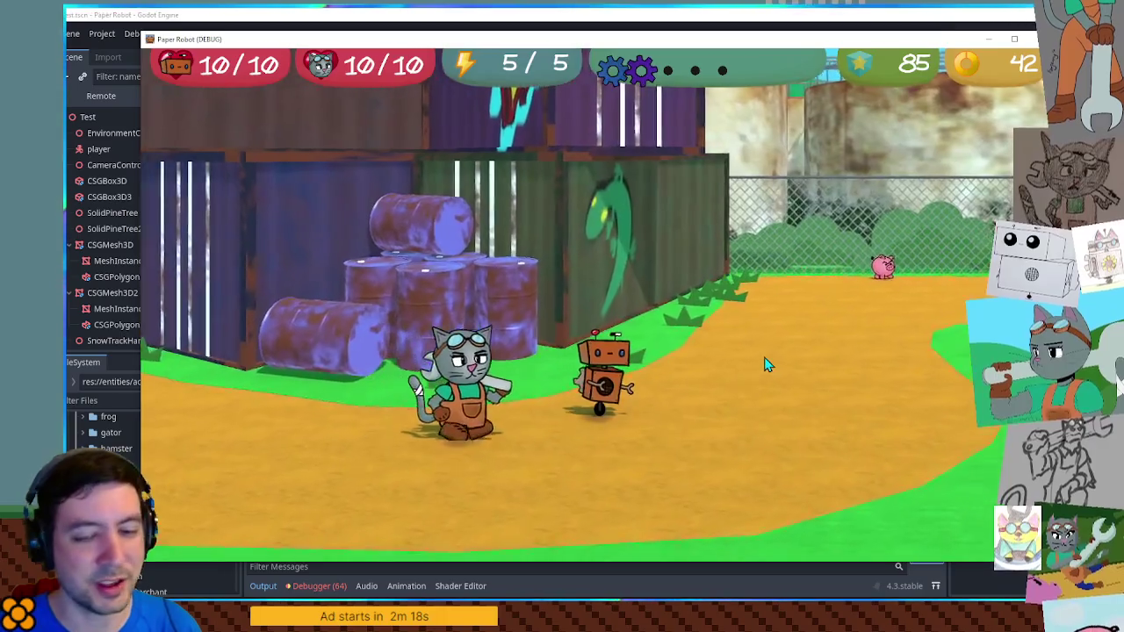
pyautogui.press('d')
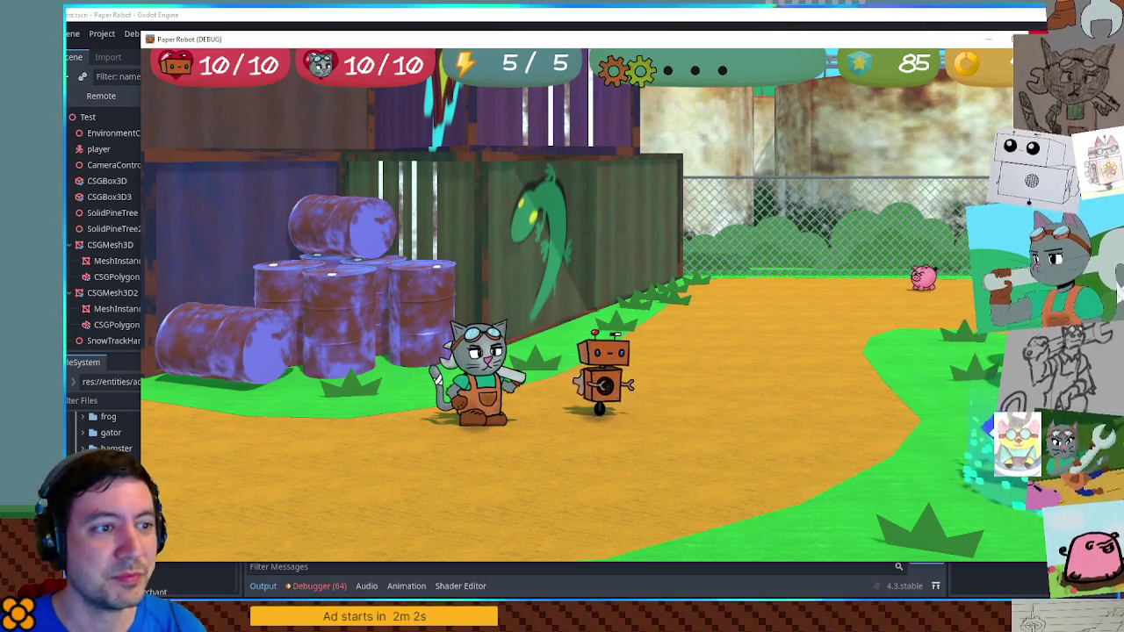
pyautogui.press('d')
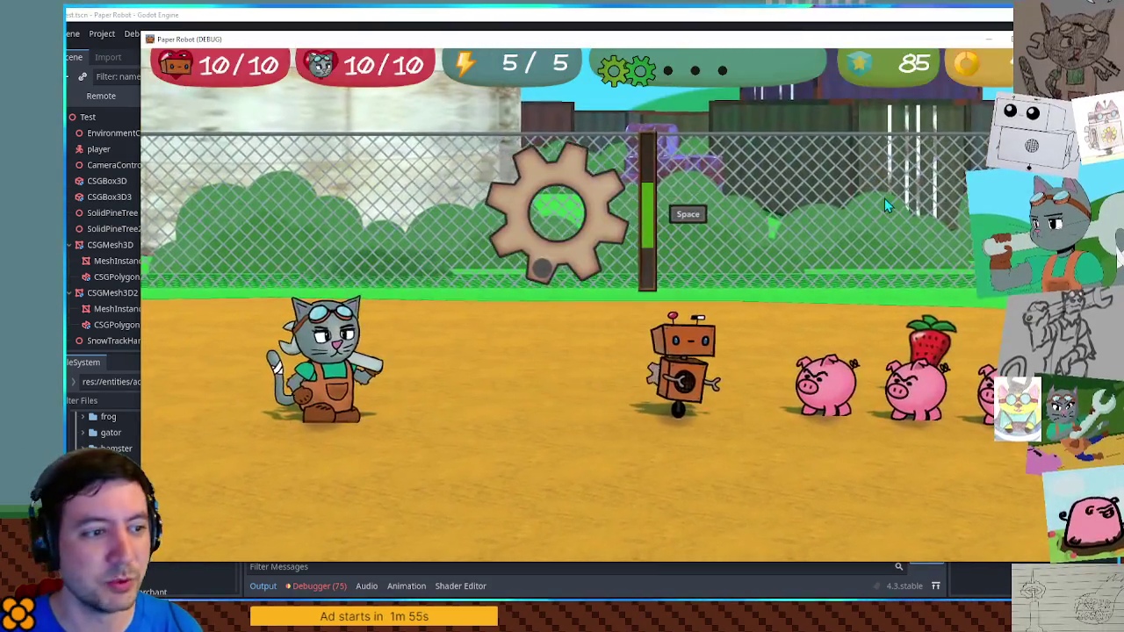
pyautogui.press('space')
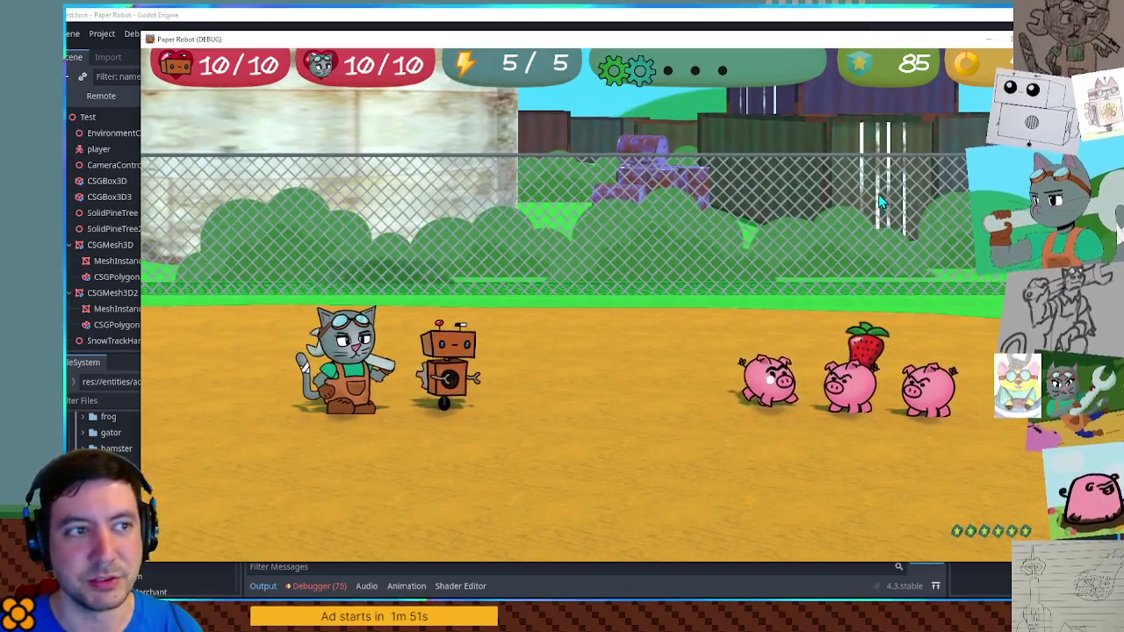
pyautogui.press('F8')
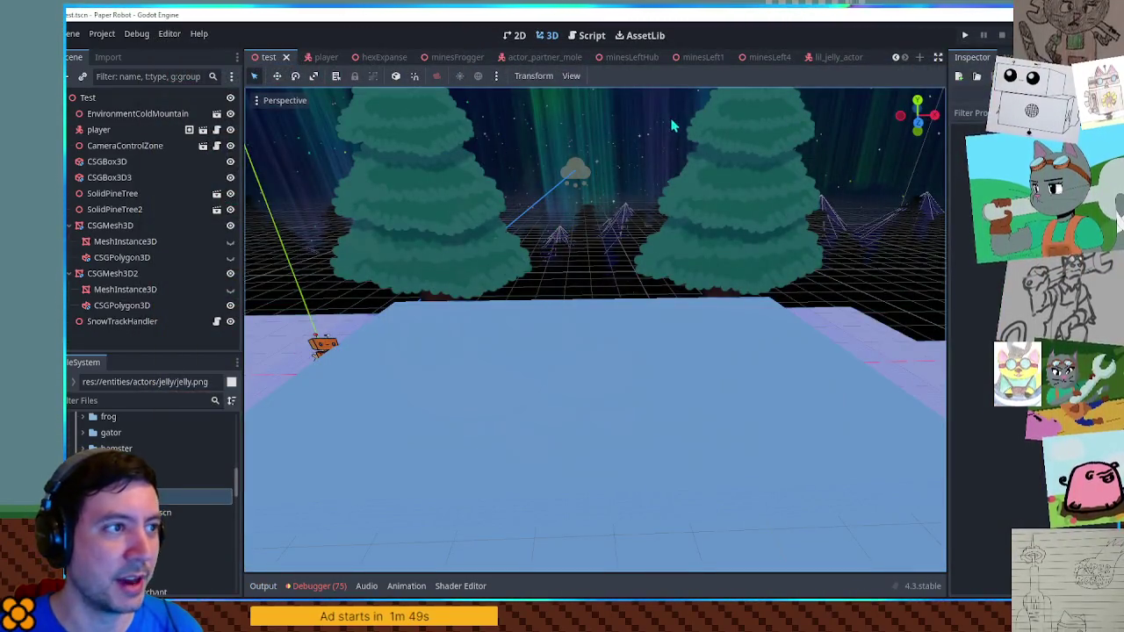
# Switch to the lil_jelly_actor scene to show the purple jelly face sprites
pyautogui.click(831, 58)
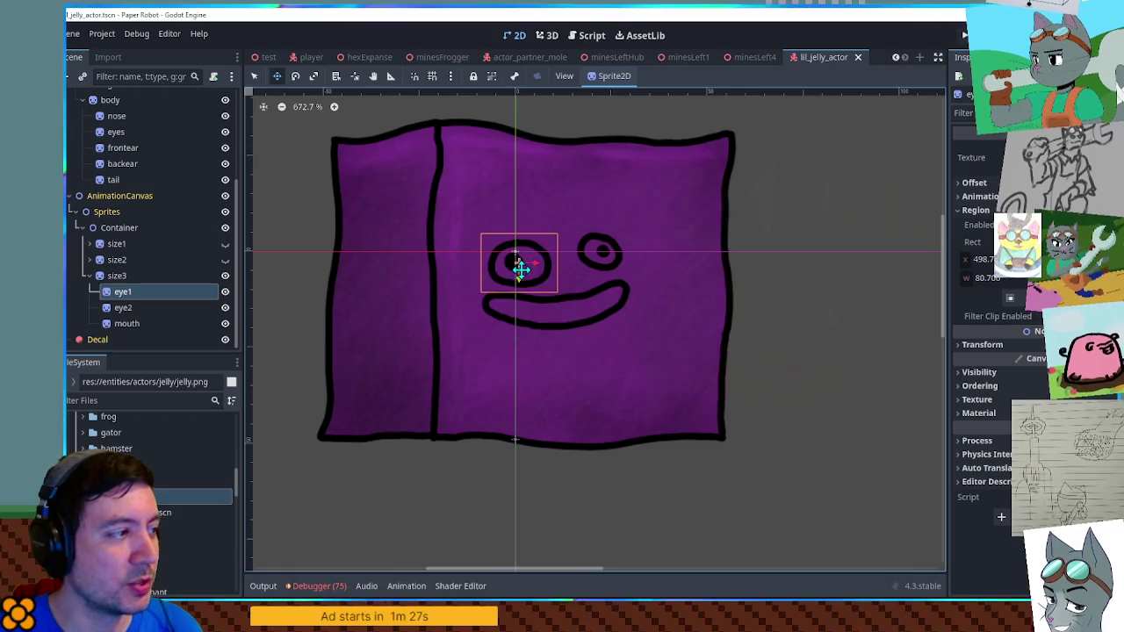
# Enlarge eye2's texture region to the bigger right eye, nudge it up-right, and raise eye1 about 10 px
pyautogui.click(163, 309)
pyautogui.click(974, 210)
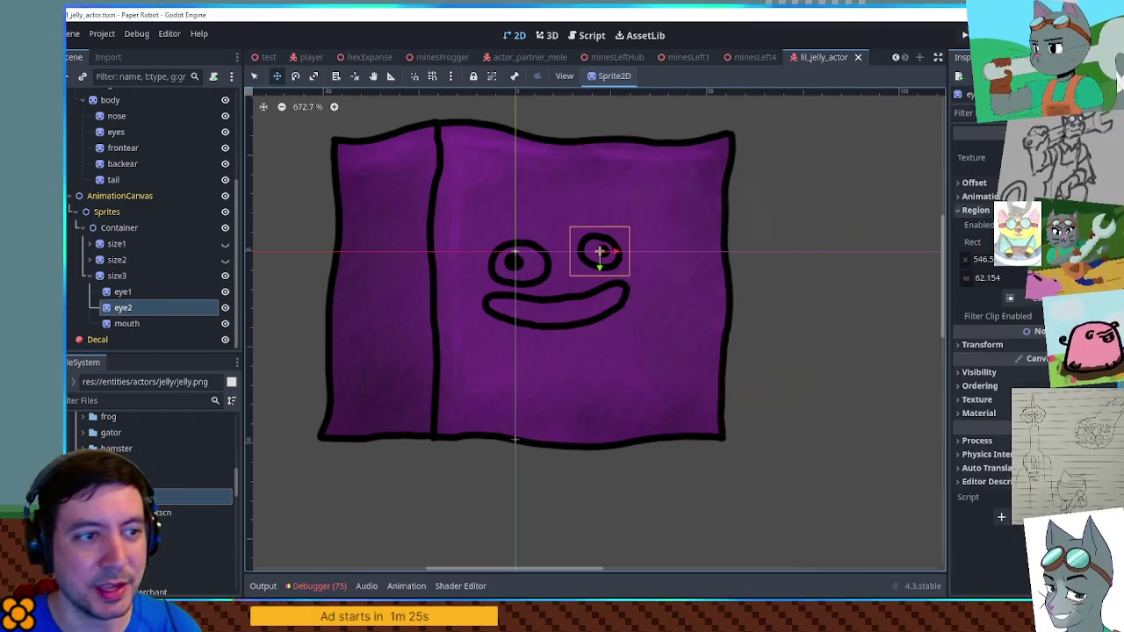
pyautogui.click(1036, 299)
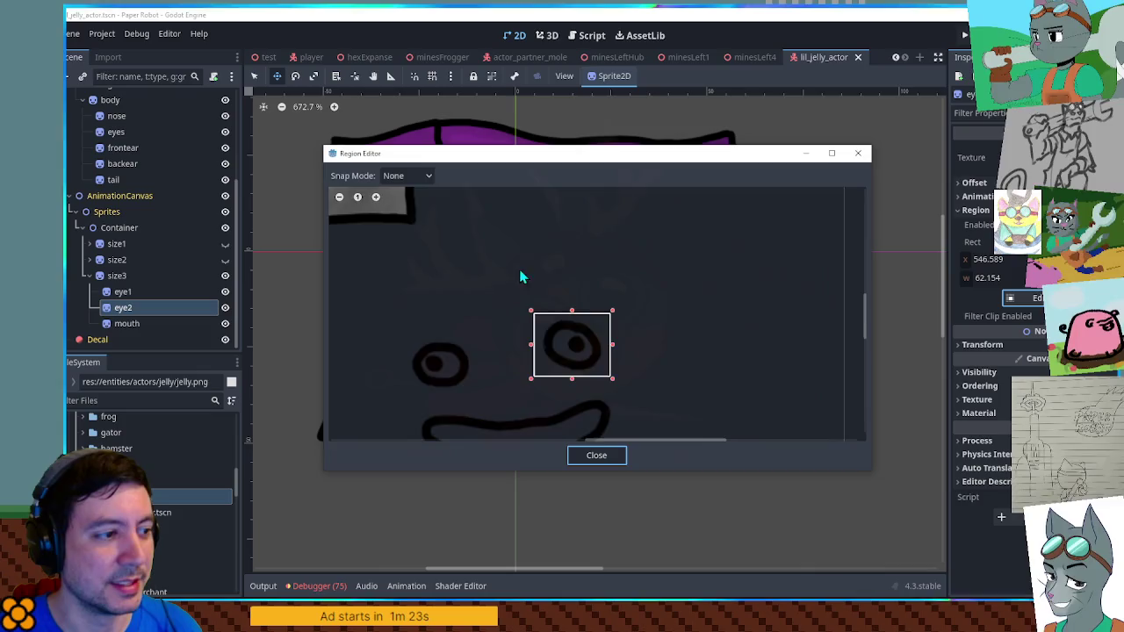
pyautogui.scroll(5, 632, 290)
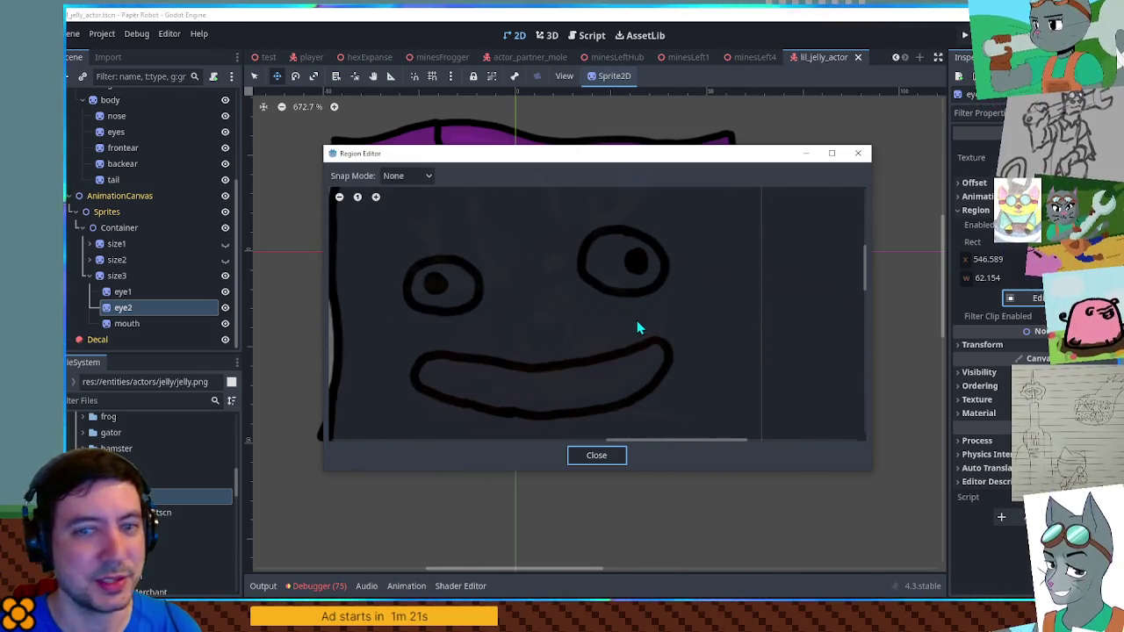
pyautogui.moveTo(553, 201)
pyautogui.mouseDown()
pyautogui.moveTo(690, 314)
pyautogui.moveTo(688, 304)
pyautogui.mouseUp()
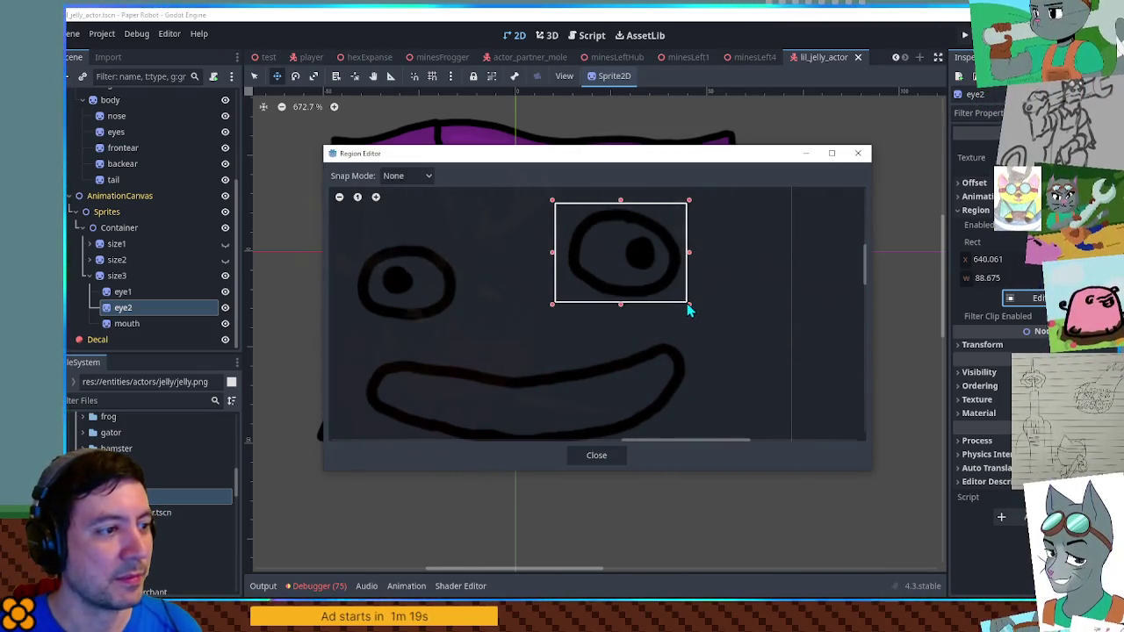
pyautogui.click(626, 457)
pyautogui.moveTo(612, 258); pyautogui.dragTo(642, 252)
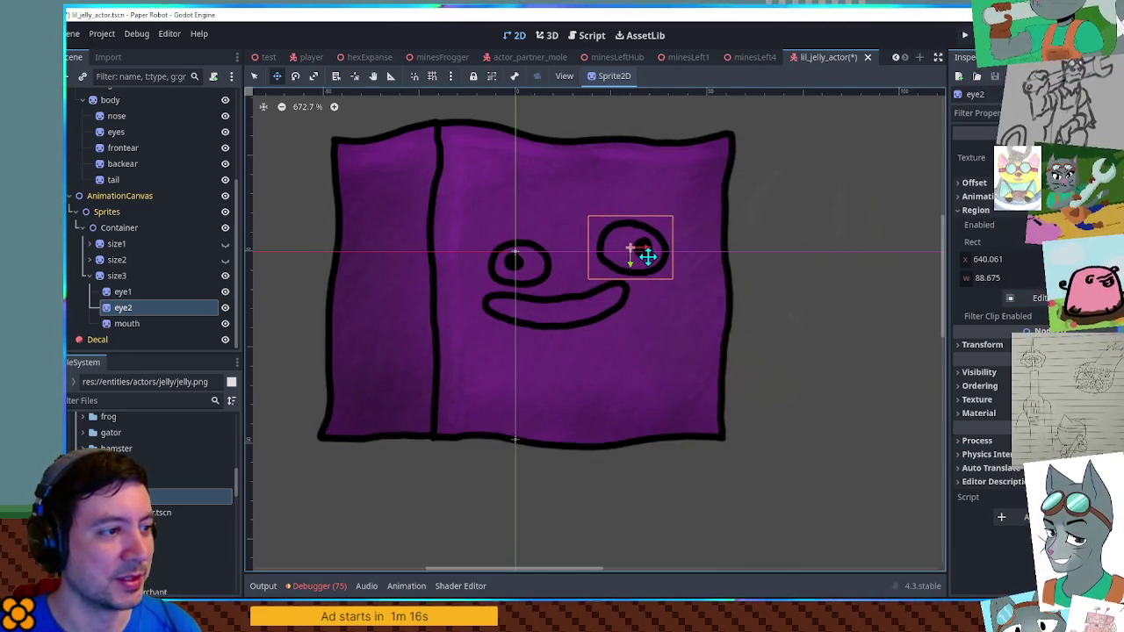
pyautogui.click(141, 292)
pyautogui.moveTo(546, 276); pyautogui.dragTo(537, 263)
# Widen the mouth's texture region to the larger smile and shift it down and right
pyautogui.click(509, 329)
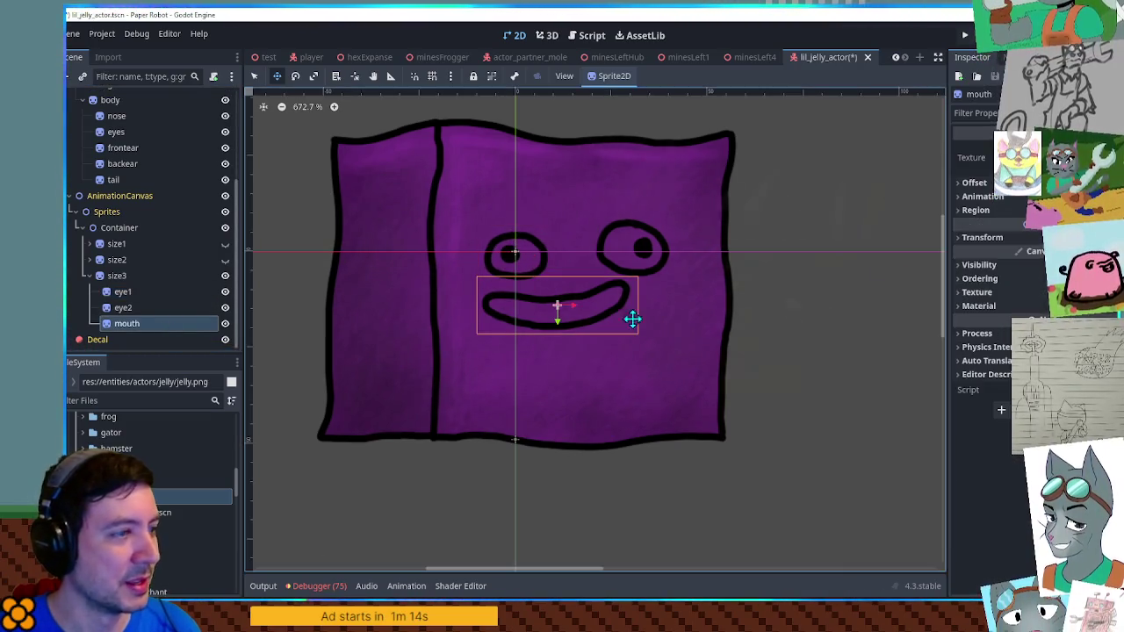
pyautogui.click(1040, 298)
pyautogui.scroll(-2, 734, 304)
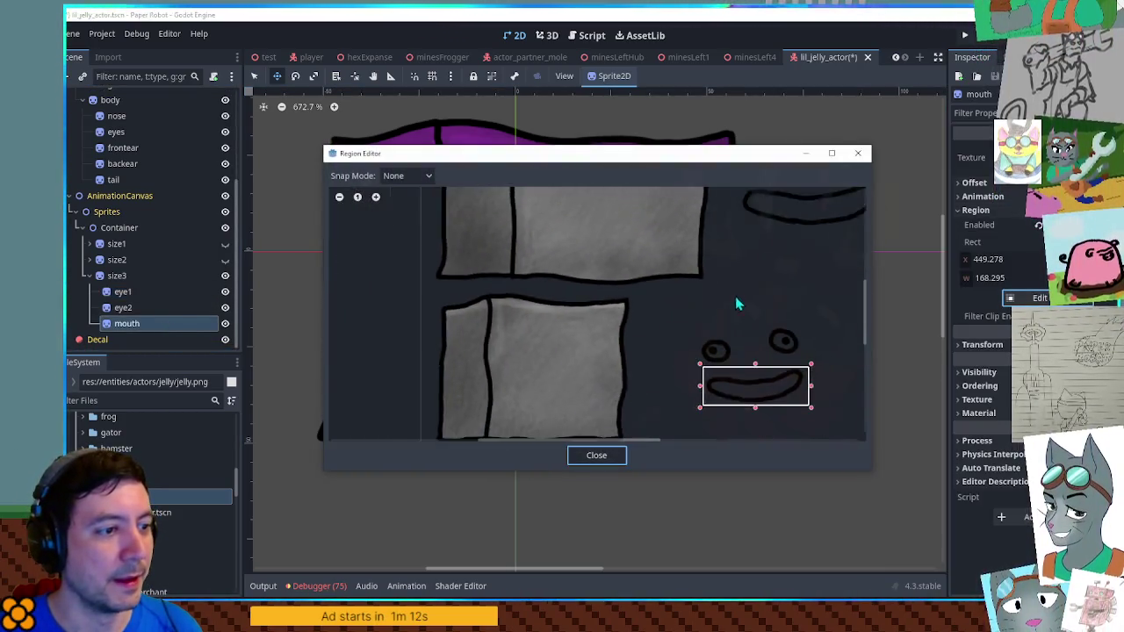
pyautogui.scroll(2, 643, 376)
pyautogui.scroll(2, 643, 375)
pyautogui.moveTo(522, 307)
pyautogui.mouseDown()
pyautogui.moveTo(767, 381)
pyautogui.moveTo(720, 378)
pyautogui.mouseUp()
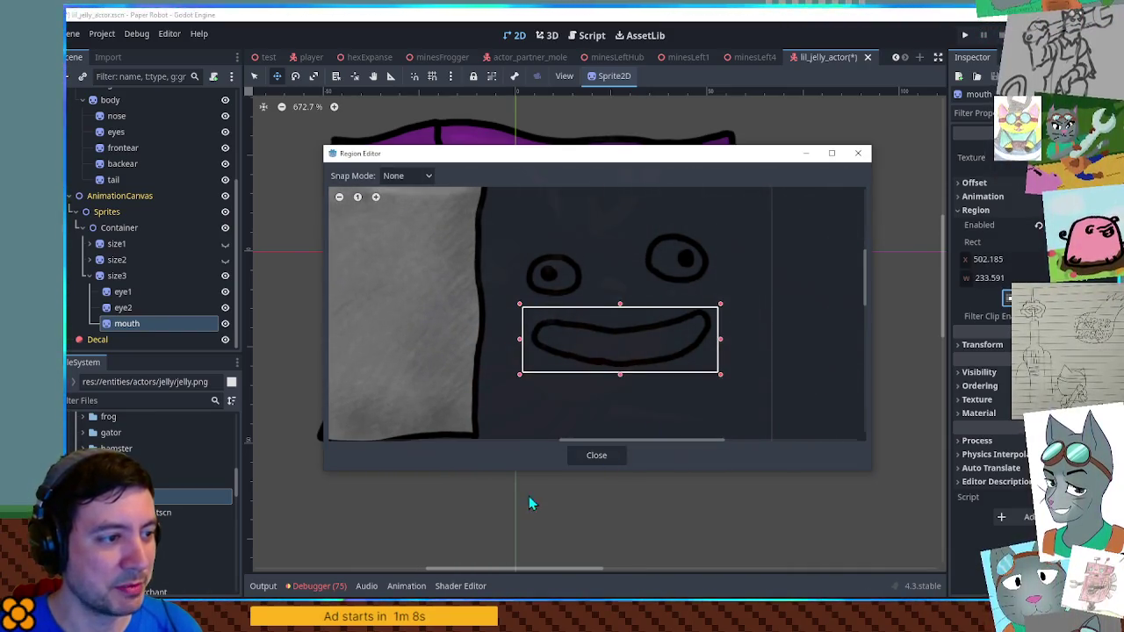
pyautogui.click(599, 456)
pyautogui.moveTo(586, 337); pyautogui.dragTo(600, 357)
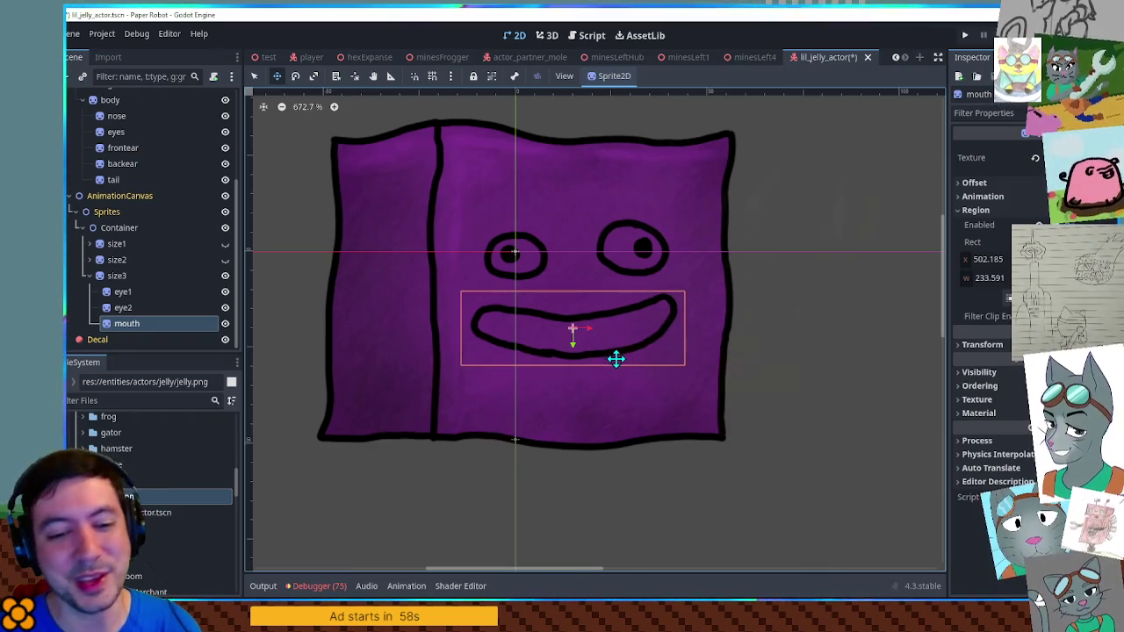
# Select both eyes and save the scene with the adjusted face
pyautogui.click(158, 293)
pyautogui.keyDown('shift'); pyautogui.click(158, 307); pyautogui.keyUp('shift')
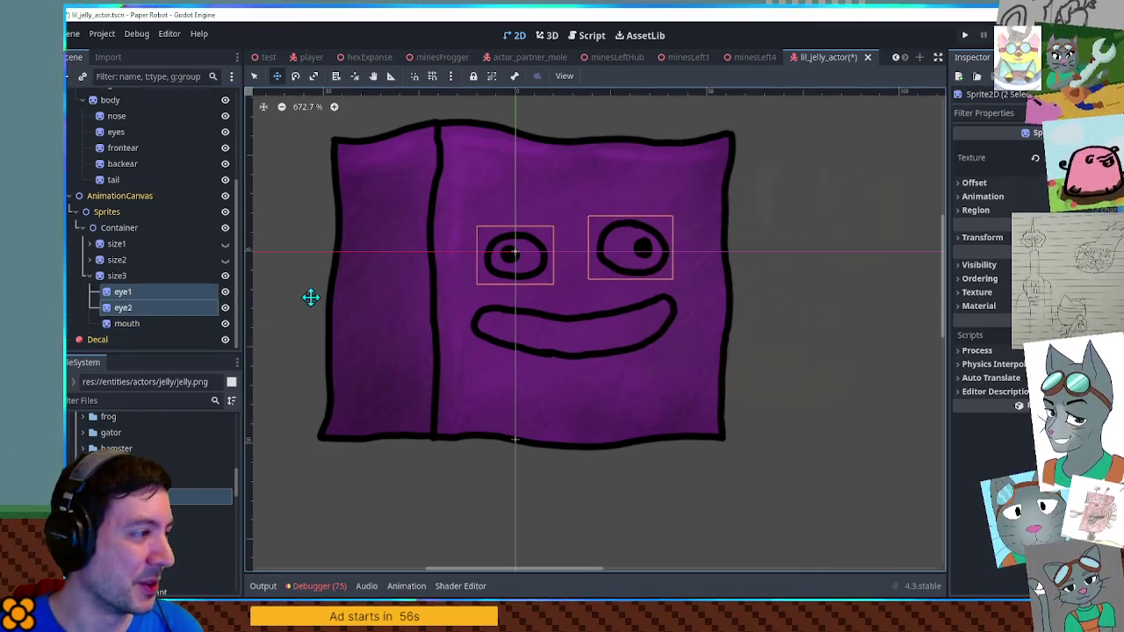
pyautogui.hotkey('ctrl', 's')
pyautogui.scroll(-3, 677, 284)
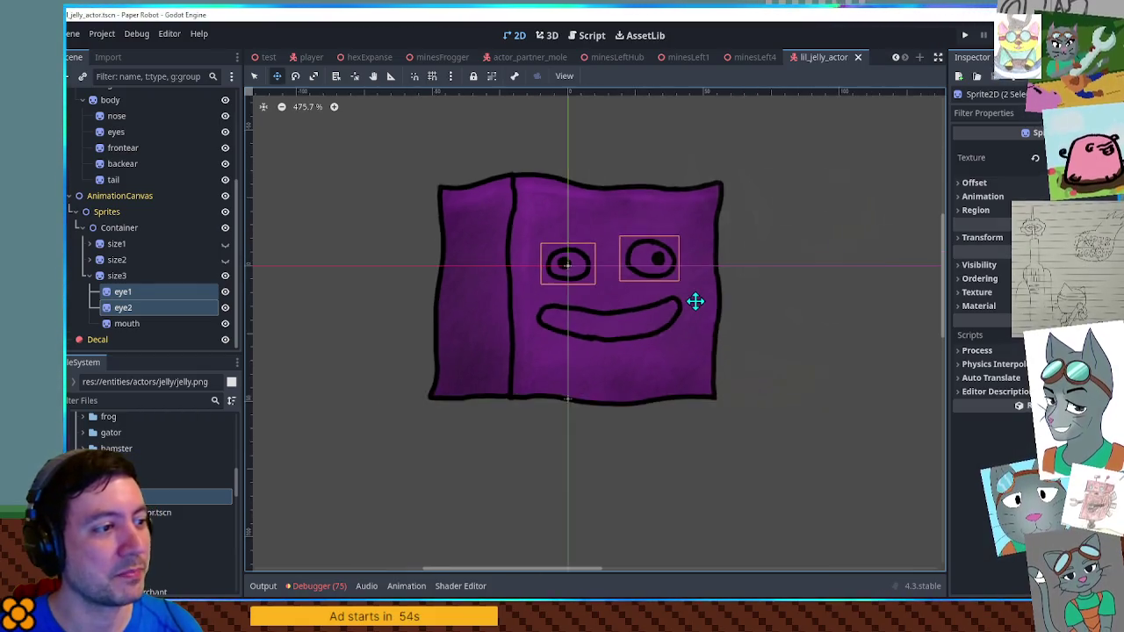
pyautogui.scroll(2, 697, 301)
pyautogui.scroll(-3, 697, 301)
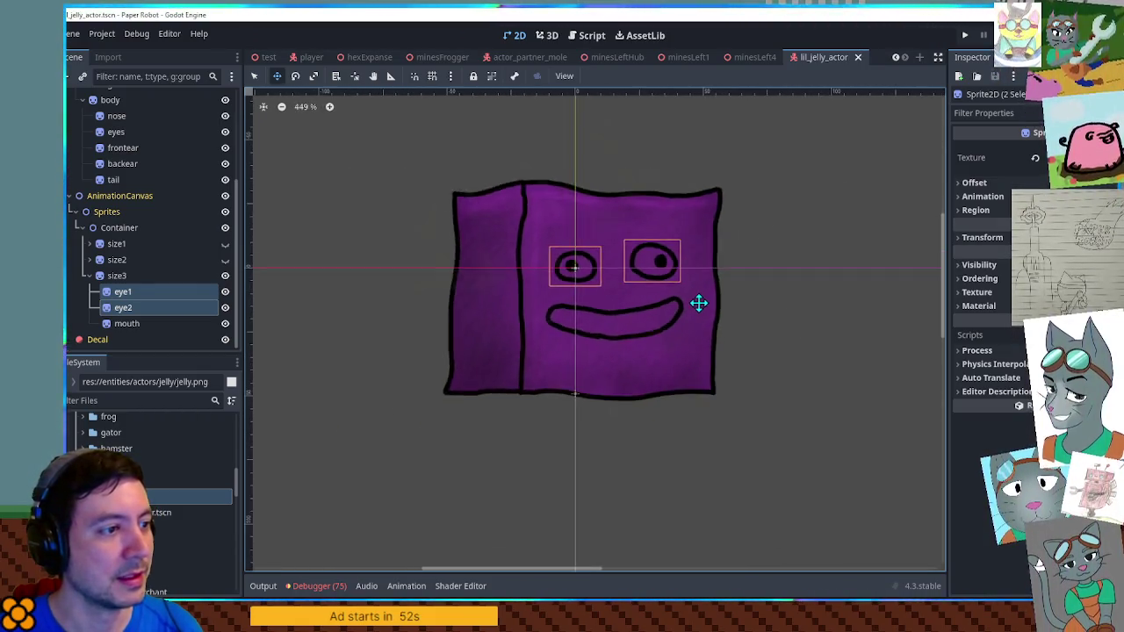
# Delete the leftover legs-through-tail nodes, move Container under SubViewport's Sprites, and save
pyautogui.click(118, 228)
pyautogui.scroll(3, 114, 230)
pyautogui.click(107, 181)
pyautogui.click(107, 181)
pyautogui.click(117, 277)
pyautogui.keyDown('shift'); pyautogui.click(117, 277); pyautogui.keyUp('shift')
pyautogui.press('Return')
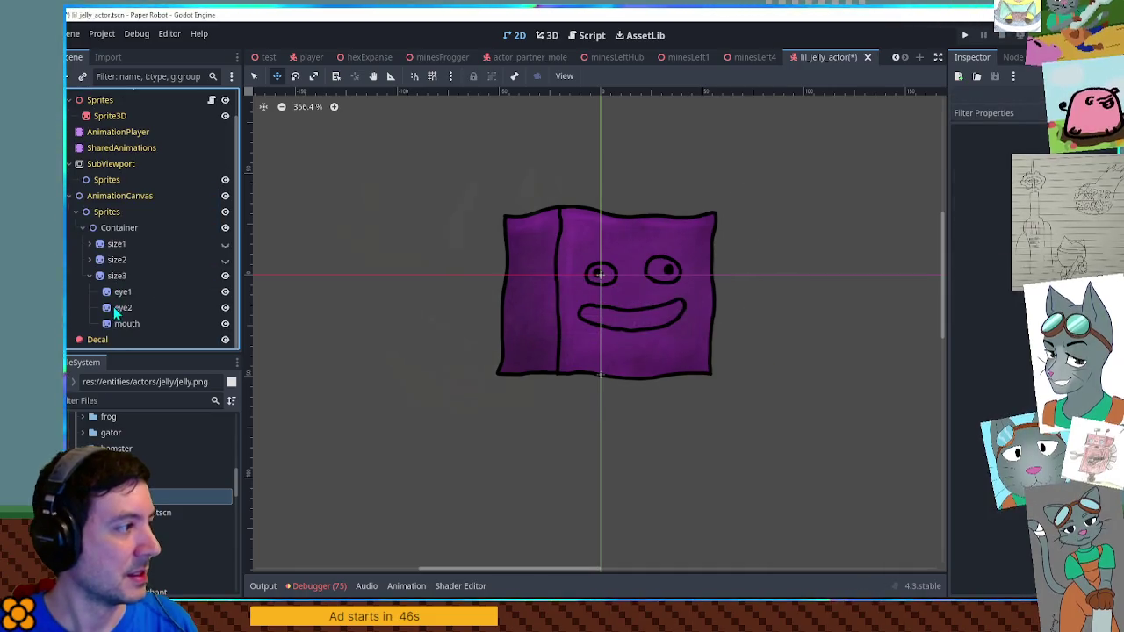
pyautogui.moveTo(113, 224)
pyautogui.mouseDown()
pyautogui.moveTo(109, 175)
pyautogui.moveTo(112, 189)
pyautogui.mouseUp()
pyautogui.hotkey('ctrl', 's')
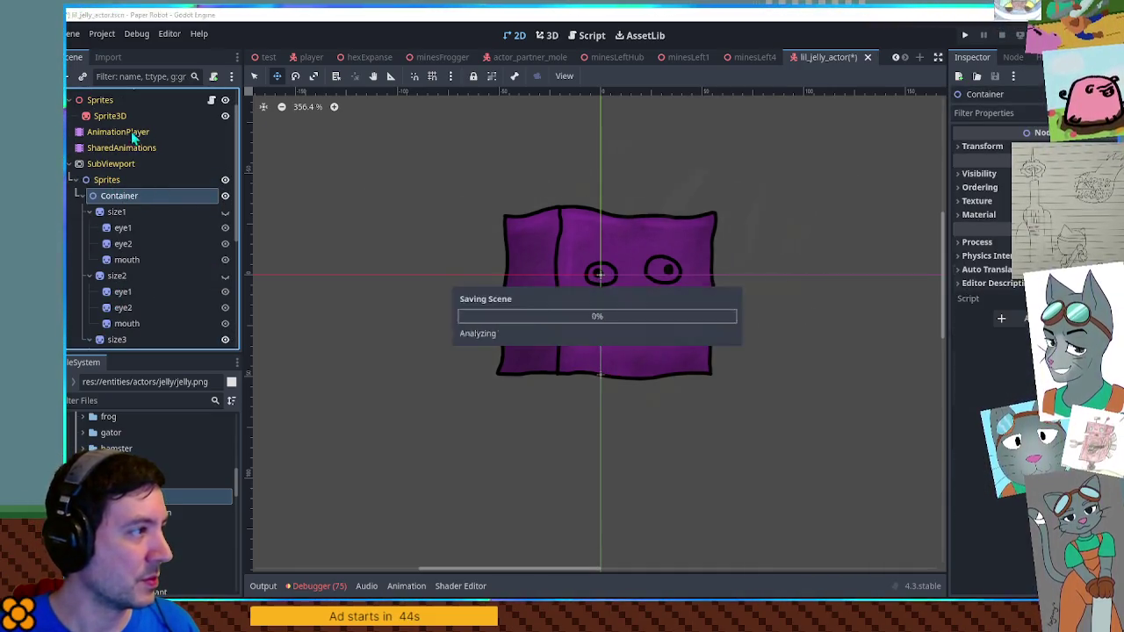
pyautogui.click(546, 35)
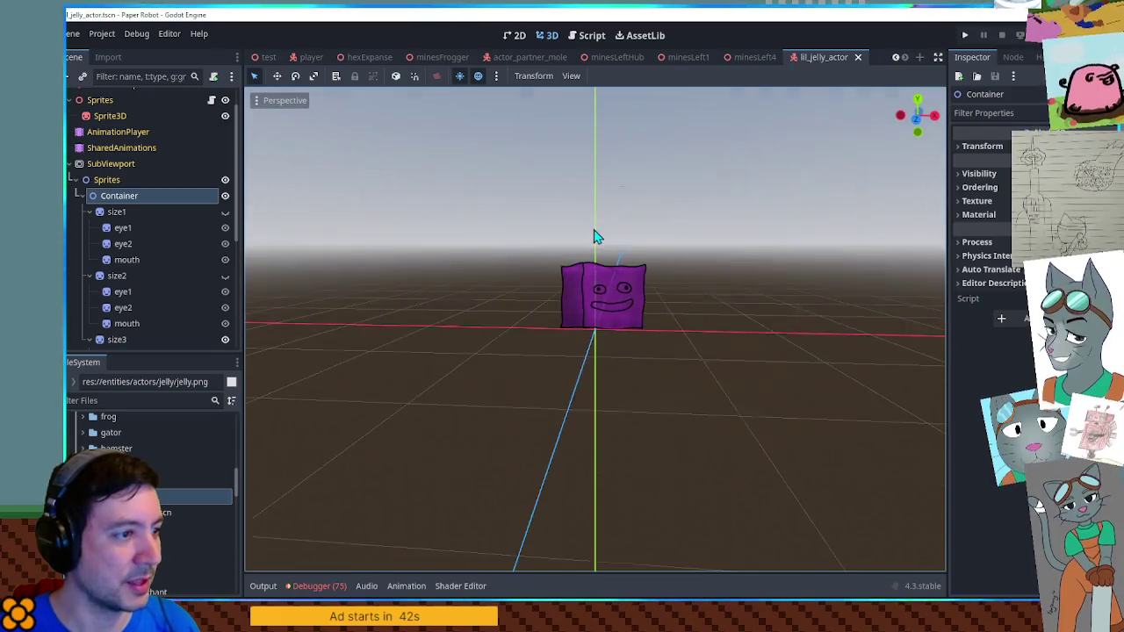
# Orbit and zoom around the jelly cube in 3D to inspect its face
pyautogui.scroll(5, 630, 271)
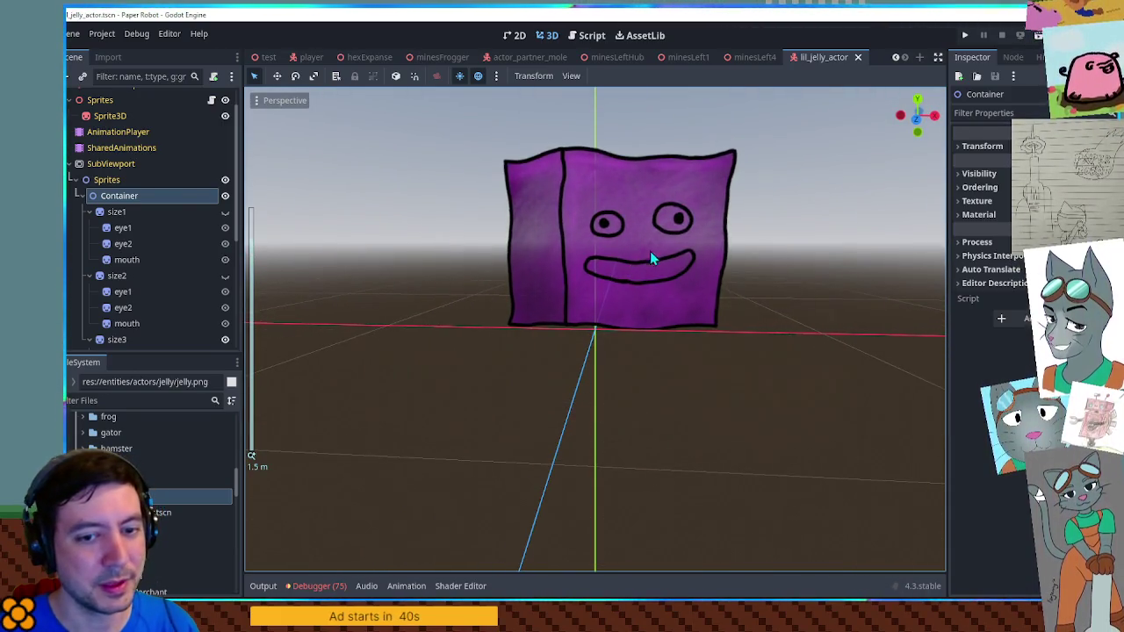
pyautogui.scroll(5, 646, 255)
pyautogui.moveTo(687, 302)
pyautogui.mouseDown()
pyautogui.moveTo(675, 240)
pyautogui.moveTo(609, 284)
pyautogui.moveTo(612, 341)
pyautogui.moveTo(623, 269)
pyautogui.moveTo(635, 293)
pyautogui.mouseUp()
pyautogui.scroll(5, 641, 296)
pyautogui.scroll(-3, 646, 298)
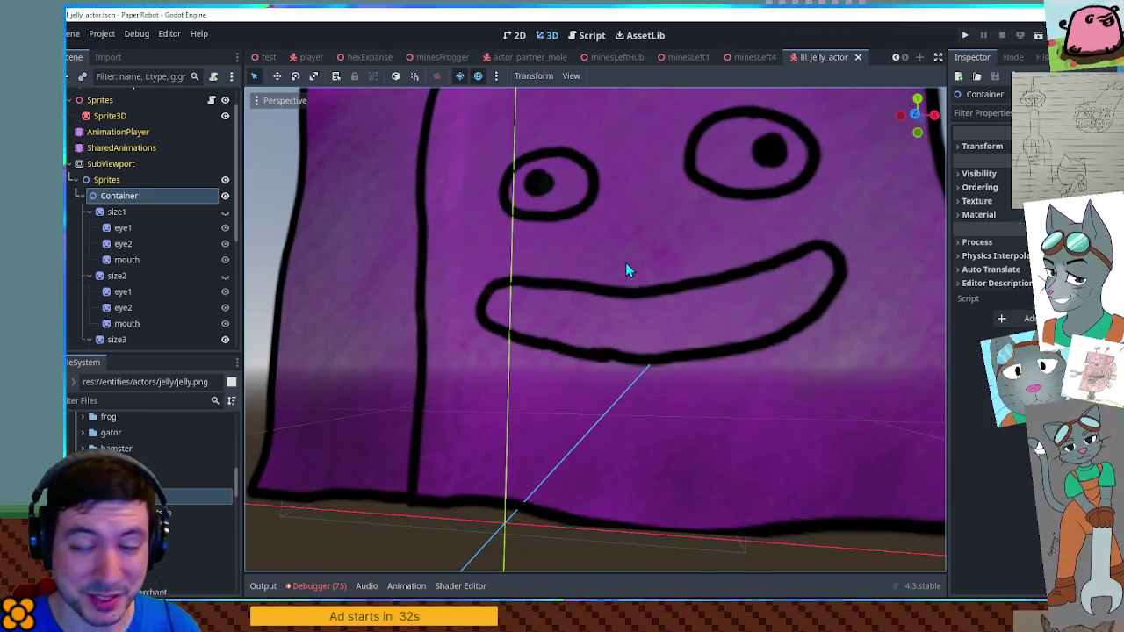
pyautogui.scroll(-5, 625, 272)
pyautogui.moveTo(653, 344)
pyautogui.mouseDown()
pyautogui.moveTo(629, 284)
pyautogui.moveTo(579, 281)
pyautogui.moveTo(562, 316)
pyautogui.moveTo(587, 334)
pyautogui.moveTo(603, 311)
pyautogui.moveTo(610, 263)
pyautogui.moveTo(600, 258)
pyautogui.moveTo(602, 276)
pyautogui.moveTo(602, 265)
pyautogui.moveTo(637, 303)
pyautogui.moveTo(612, 252)
pyautogui.moveTo(722, 297)
pyautogui.moveTo(873, 295)
pyautogui.moveTo(645, 306)
pyautogui.moveTo(642, 359)
pyautogui.moveTo(630, 286)
pyautogui.mouseUp()
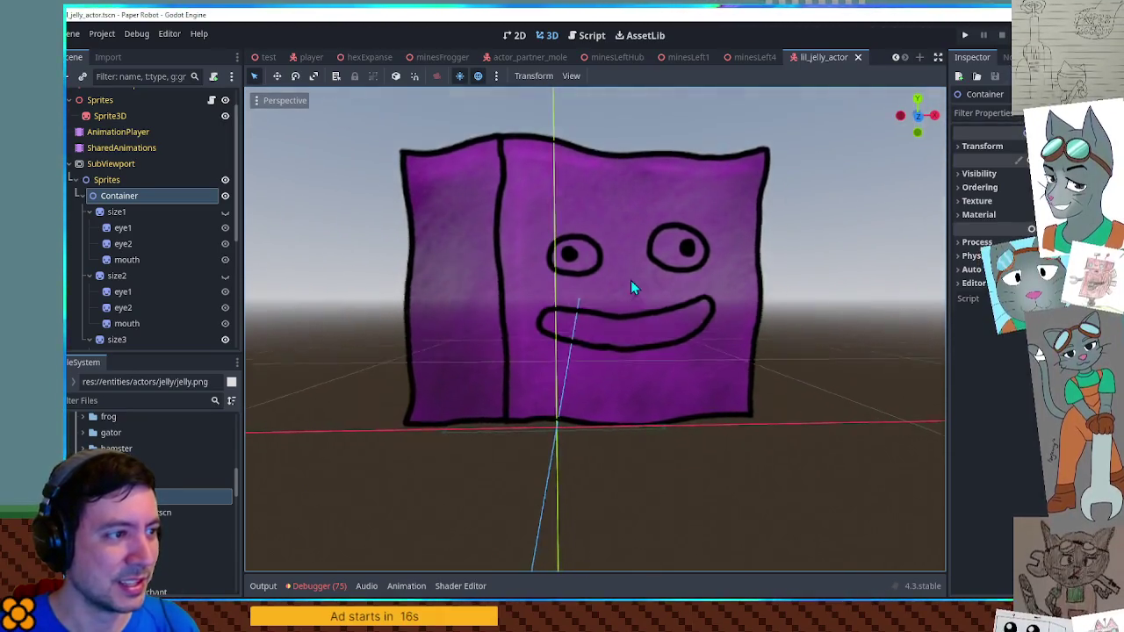
pyautogui.scroll(5, 626, 298)
pyautogui.moveTo(624, 408)
pyautogui.mouseDown()
pyautogui.moveTo(642, 409)
pyautogui.moveTo(632, 328)
pyautogui.moveTo(710, 313)
pyautogui.moveTo(591, 301)
pyautogui.moveTo(744, 321)
pyautogui.moveTo(670, 439)
pyautogui.moveTo(769, 410)
pyautogui.moveTo(585, 399)
pyautogui.mouseUp()
pyautogui.scroll(-5, 657, 426)
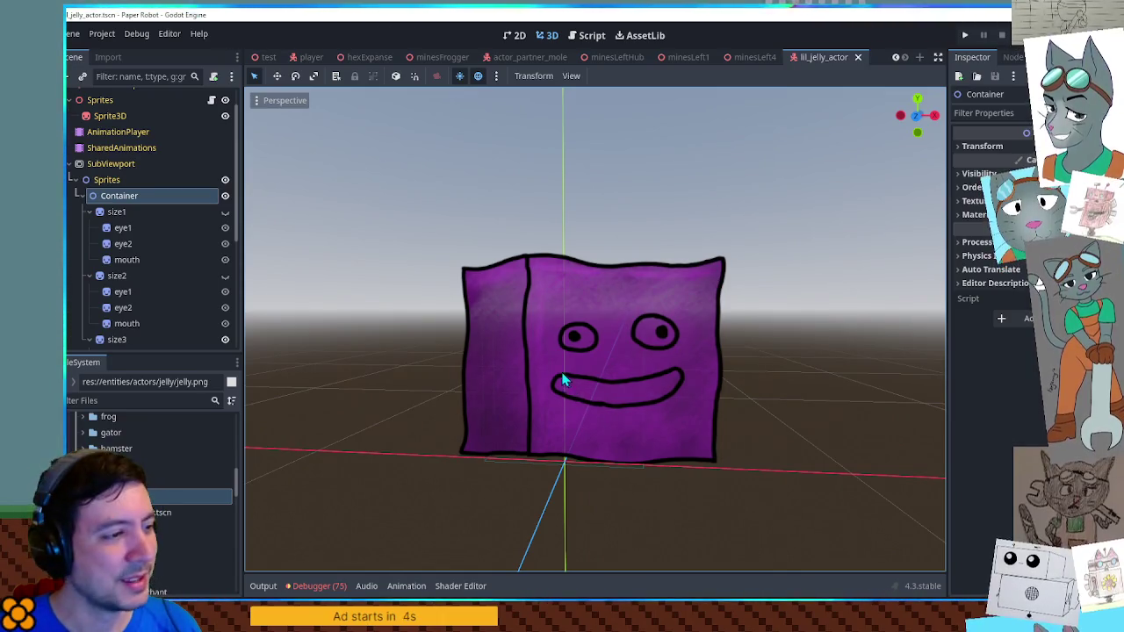
pyautogui.scroll(-2, 635, 379)
pyautogui.scroll(2, 647, 360)
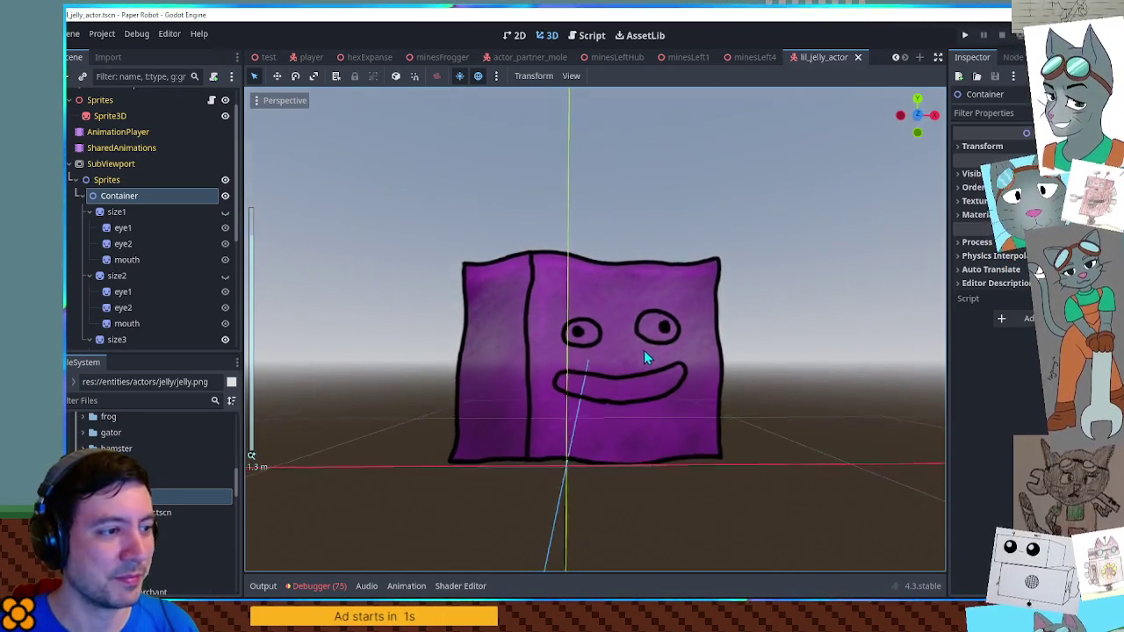
pyautogui.scroll(2, 643, 354)
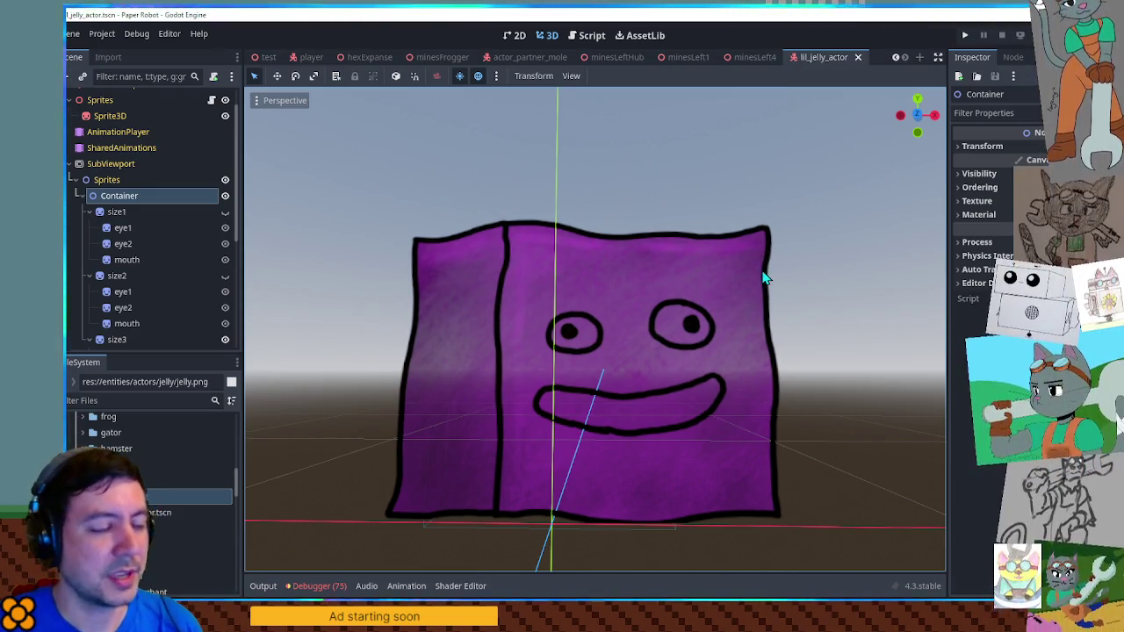
# Select the LilJellyActor root and the size1 sprite, then undo the last change
pyautogui.scroll(1, 172, 209)
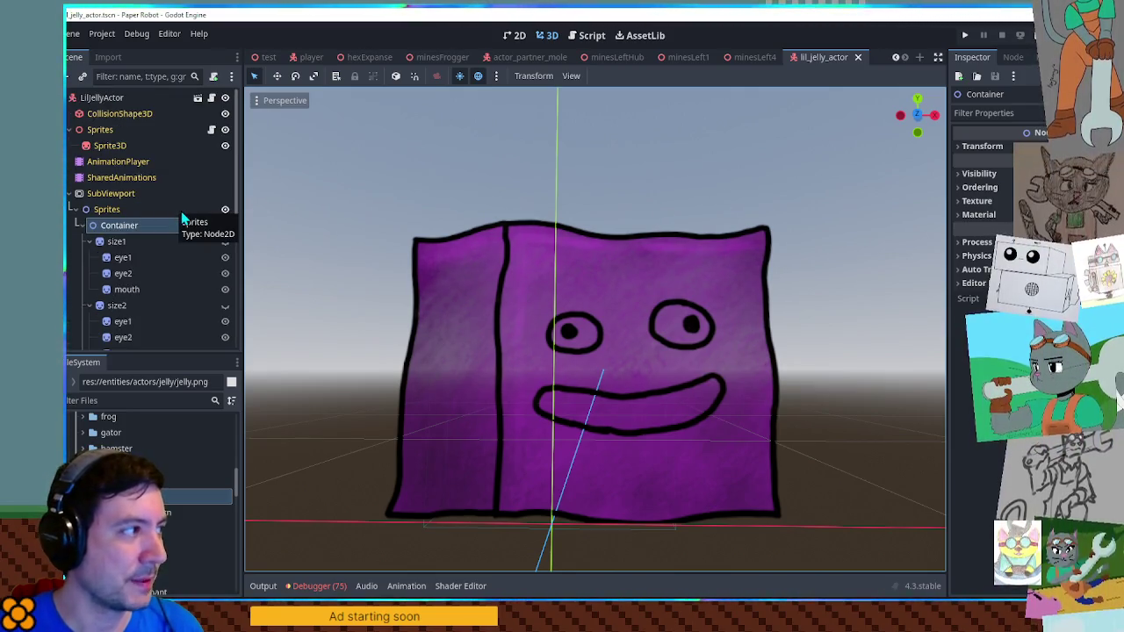
pyautogui.click(112, 98)
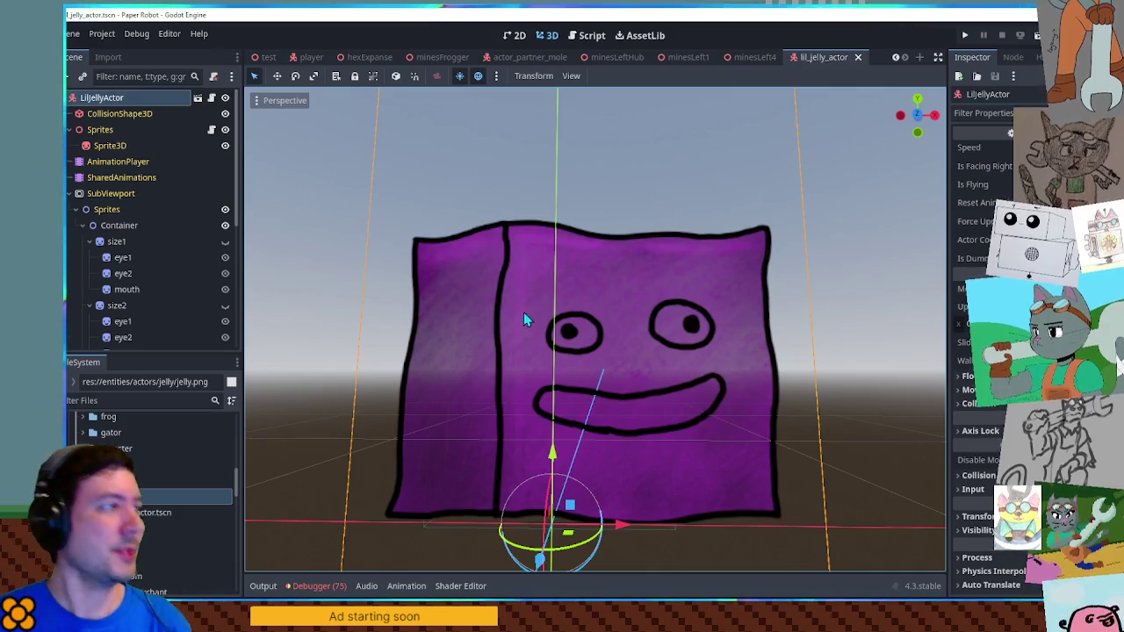
pyautogui.click(119, 242)
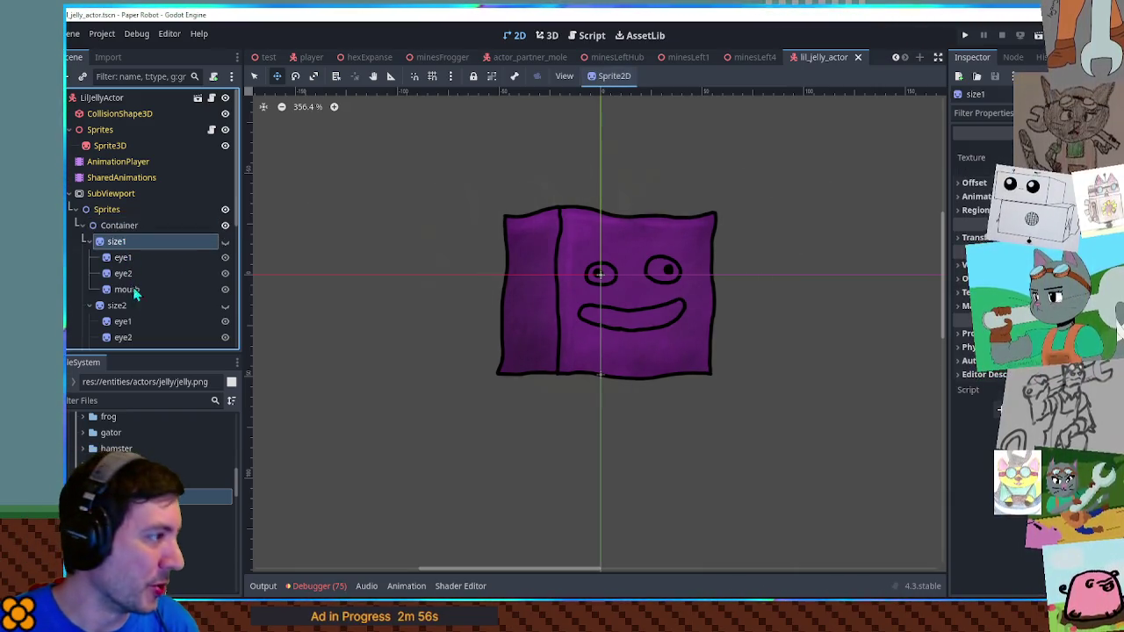
pyautogui.hotkey('ctrl', 'z')
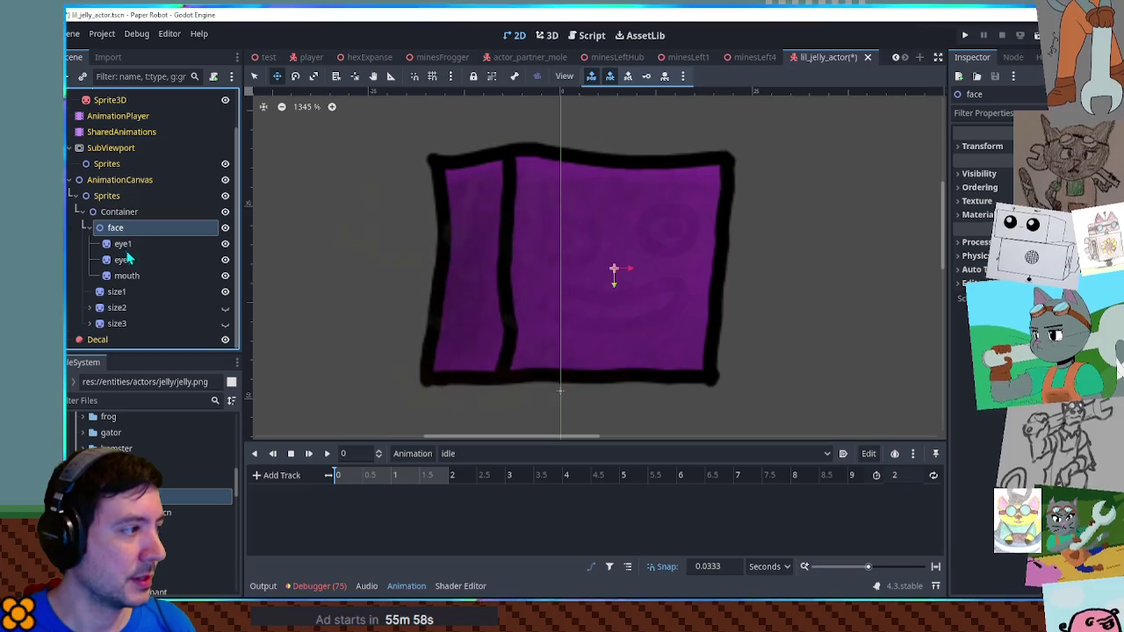
# Move size1 above the face node and rename it 'base'
pyautogui.moveTo(114, 294); pyautogui.dragTo(113, 221)
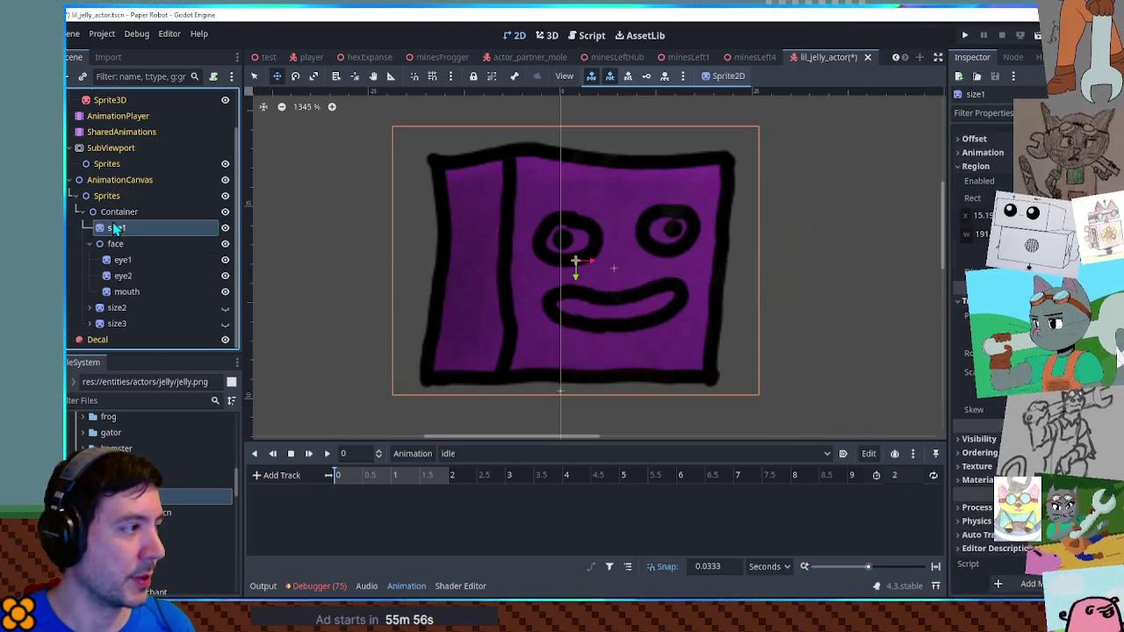
pyautogui.doubleClick(127, 230)
pyautogui.write('base')
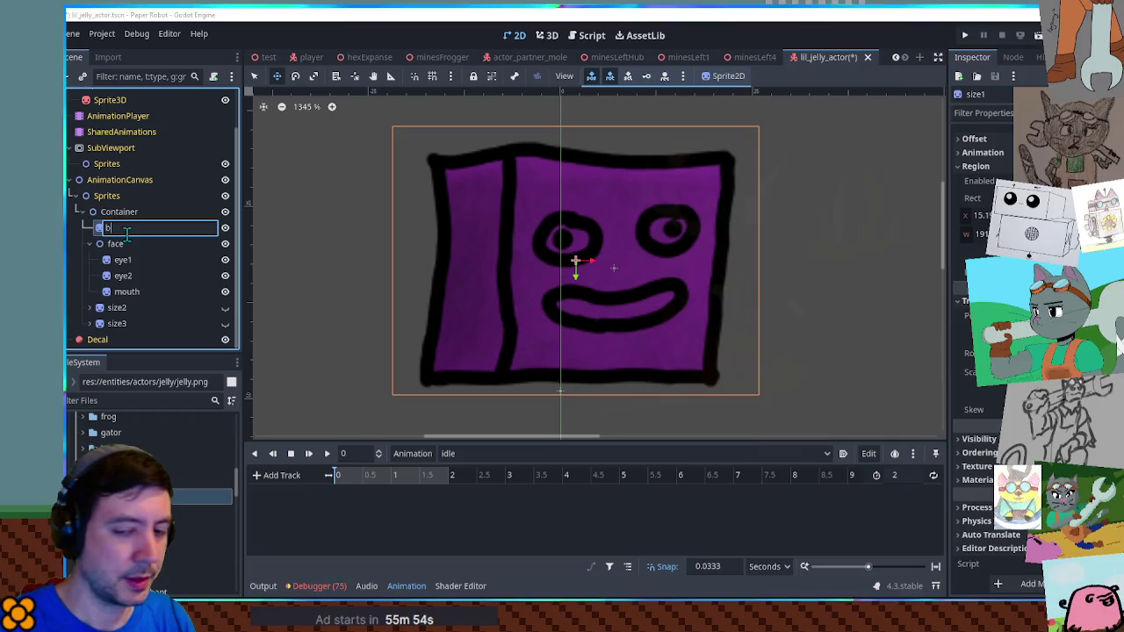
pyautogui.press('Return')
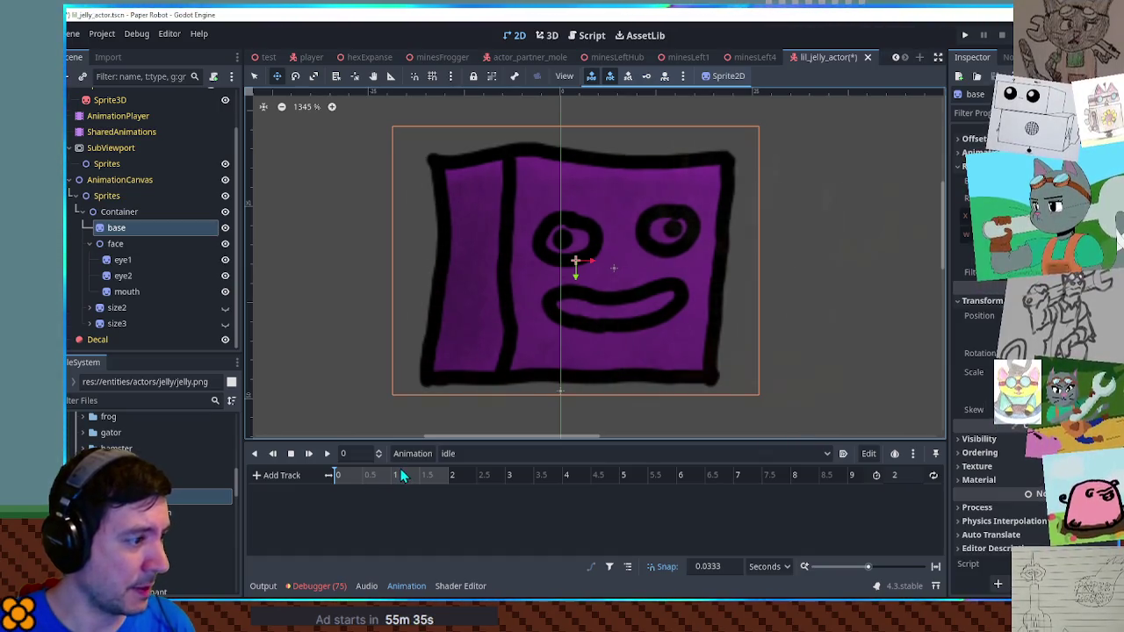
# Add a looping base scale track to idle, keyed at 0 and 1 s, with 0.1 snap
pyautogui.click(282, 475)
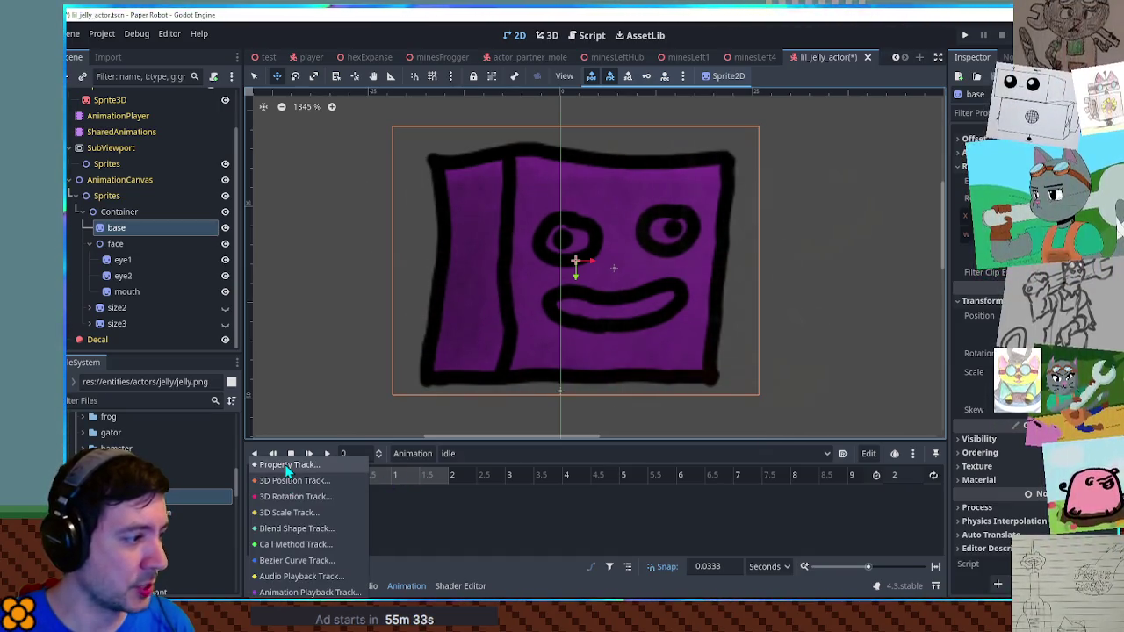
pyautogui.click(289, 465)
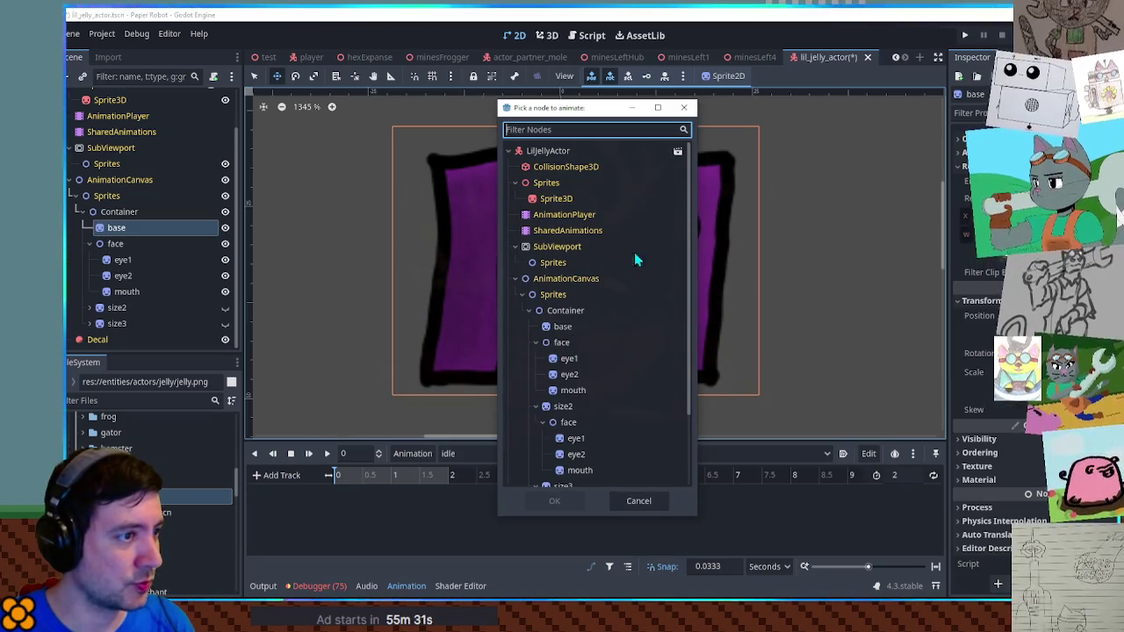
pyautogui.press('Escape')
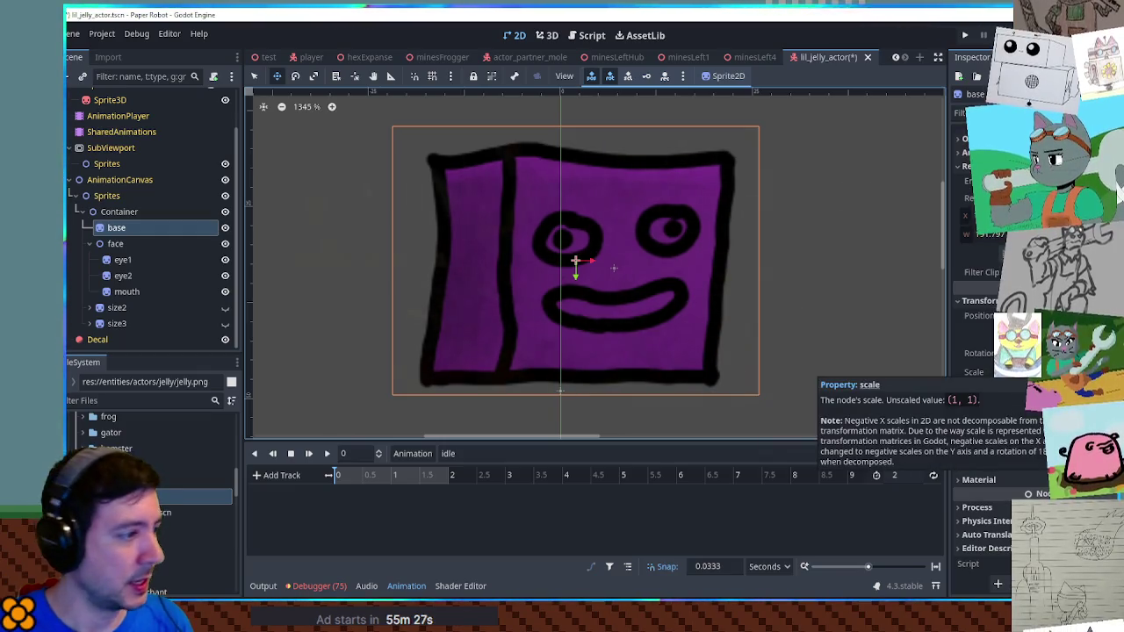
pyautogui.click(1000, 372)
pyautogui.click(629, 567)
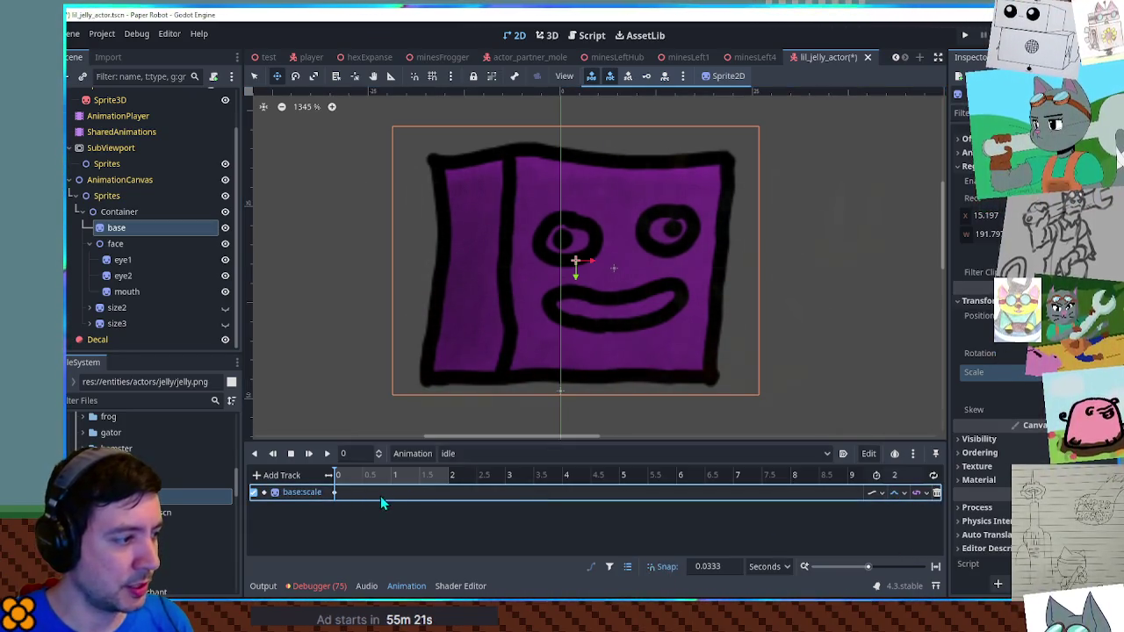
pyautogui.click(393, 475)
pyautogui.click(708, 566)
pyautogui.write('0.1')
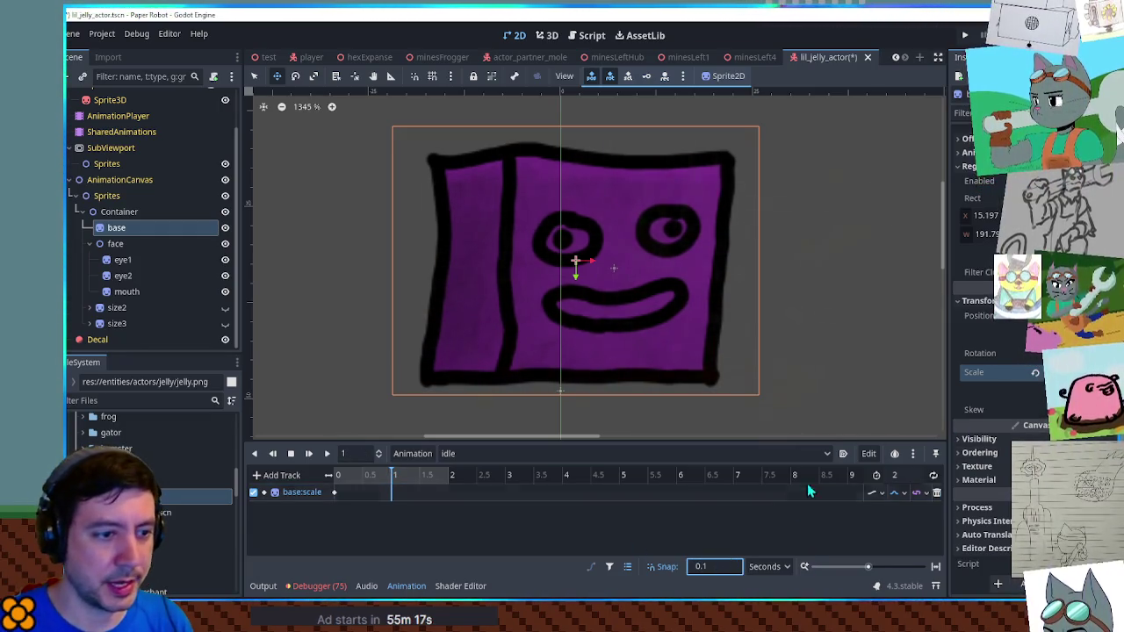
pyautogui.click(932, 475)
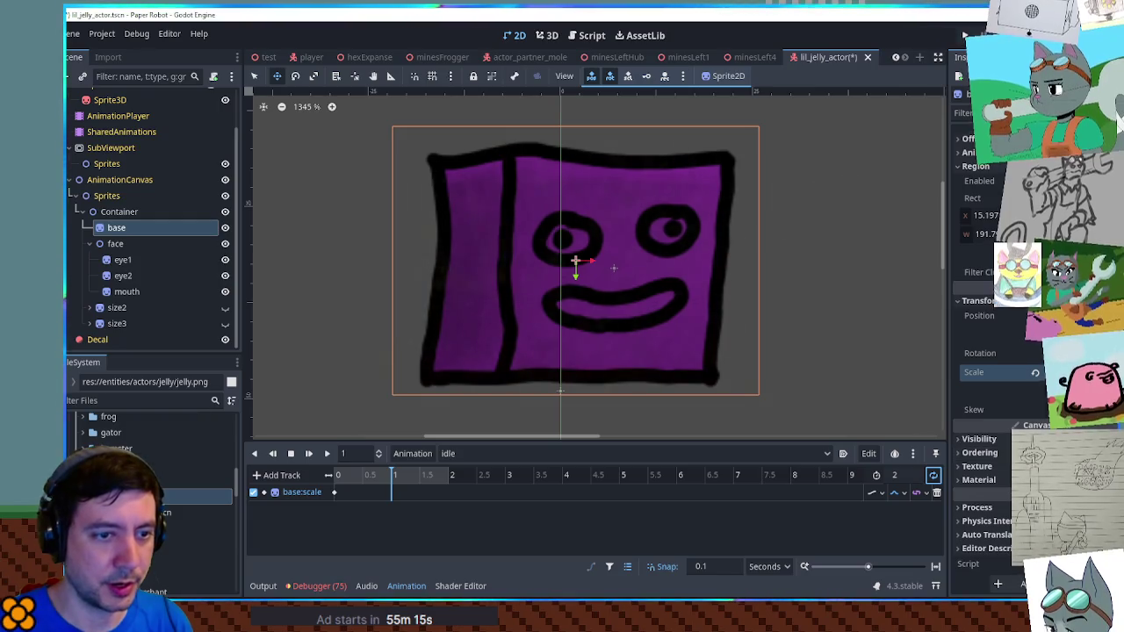
pyautogui.click(1034, 372)
# Remove the duplicate scale tracks and keyframes, then preview the idle squash
pyautogui.click(392, 510)
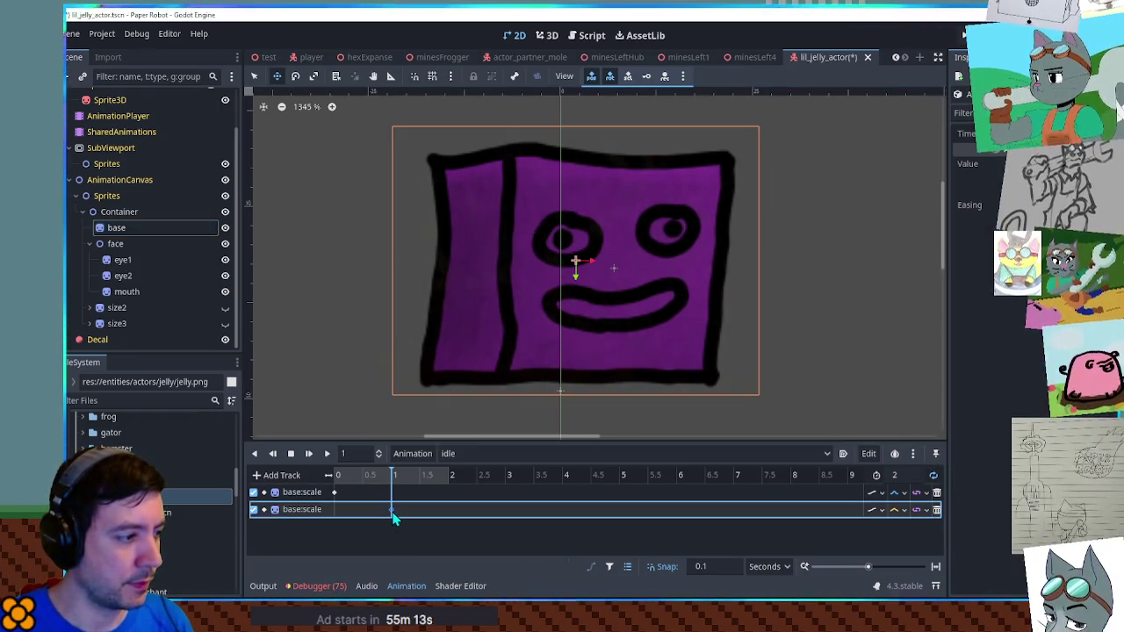
pyautogui.click(936, 509)
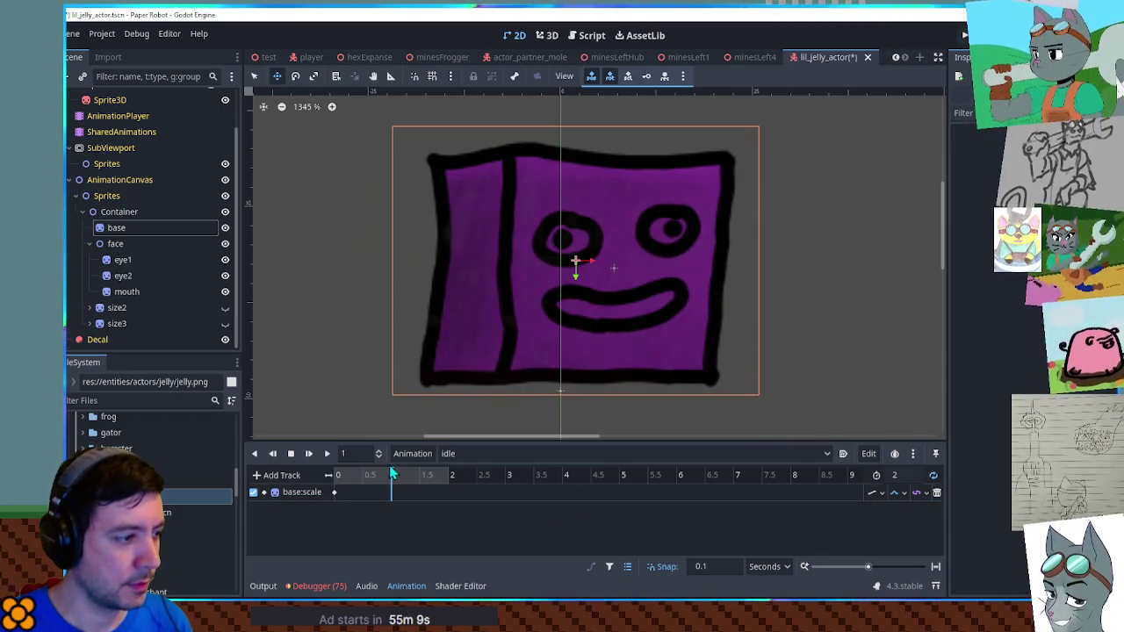
pyautogui.click(141, 228)
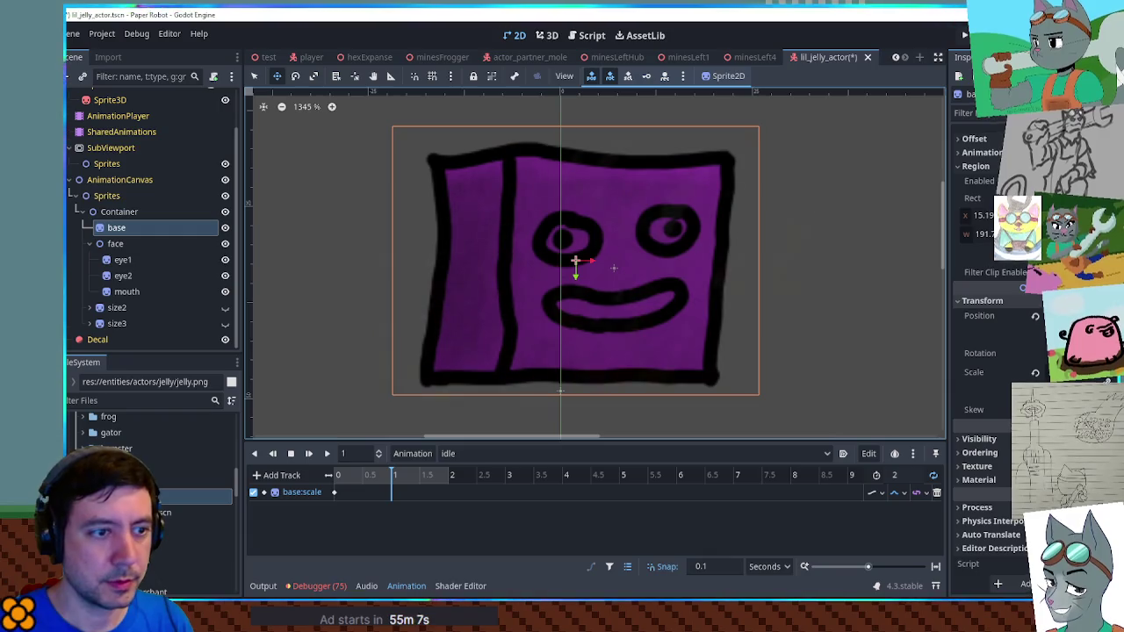
pyautogui.click(1108, 372)
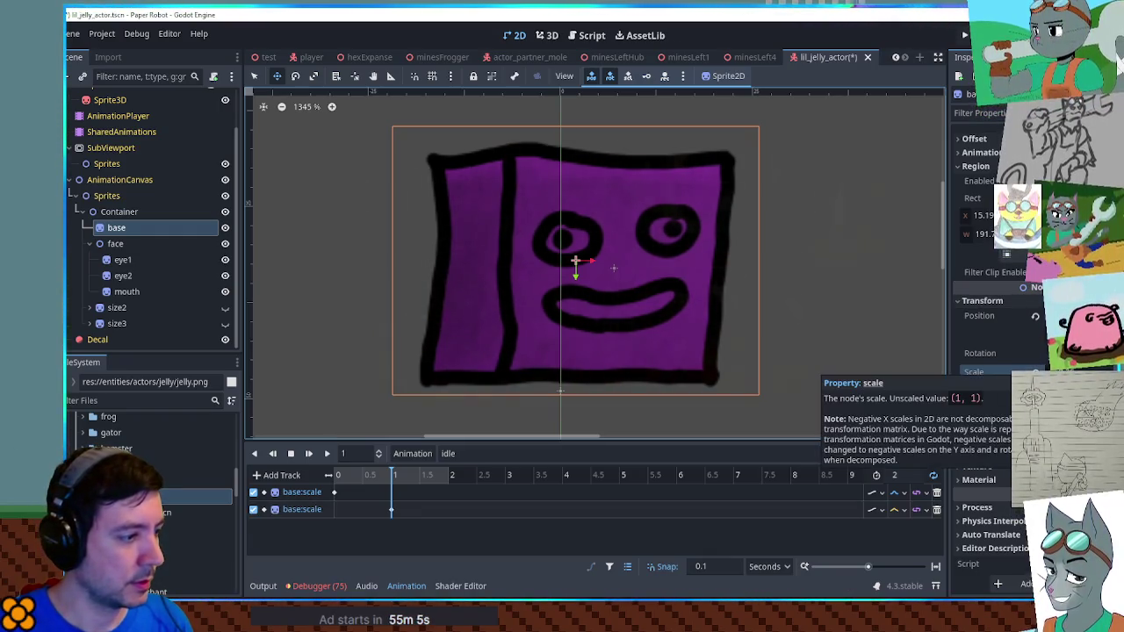
pyautogui.click(391, 509)
pyautogui.press('Delete')
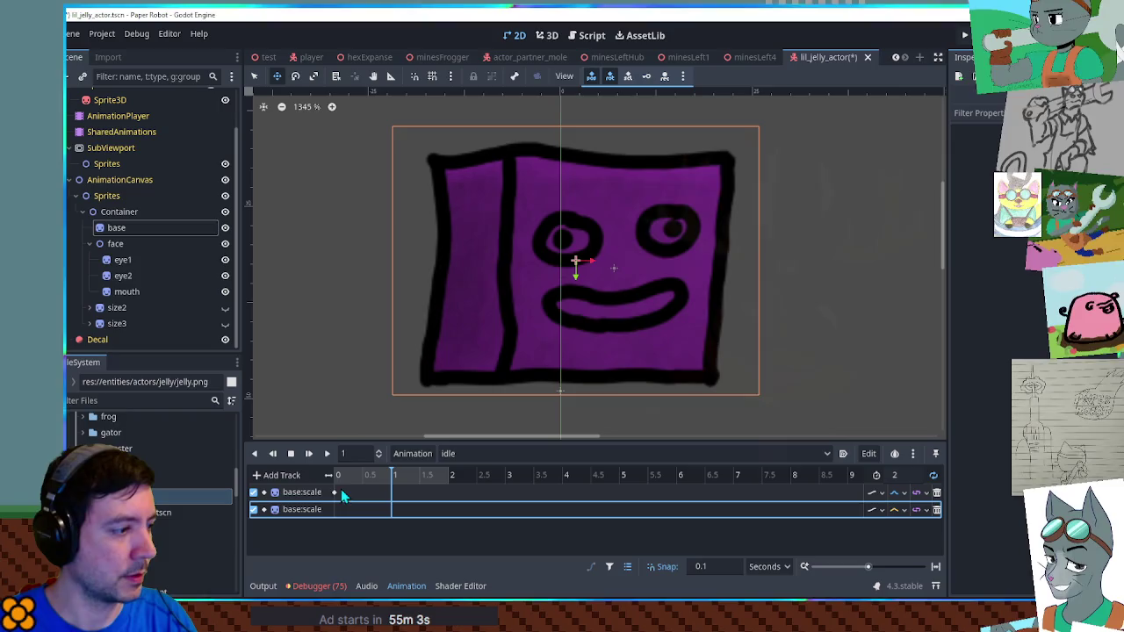
pyautogui.click(334, 492)
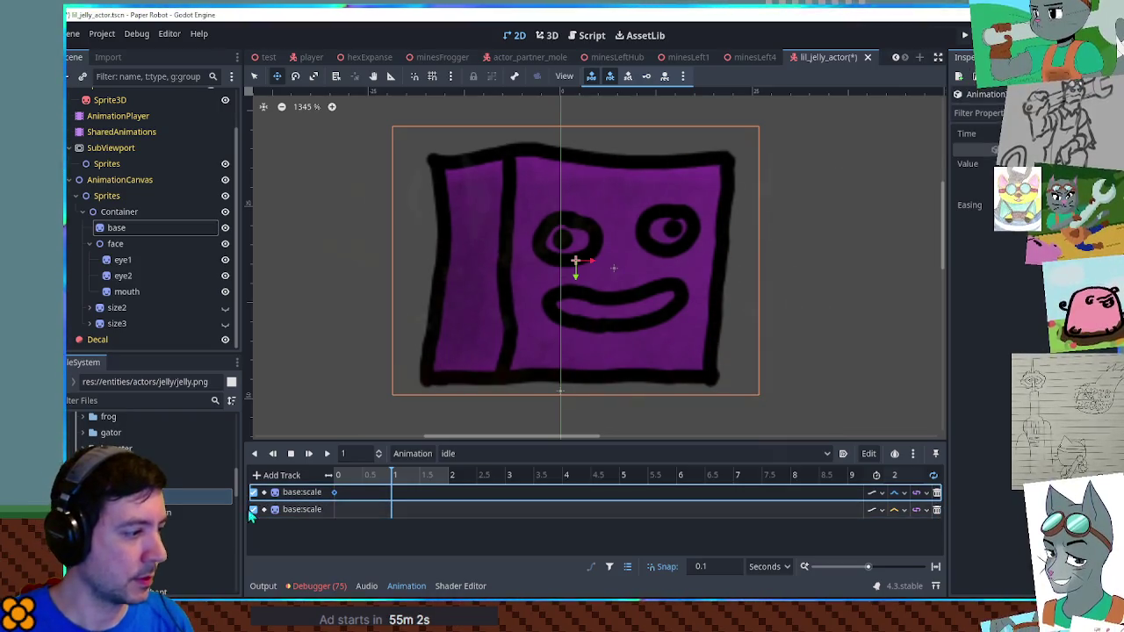
pyautogui.click(936, 509)
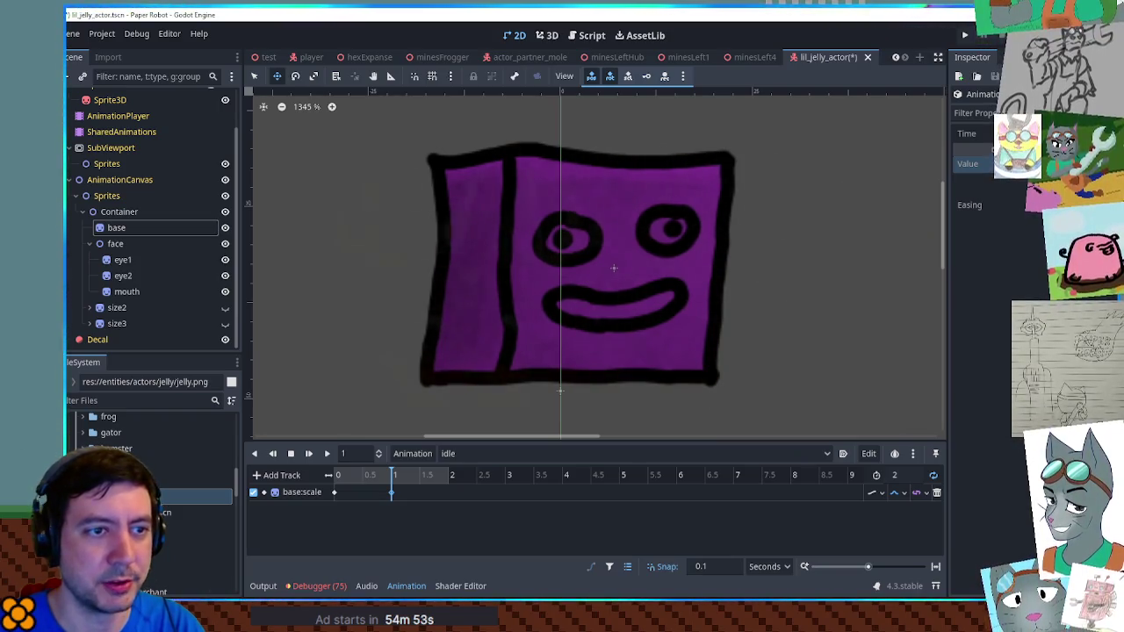
pyautogui.click(326, 454)
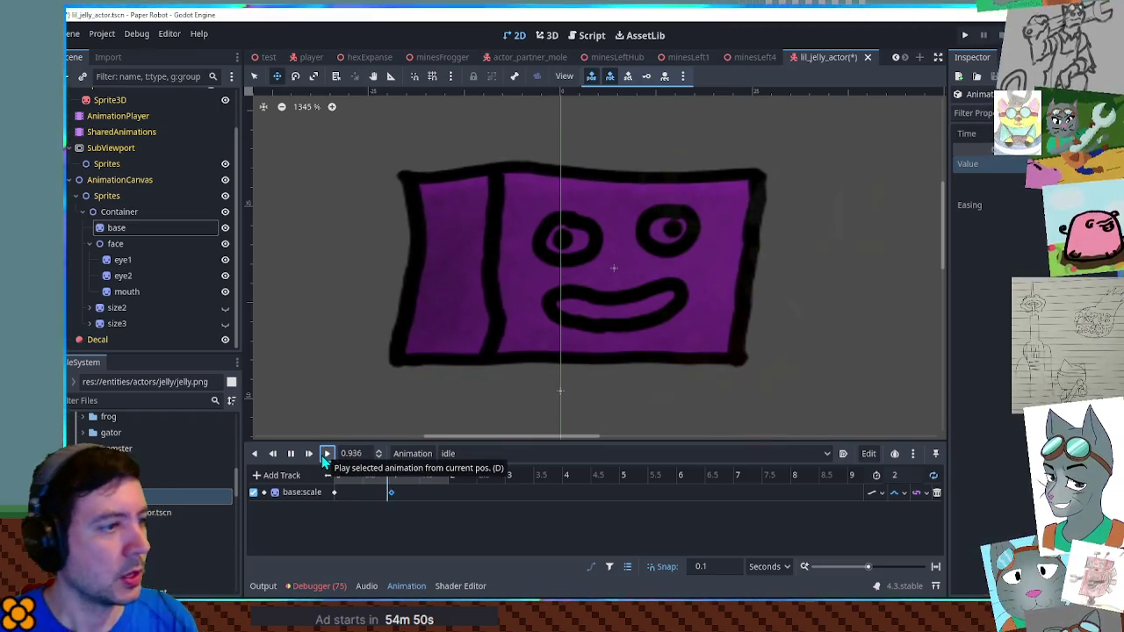
# Rewind idle, select base, and play then stop the idle preview
pyautogui.moveTo(350, 479); pyautogui.dragTo(331, 478)
pyautogui.click(146, 225)
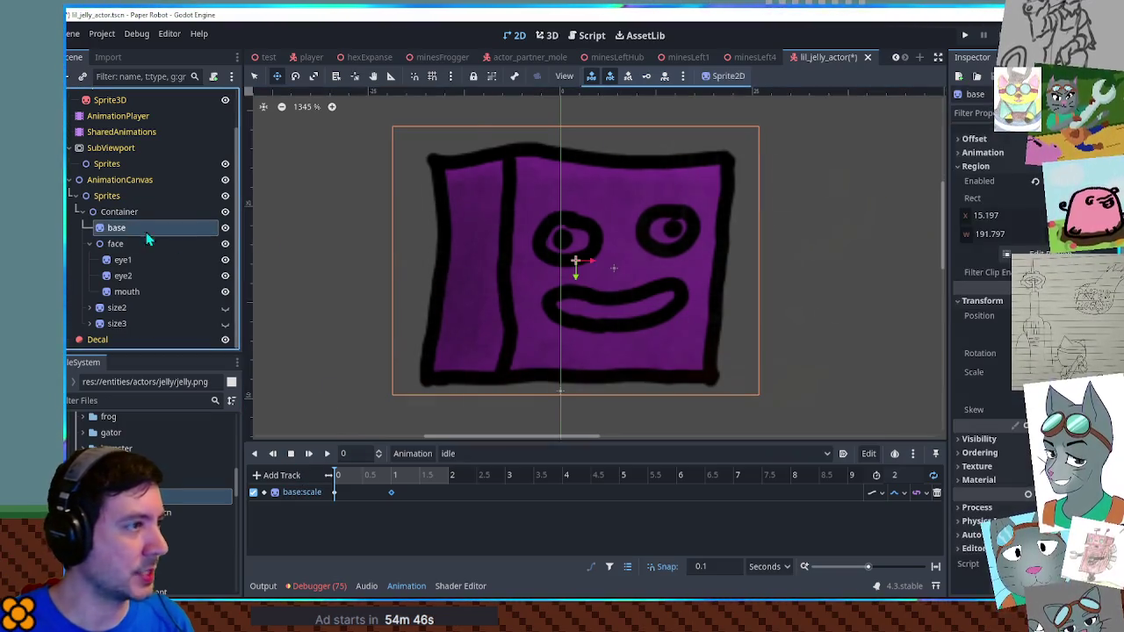
pyautogui.click(355, 76)
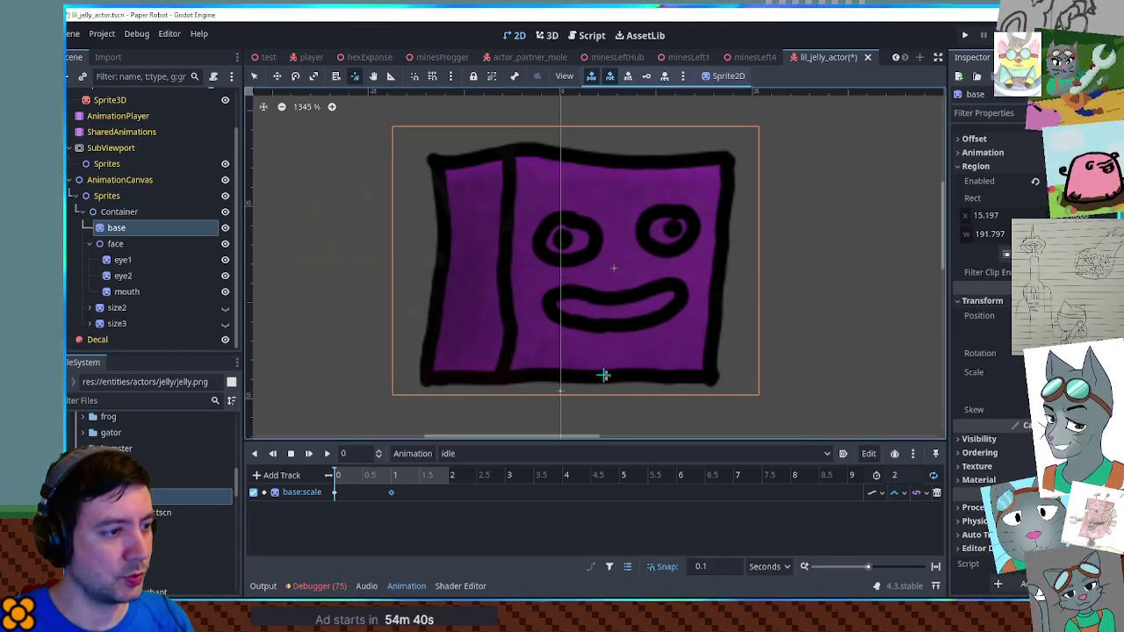
pyautogui.click(327, 453)
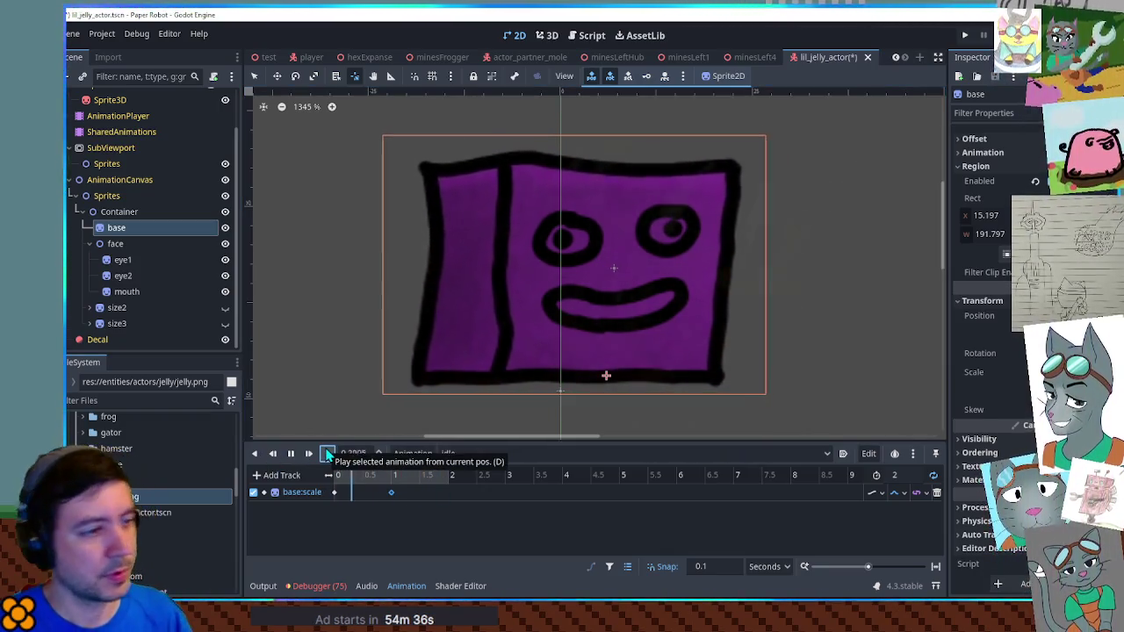
pyautogui.click(292, 453)
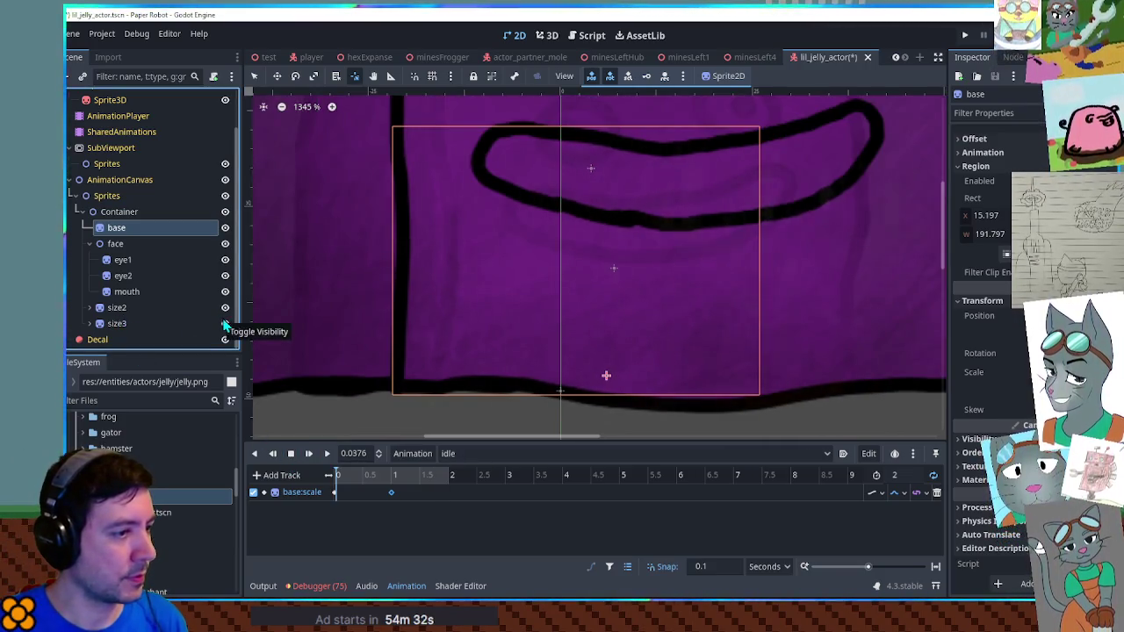
# Hide the size3 and size2 sprites so only the small base jelly shows
pyautogui.scroll(-1, 517, 318)
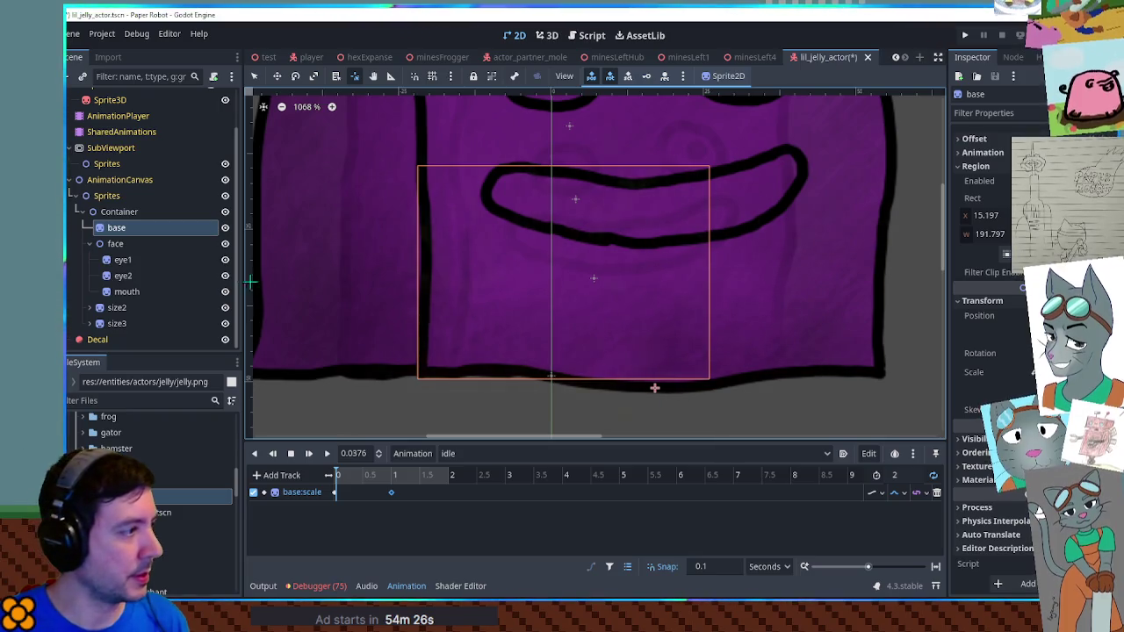
pyautogui.click(116, 308)
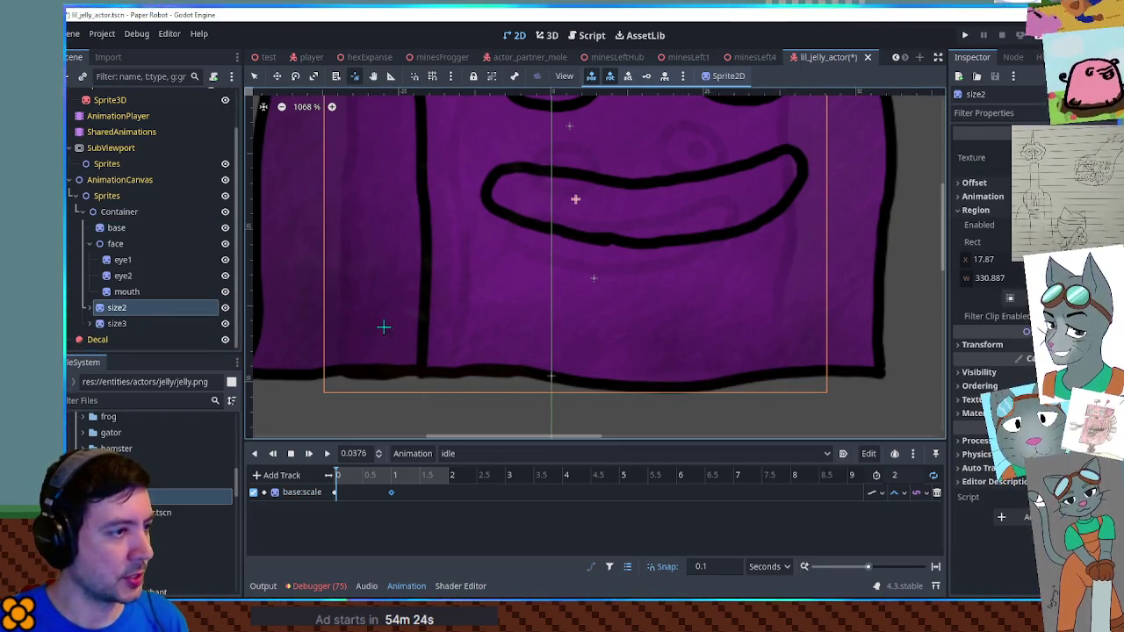
pyautogui.click(225, 323)
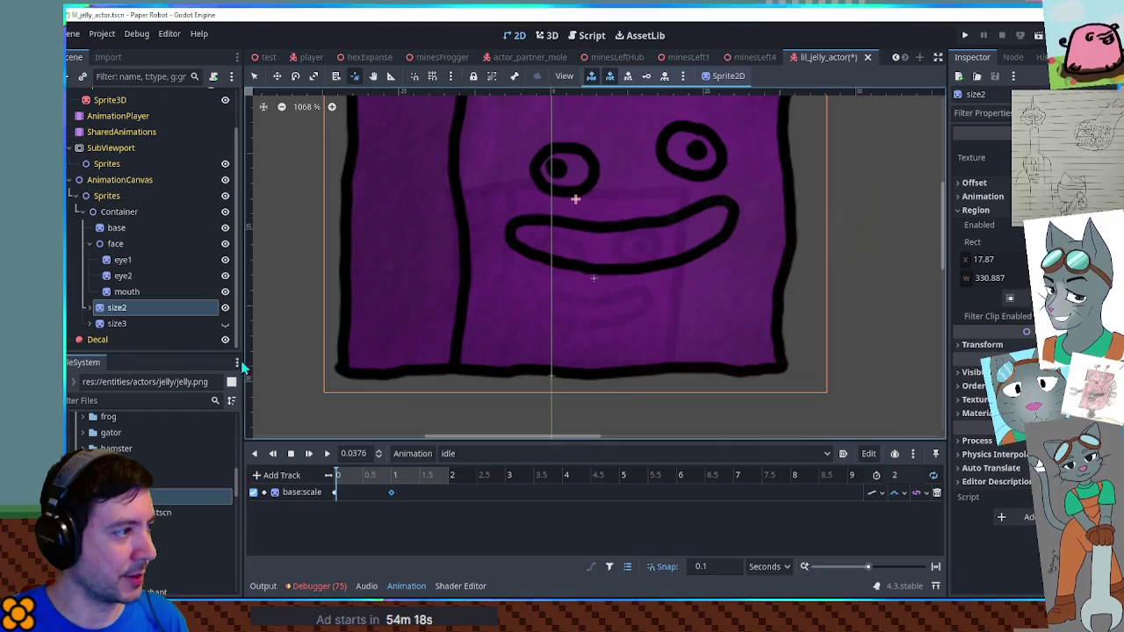
pyautogui.click(225, 307)
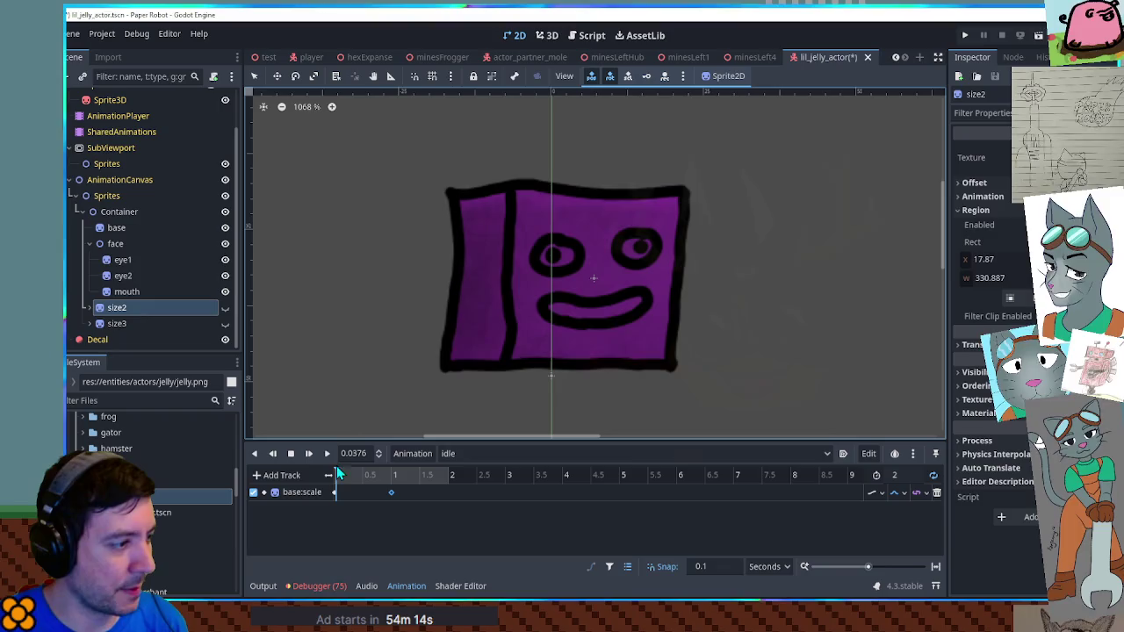
pyautogui.click(391, 492)
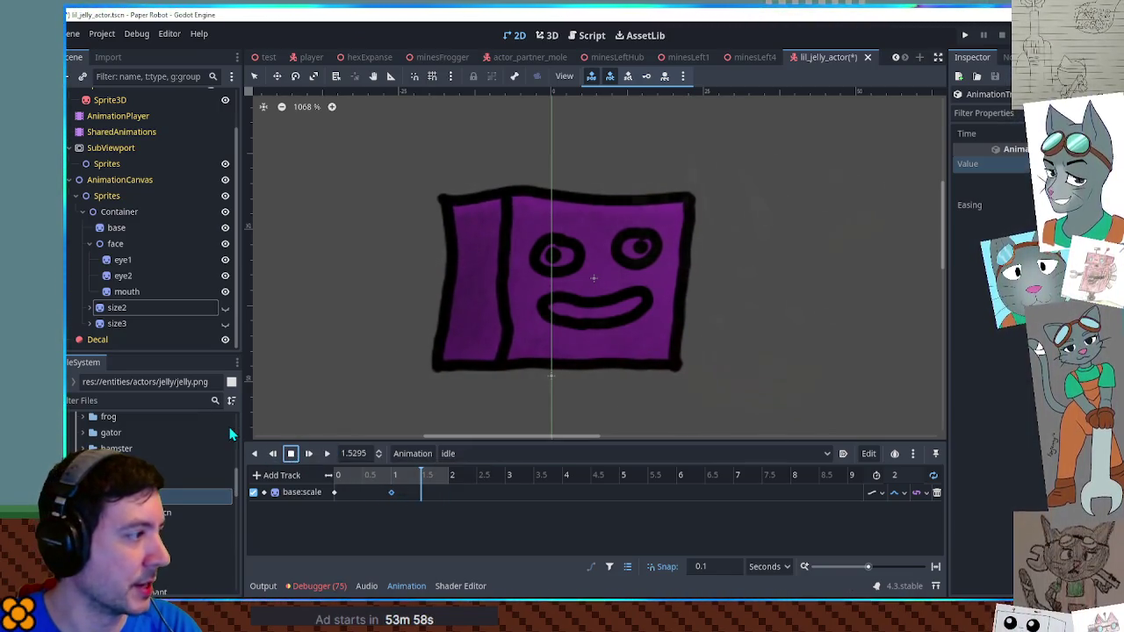
pyautogui.click(118, 246)
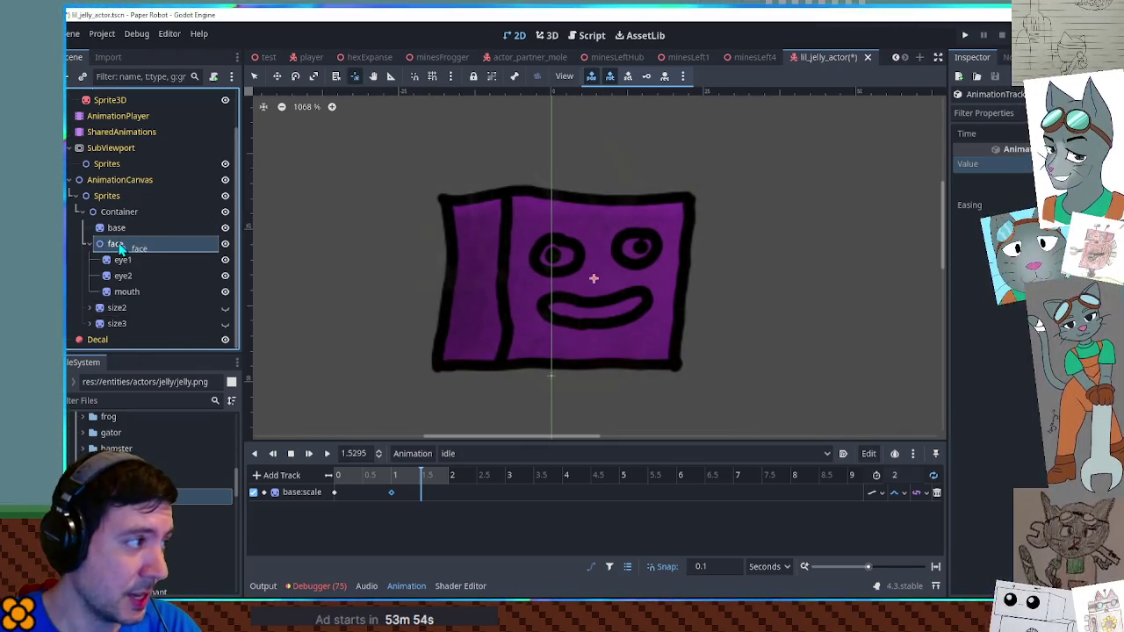
# Reparent the face node under base and replay idle to check the squash
pyautogui.click(338, 475)
pyautogui.moveTo(115, 244); pyautogui.dragTo(115, 230)
pyautogui.click(327, 455)
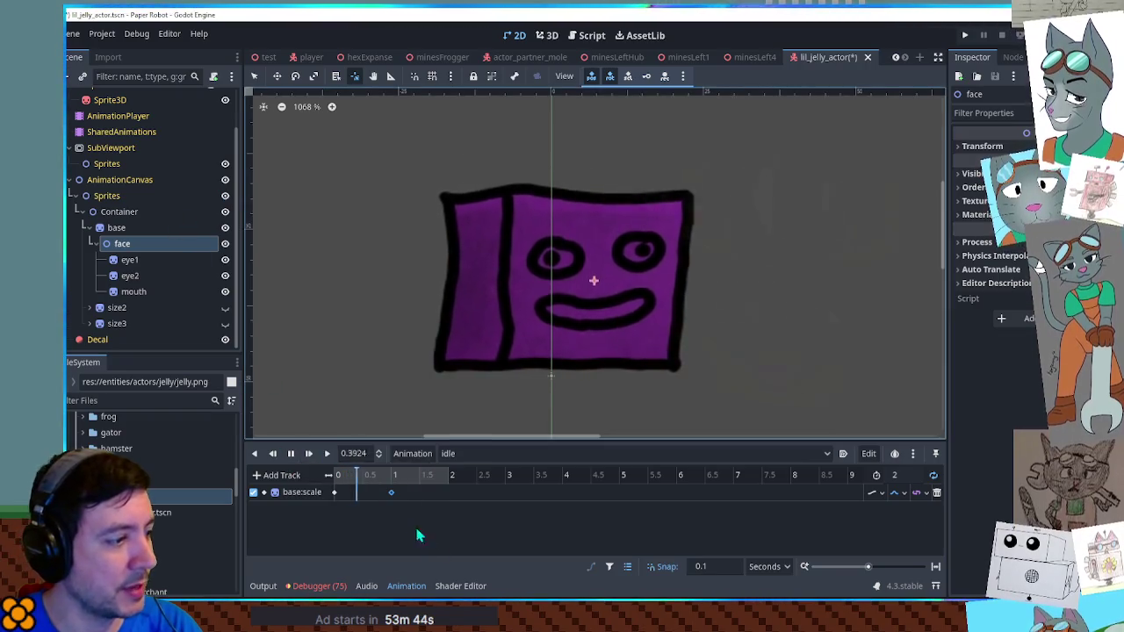
pyautogui.click(390, 493)
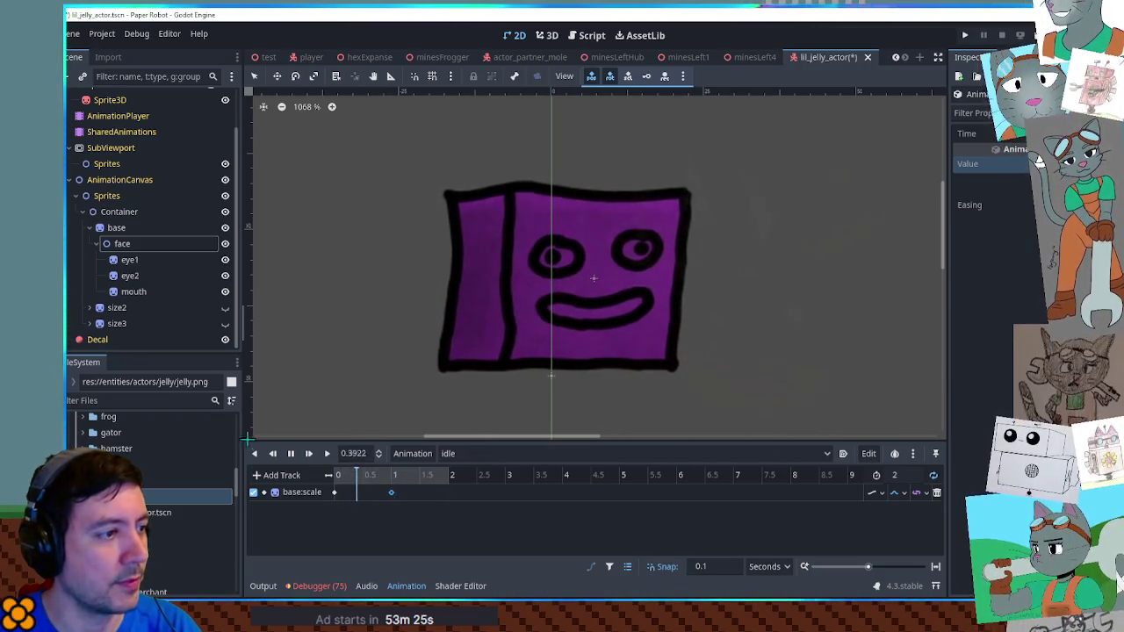
pyautogui.click(139, 260)
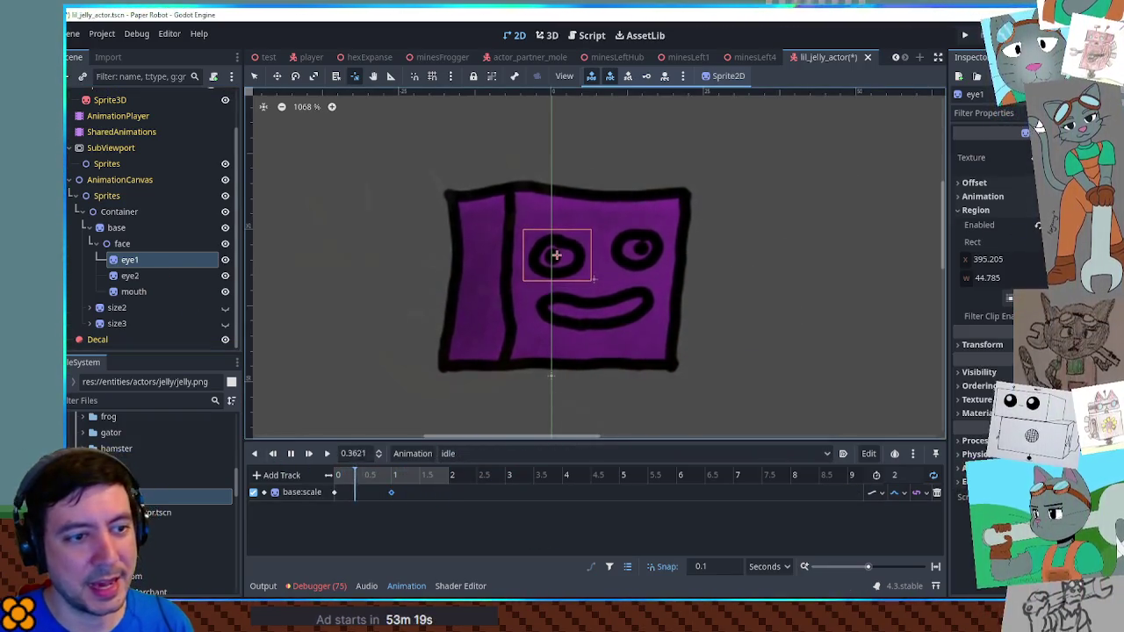
# Key eye1's position in the idle animation and insert another eye1 position key
pyautogui.click(981, 344)
pyautogui.click(1108, 360)
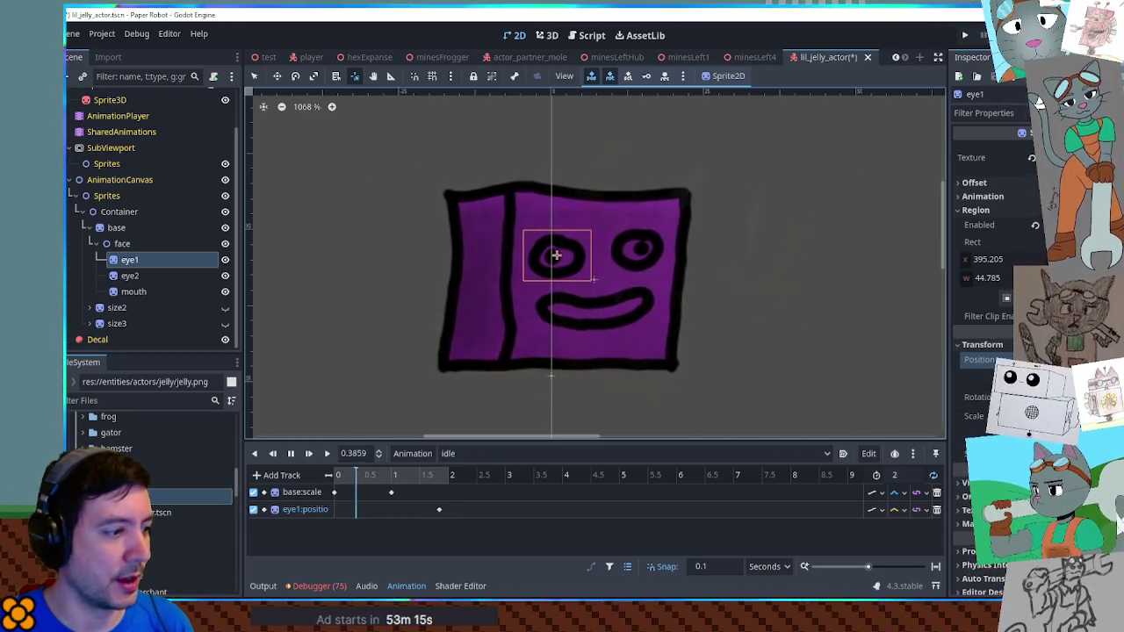
pyautogui.click(441, 510)
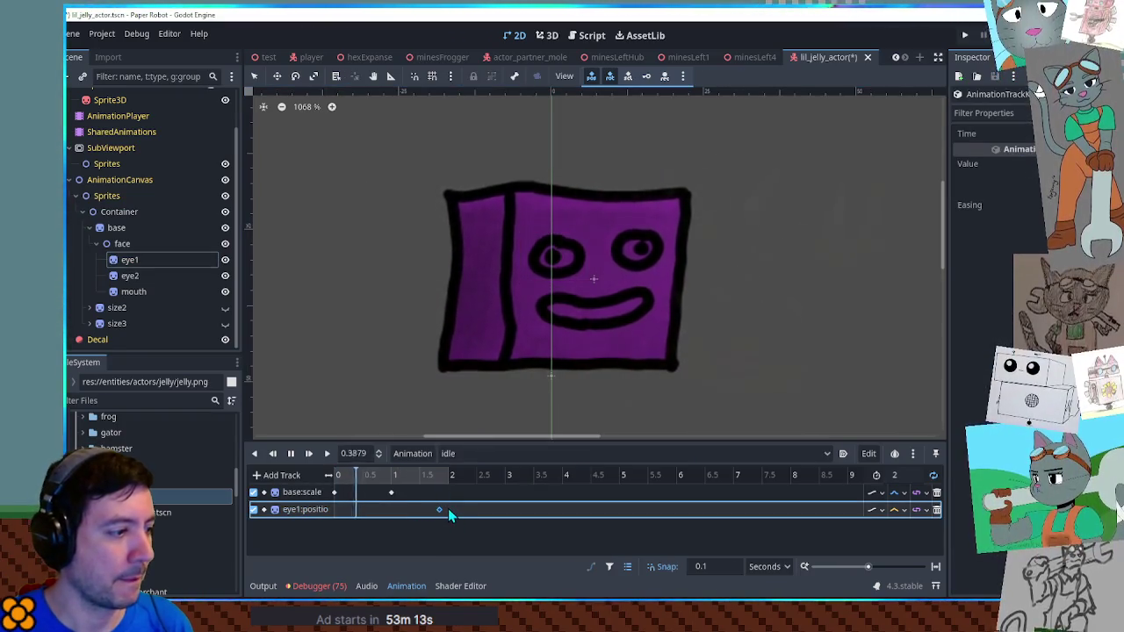
pyautogui.click(895, 509)
pyautogui.click(906, 559)
pyautogui.hotkey('ctrl', 'd')
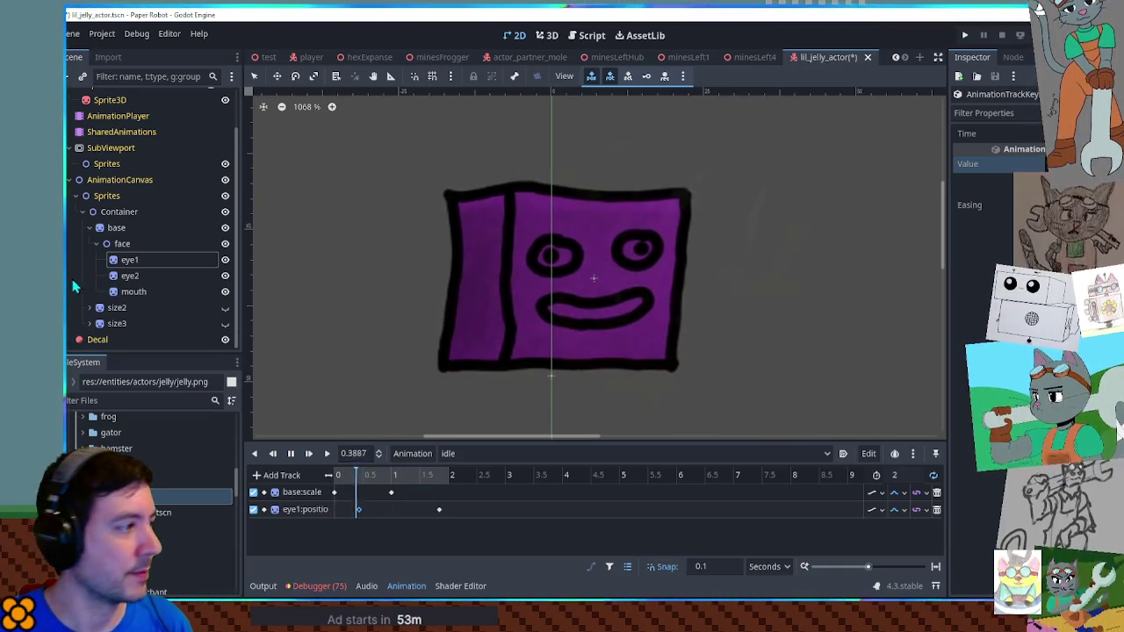
# Key eye2's position, shift its keys slightly earlier, set Cubic interpolation, and save
pyautogui.click(130, 276)
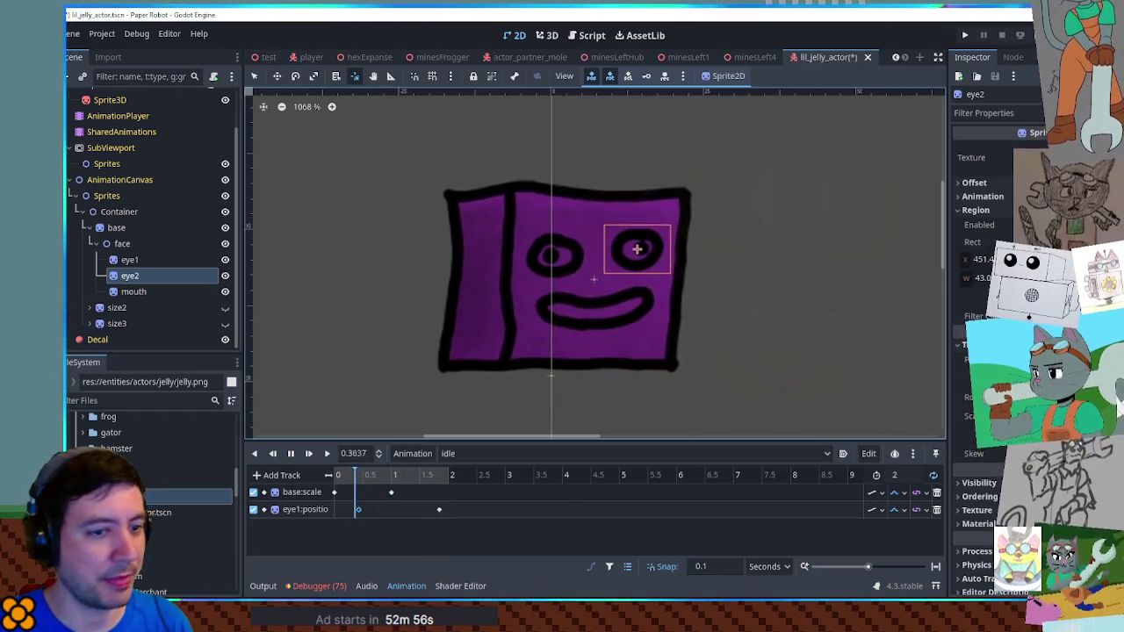
pyautogui.click(999, 358)
pyautogui.click(427, 526)
pyautogui.moveTo(428, 531); pyautogui.dragTo(414, 527)
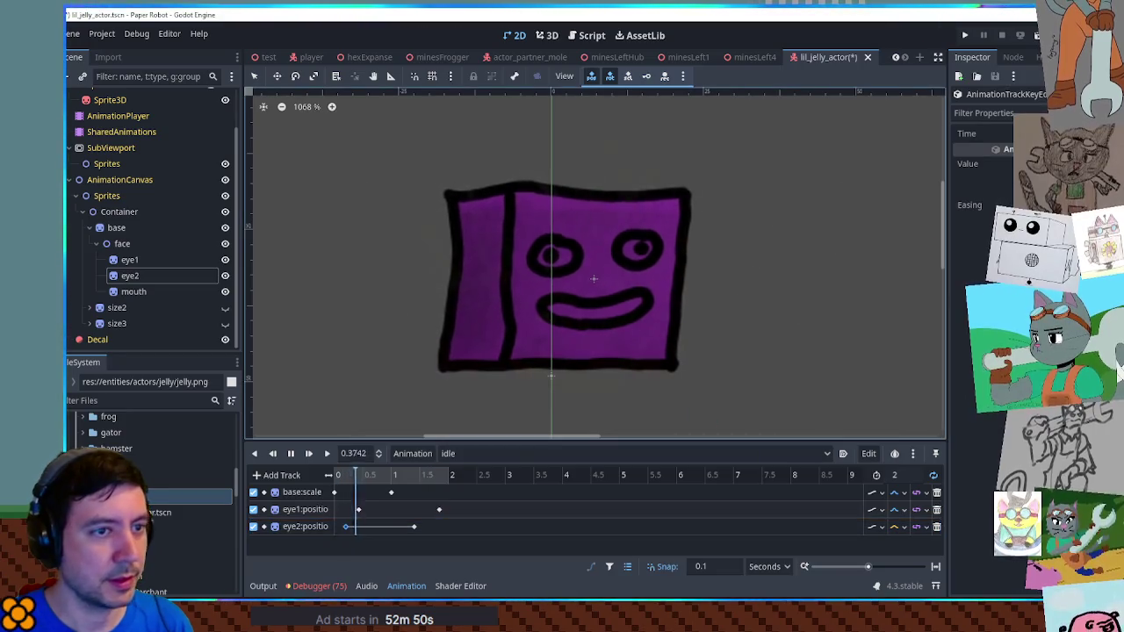
pyautogui.click(414, 527)
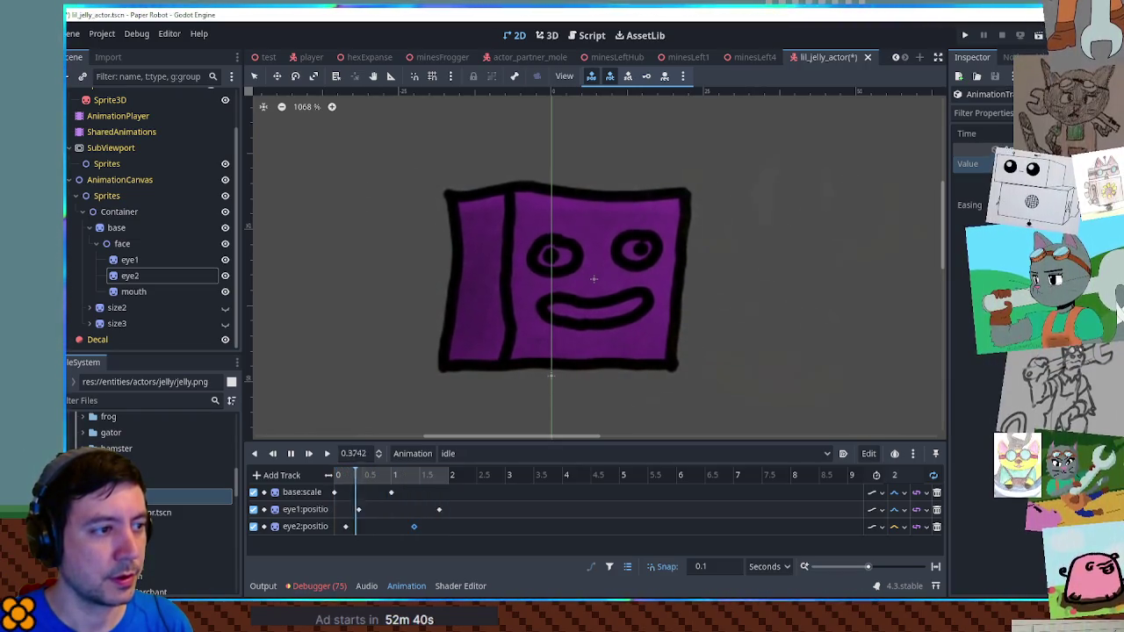
pyautogui.click(903, 527)
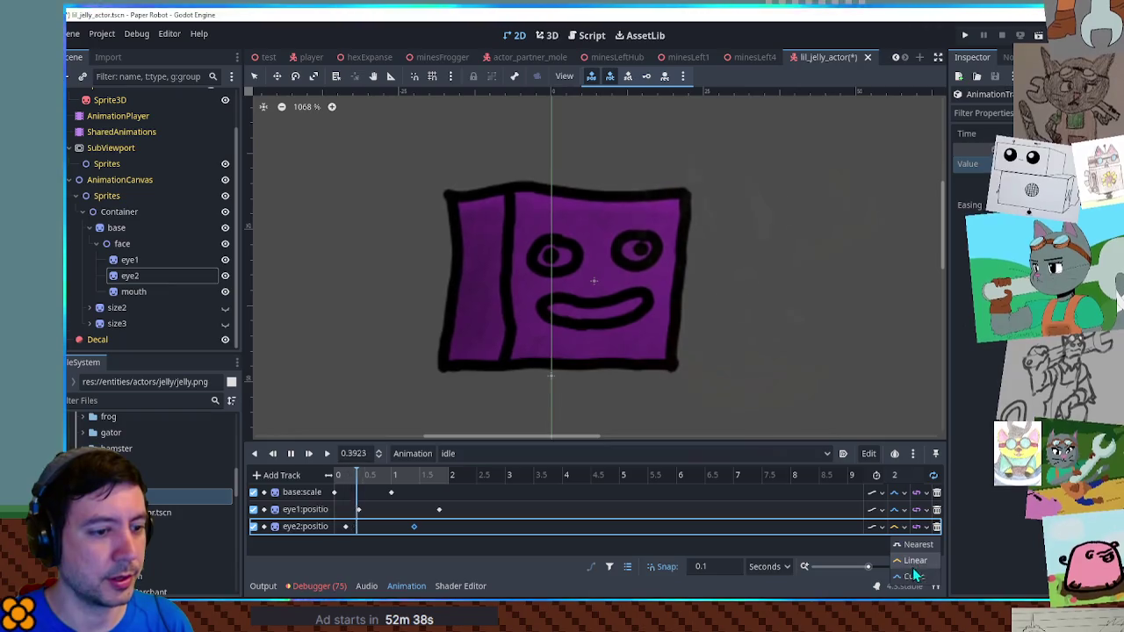
pyautogui.click(914, 572)
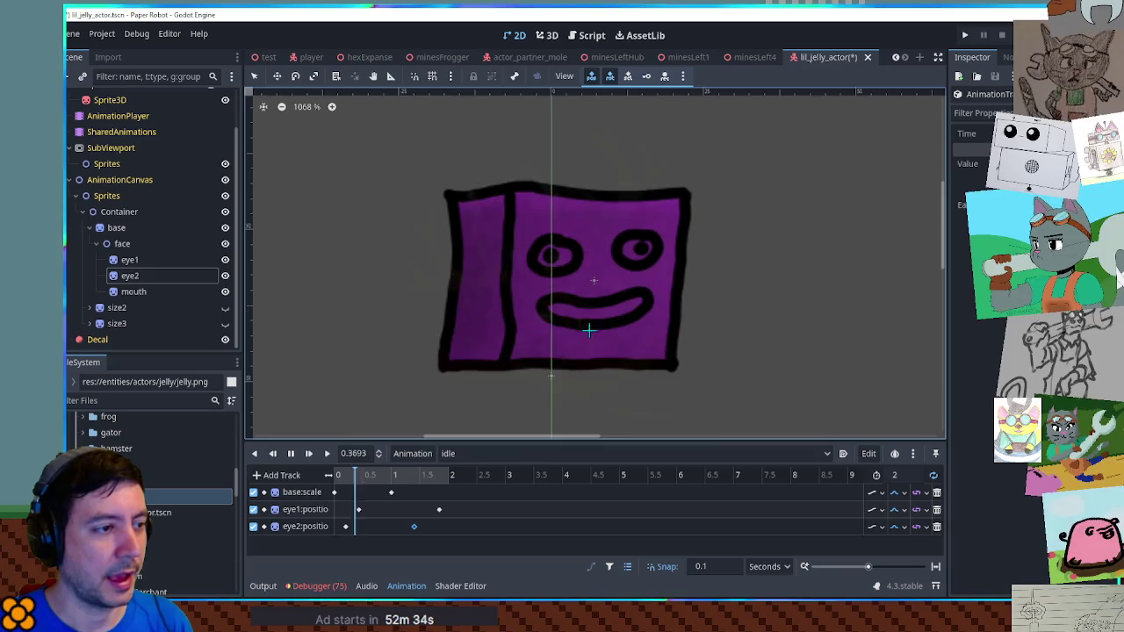
pyautogui.hotkey('ctrl', 's')
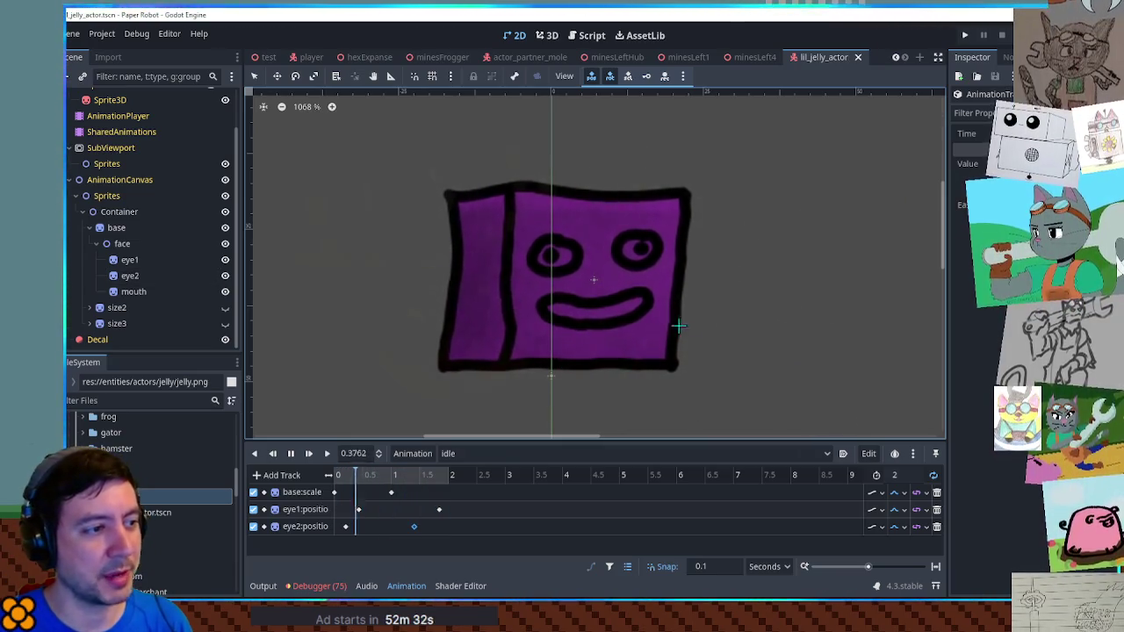
# Rewind idle and start duplicating it under the name hurt
pyautogui.moveTo(365, 474); pyautogui.dragTo(336, 475)
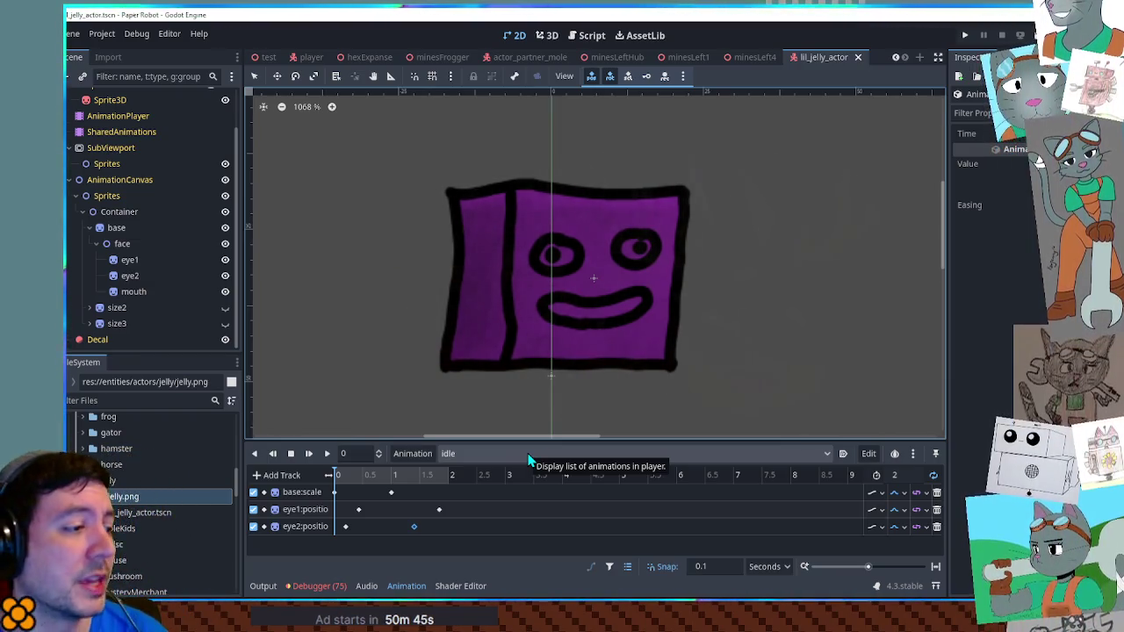
pyautogui.click(412, 453)
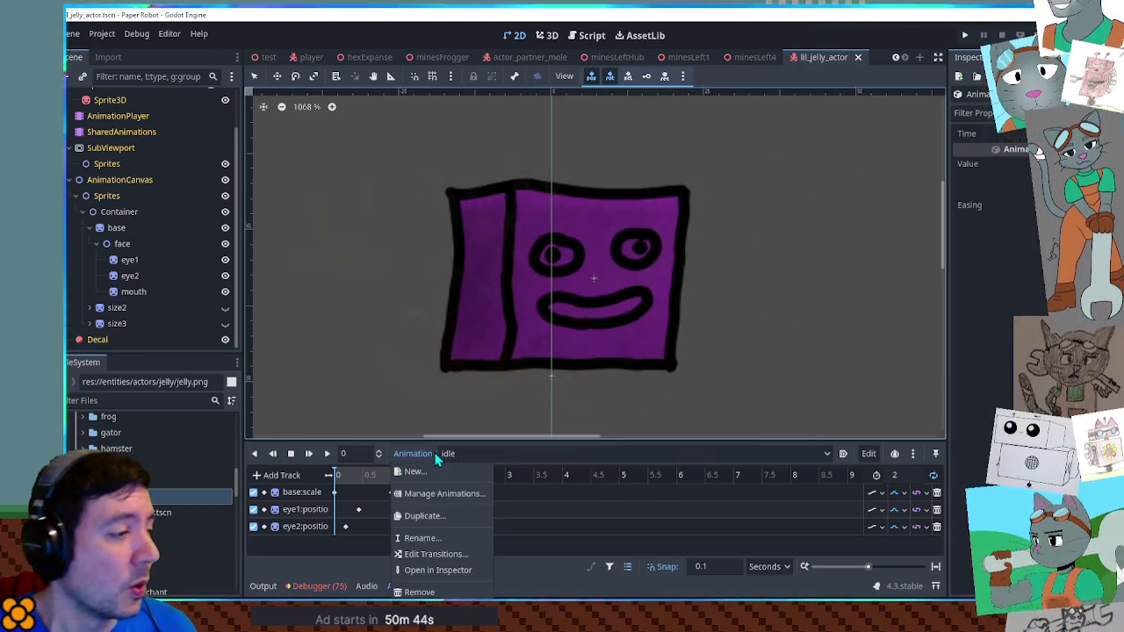
pyautogui.click(431, 522)
pyautogui.write('hurt')
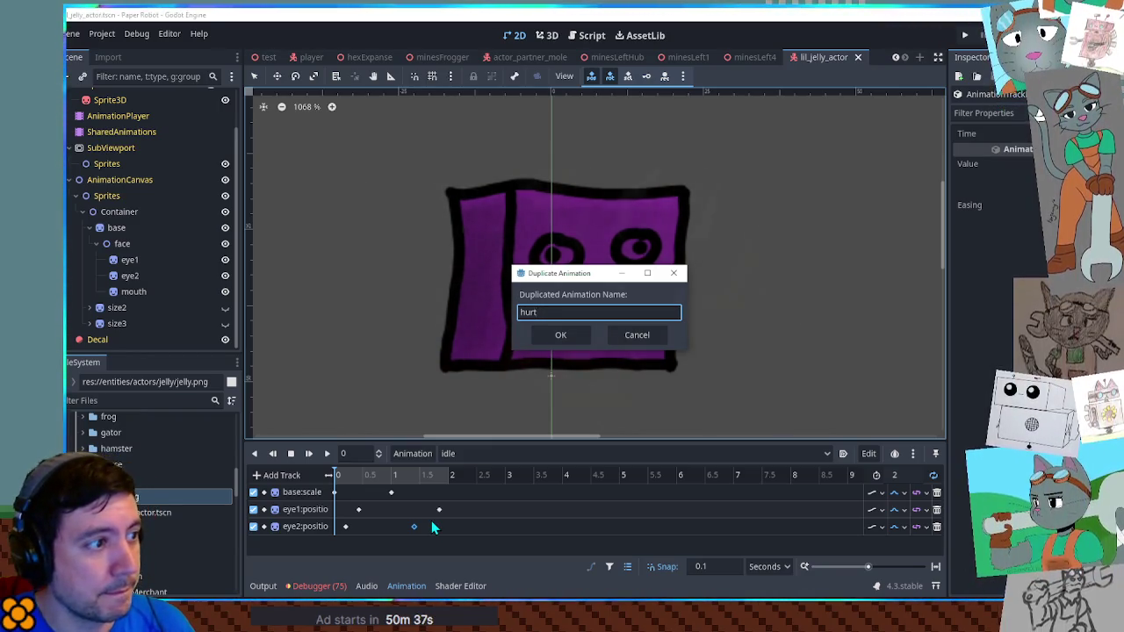
# Confirm the hurt duplicate and set its length to 0.4 seconds
pyautogui.press('Return')
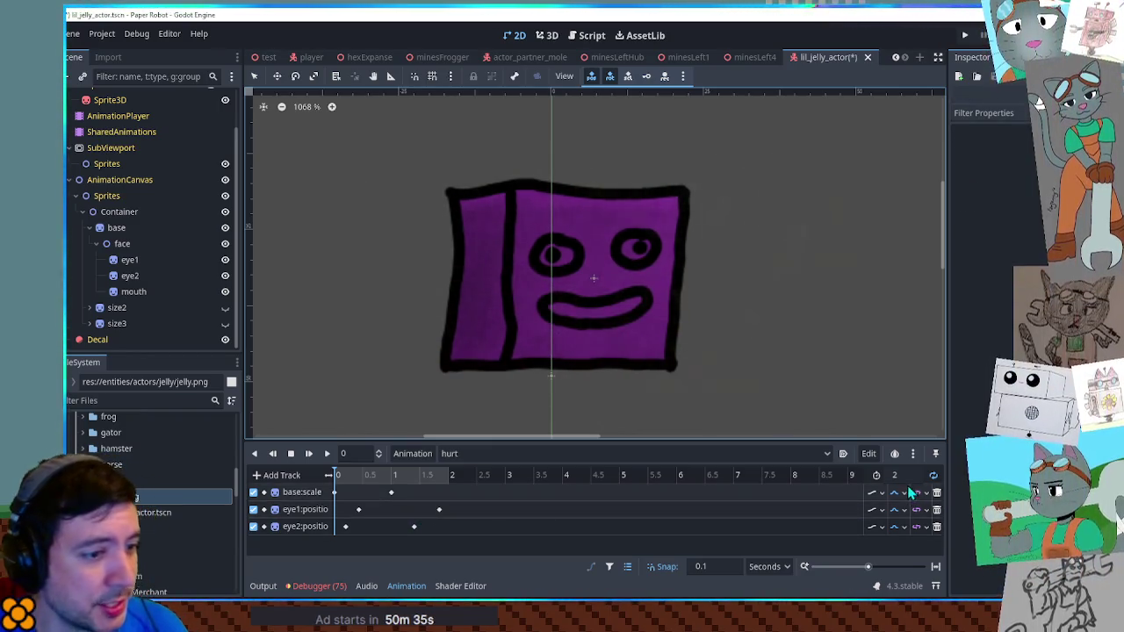
pyautogui.click(904, 475)
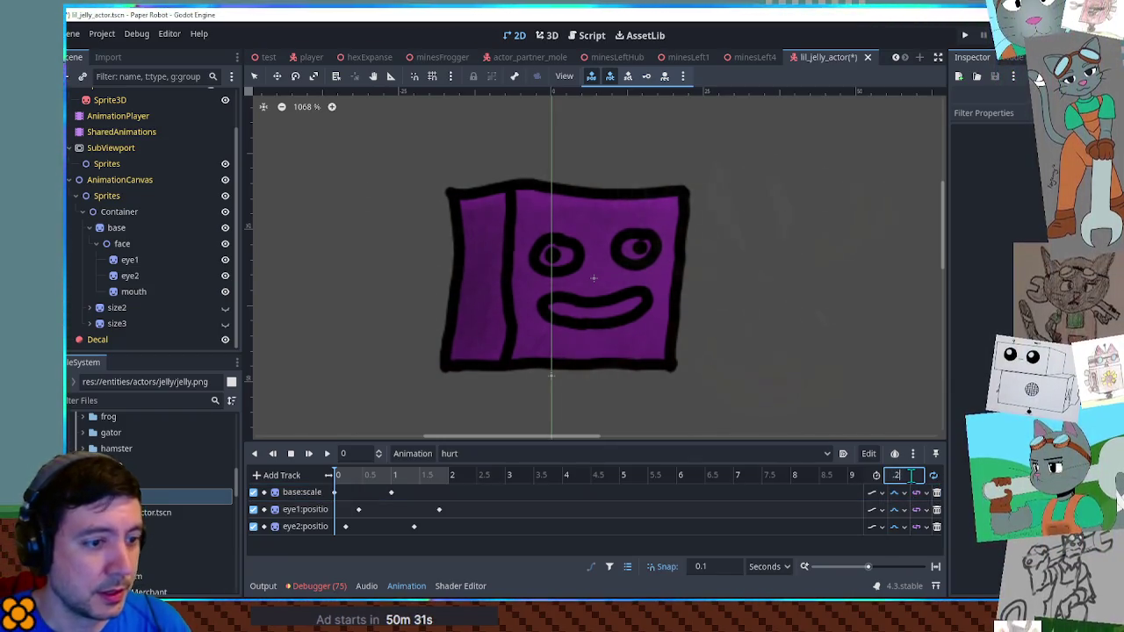
pyautogui.press('BackSpace')
pyautogui.write('4')
pyautogui.press('Return')
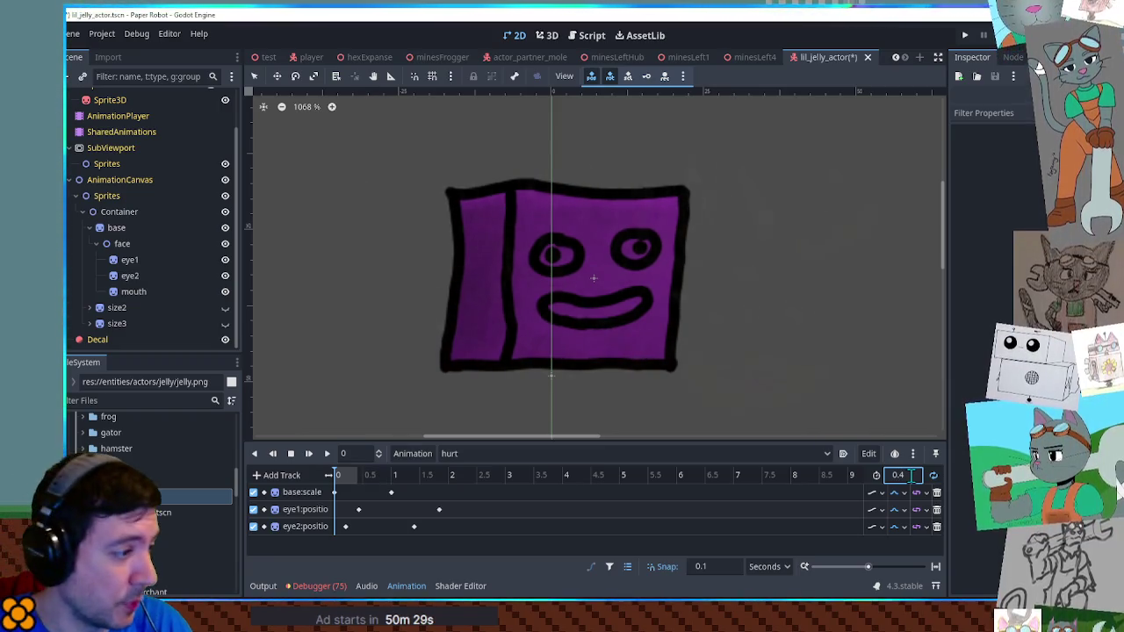
# Move the base scale and eye position keys earlier to fit 0.4 s, then preview hurt
pyautogui.scroll(5, 485, 497)
pyautogui.moveTo(485, 494); pyautogui.dragTo(351, 501)
pyautogui.moveTo(423, 554)
pyautogui.mouseDown()
pyautogui.moveTo(331, 555)
pyautogui.moveTo(349, 527)
pyautogui.mouseUp()
pyautogui.moveTo(562, 527)
pyautogui.mouseDown()
pyautogui.moveTo(382, 527)
pyautogui.moveTo(402, 513)
pyautogui.moveTo(350, 509)
pyautogui.mouseUp()
pyautogui.moveTo(513, 511); pyautogui.dragTo(383, 510)
pyautogui.click(327, 453)
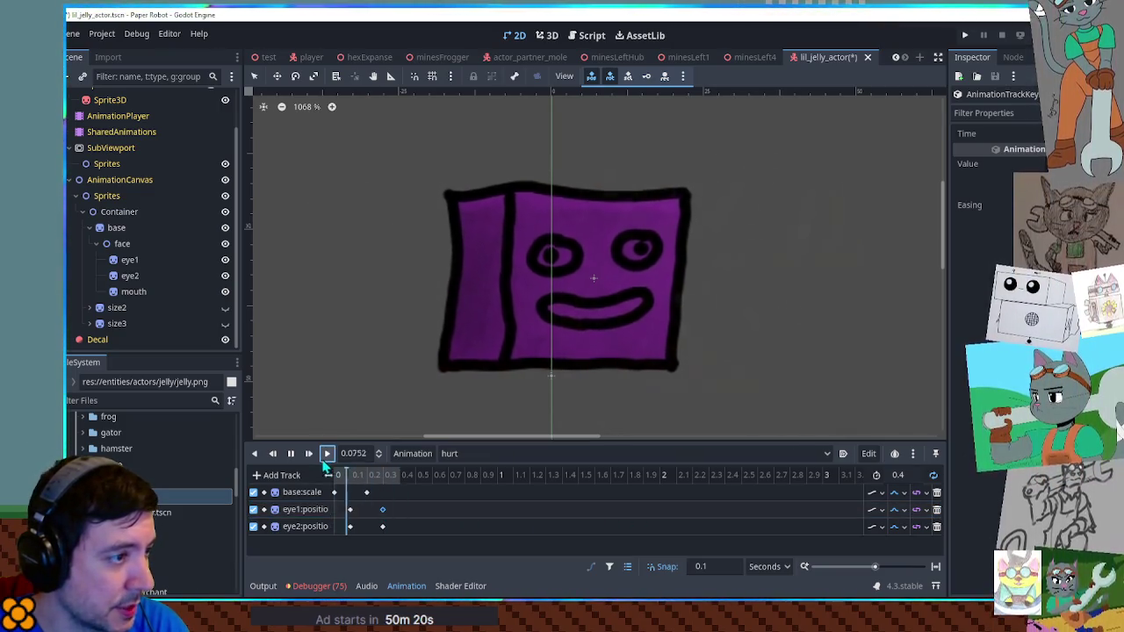
pyautogui.click(291, 453)
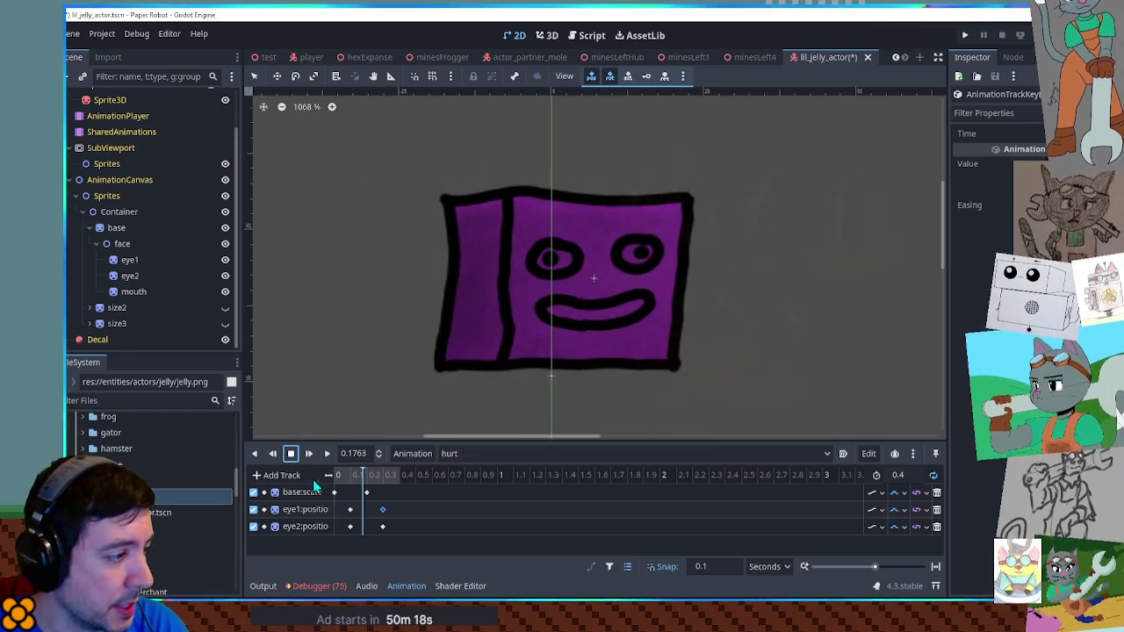
pyautogui.click(133, 292)
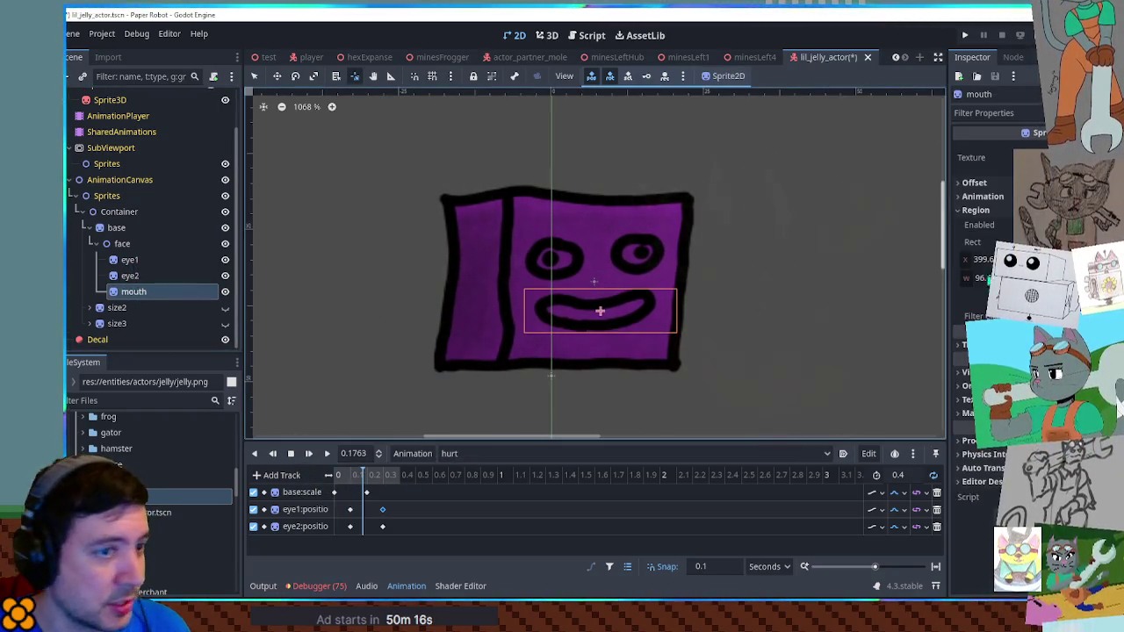
pyautogui.click(966, 344)
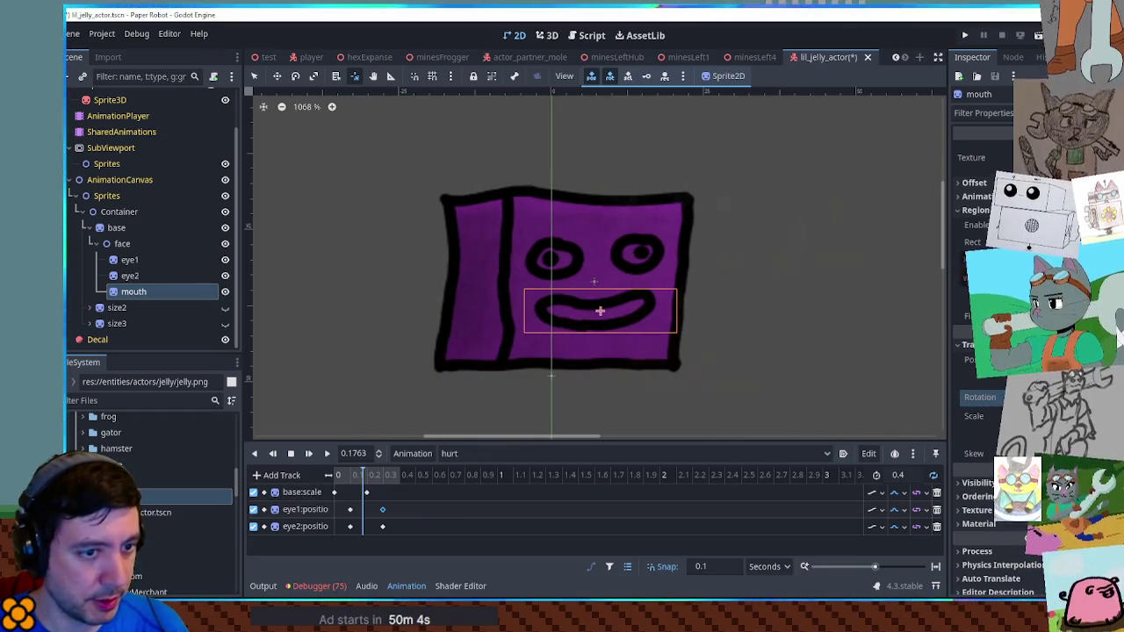
# Key the mouth's rotation into the hurt animation, then play hurt to check the frown
pyautogui.click(1032, 397)
pyautogui.click(365, 544)
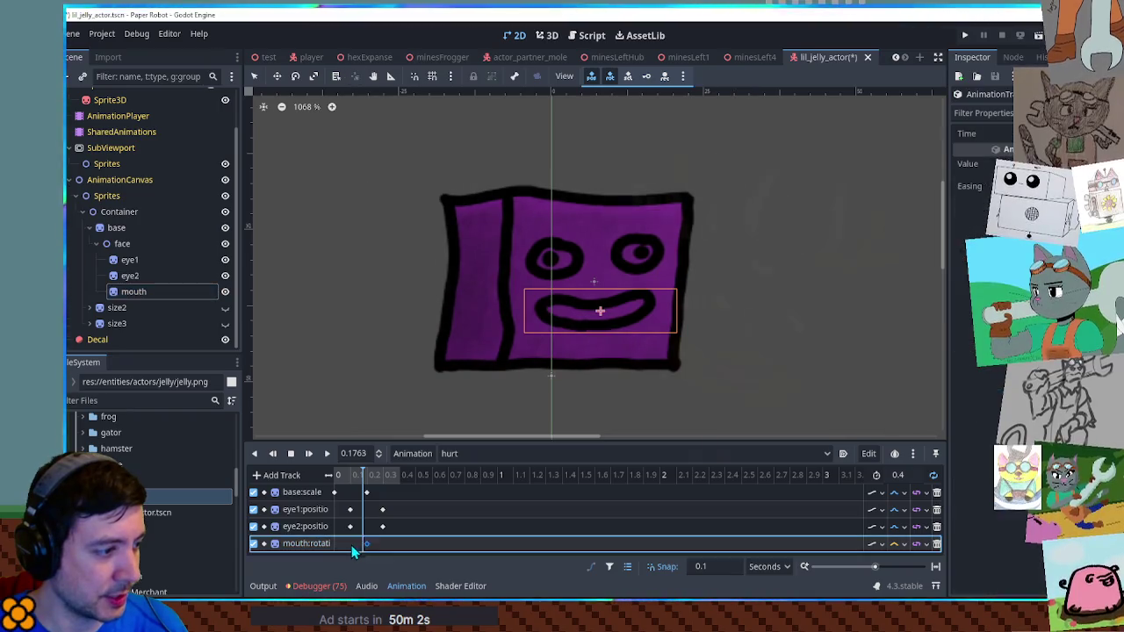
pyautogui.click(465, 453)
pyautogui.click(467, 471)
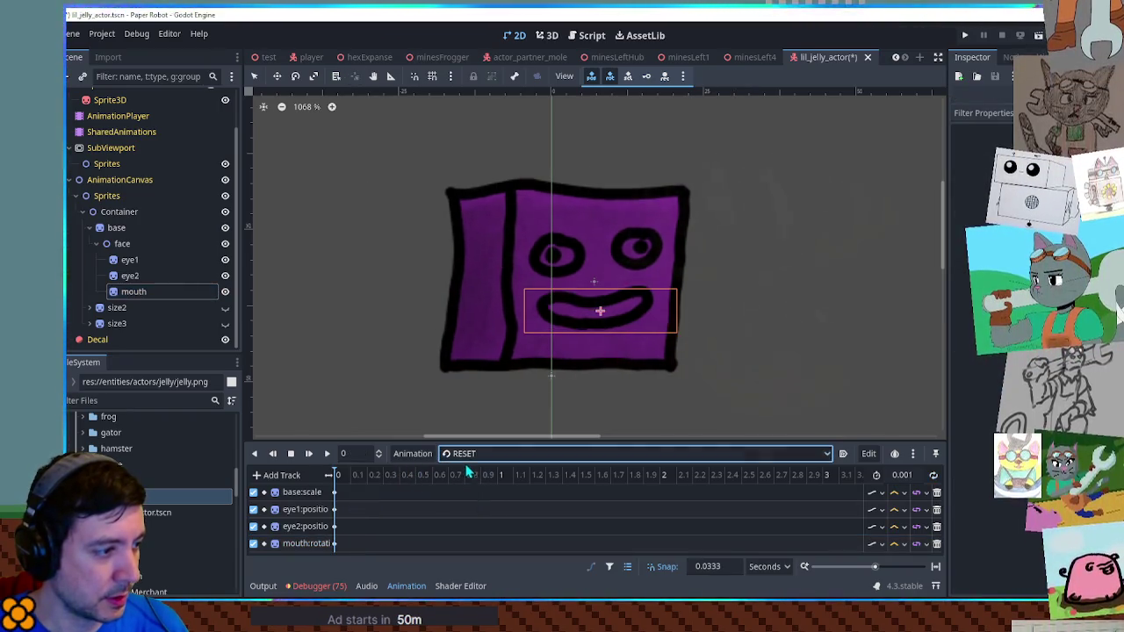
pyautogui.click(466, 453)
pyautogui.click(474, 488)
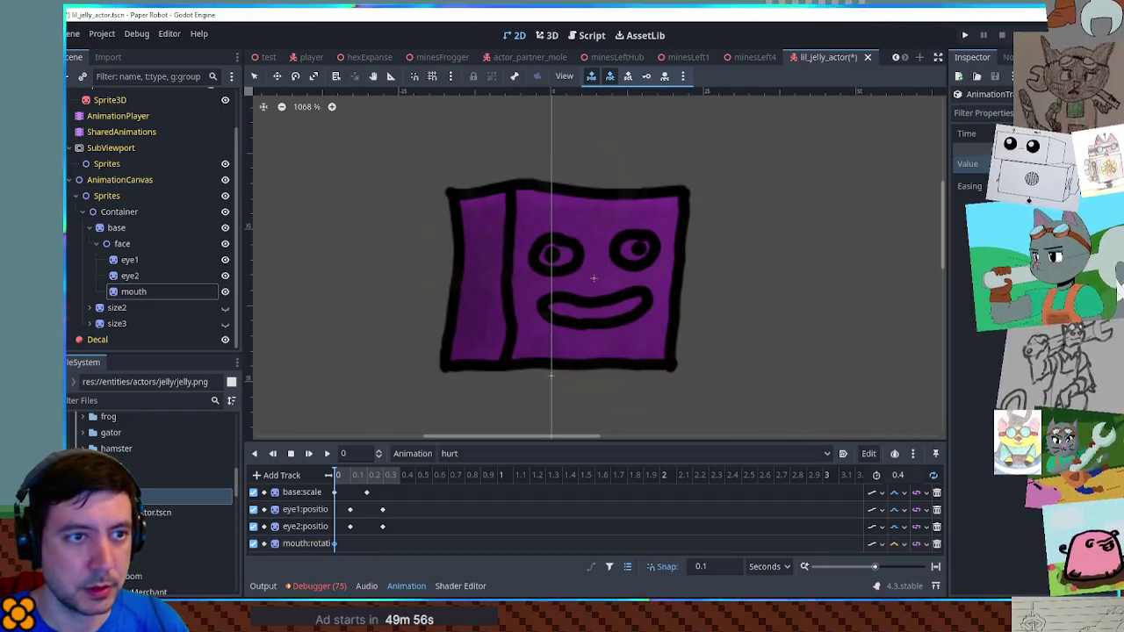
pyautogui.click(327, 453)
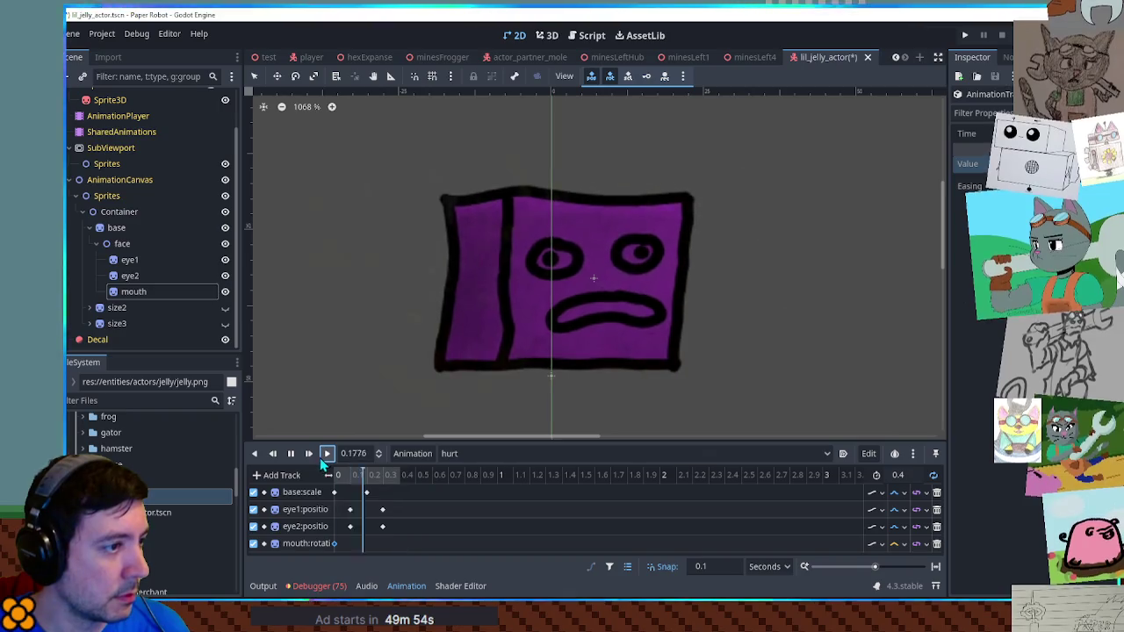
# Play the idle animation for comparison, then stop and return to RESET
pyautogui.click(445, 456)
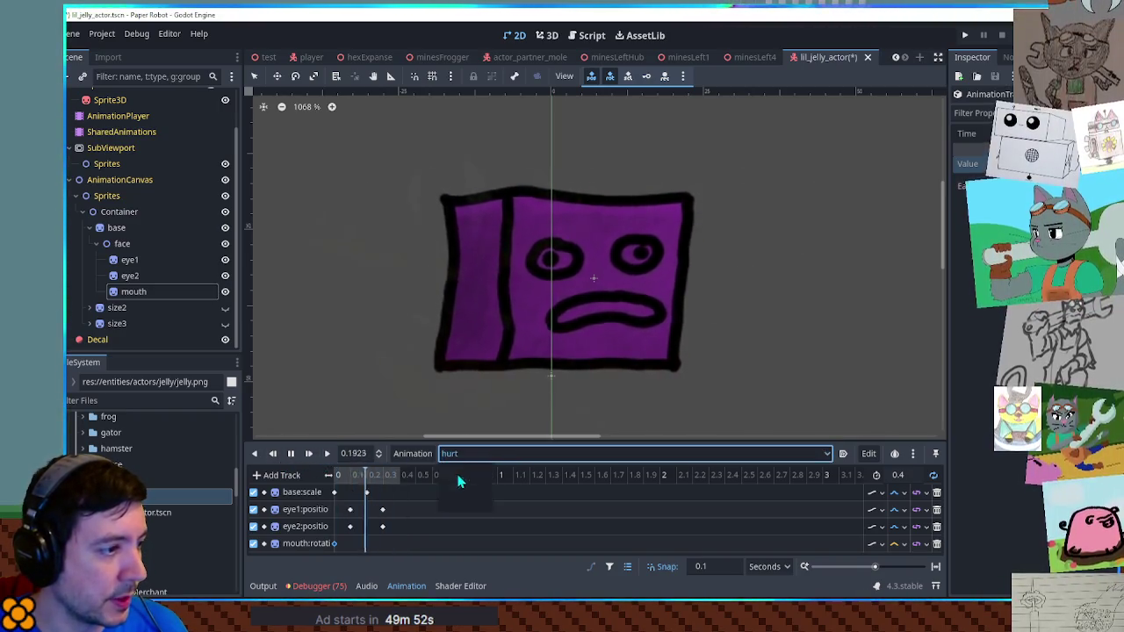
pyautogui.click(472, 472)
pyautogui.click(473, 503)
pyautogui.click(326, 453)
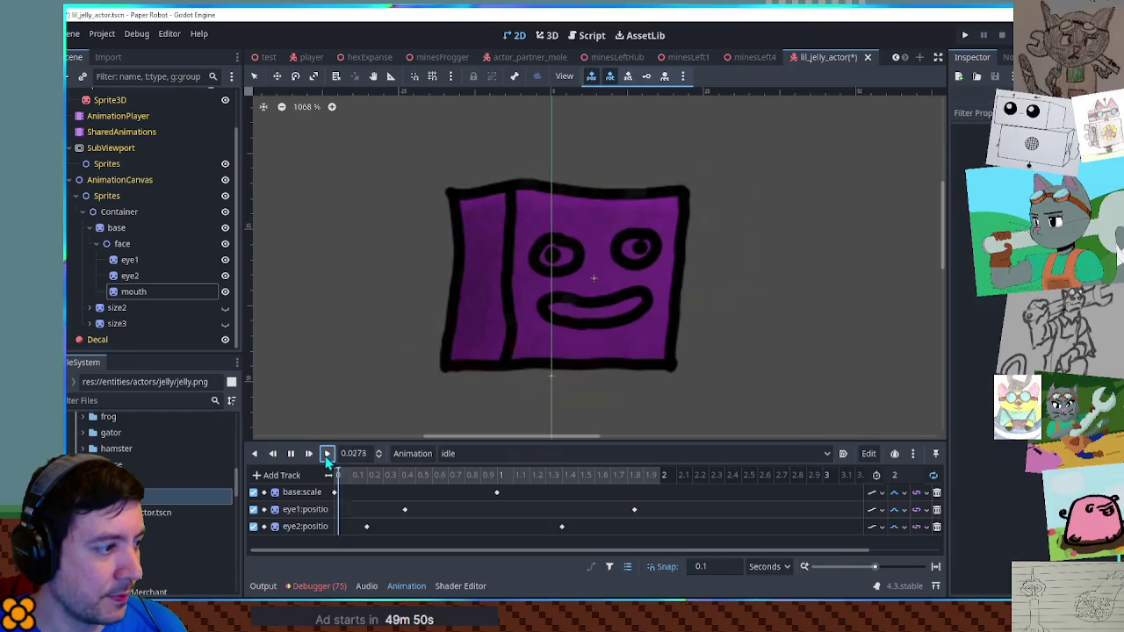
pyautogui.click(291, 454)
pyautogui.click(484, 456)
pyautogui.click(473, 475)
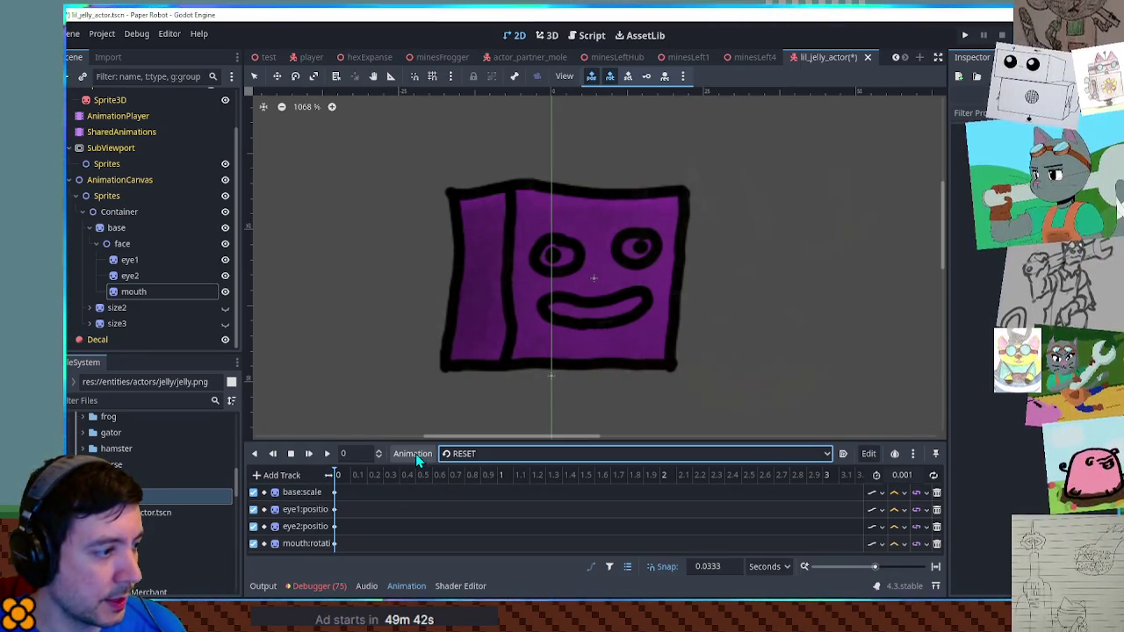
# Select the hurt animation again and open the Animation menu
pyautogui.click(456, 454)
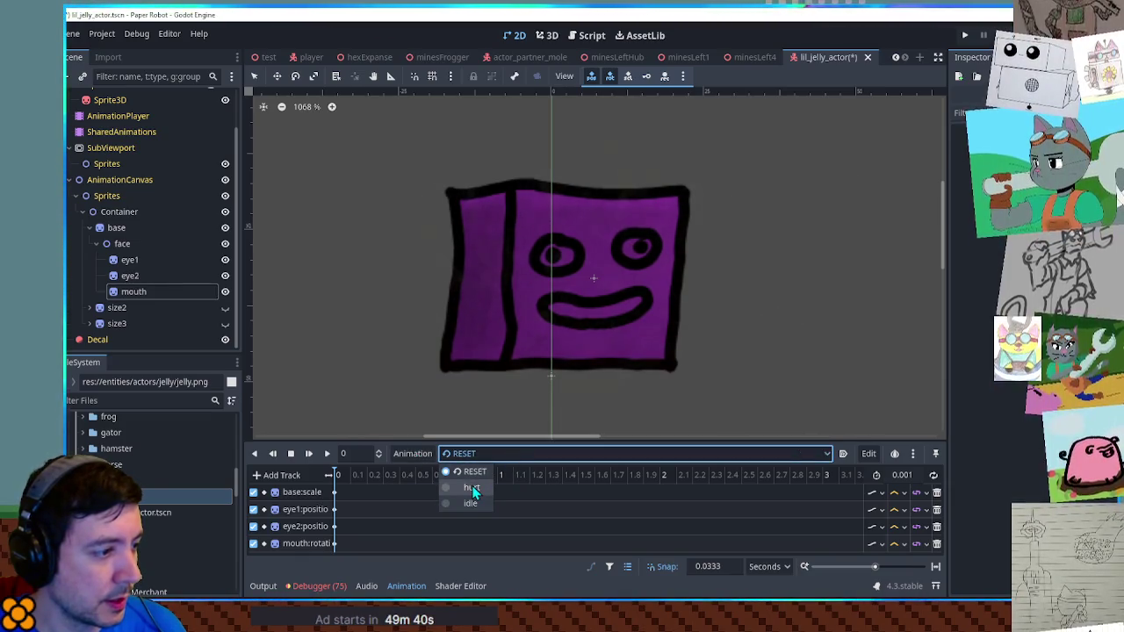
pyautogui.click(472, 489)
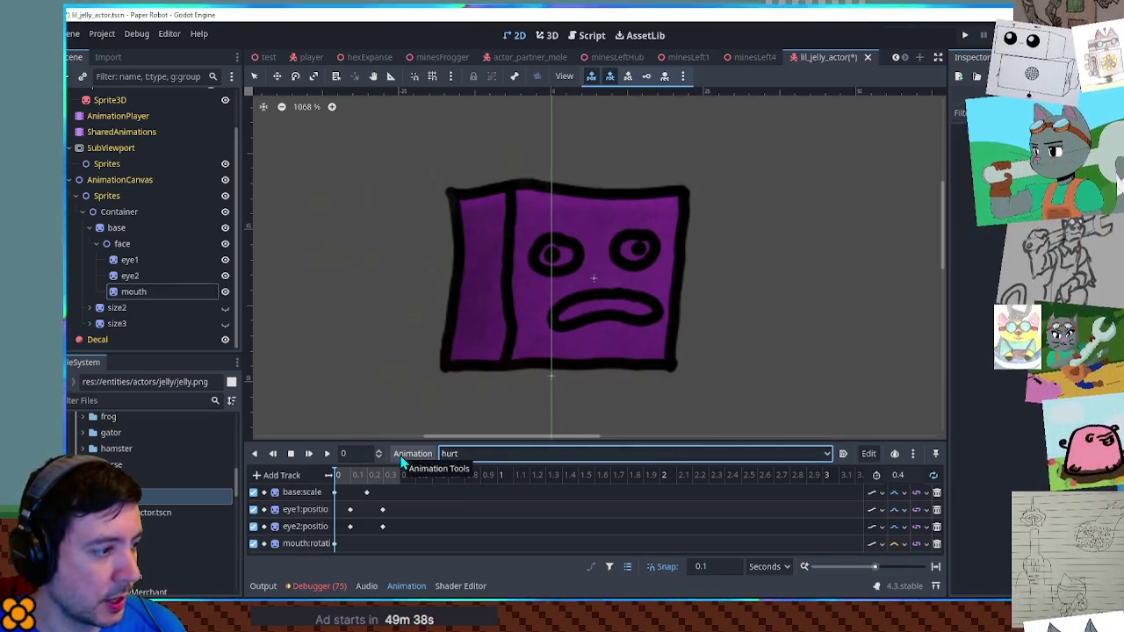
pyautogui.click(406, 454)
# Duplicate hurt as 'tired' and set its length to 3 seconds
pyautogui.click(446, 515)
pyautogui.write('t')
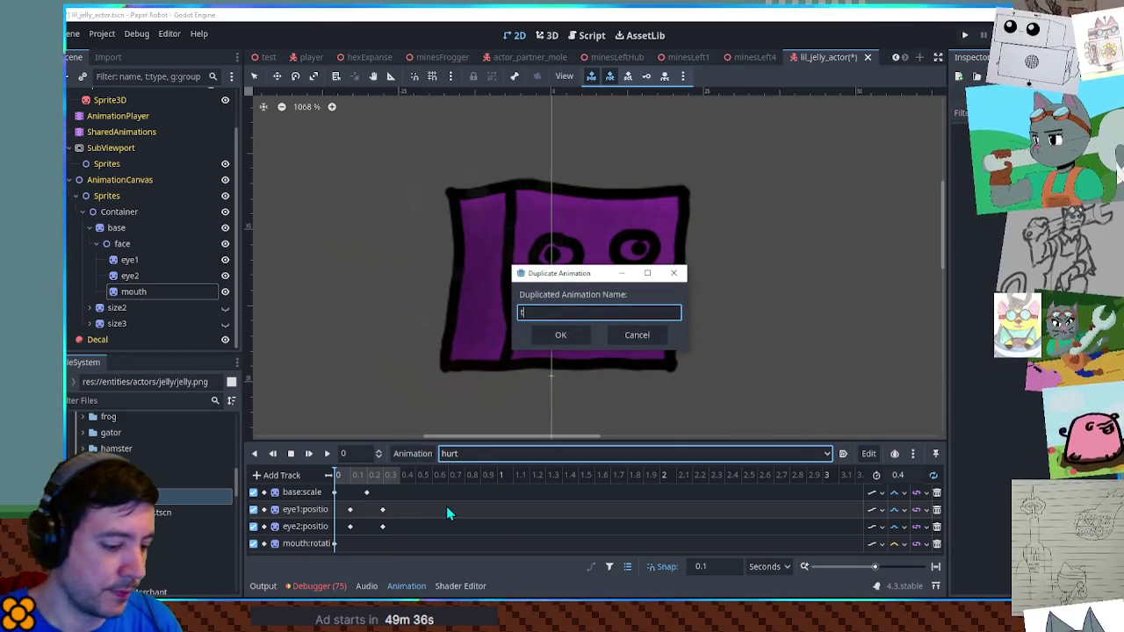
pyautogui.write('ired')
pyautogui.press('Return')
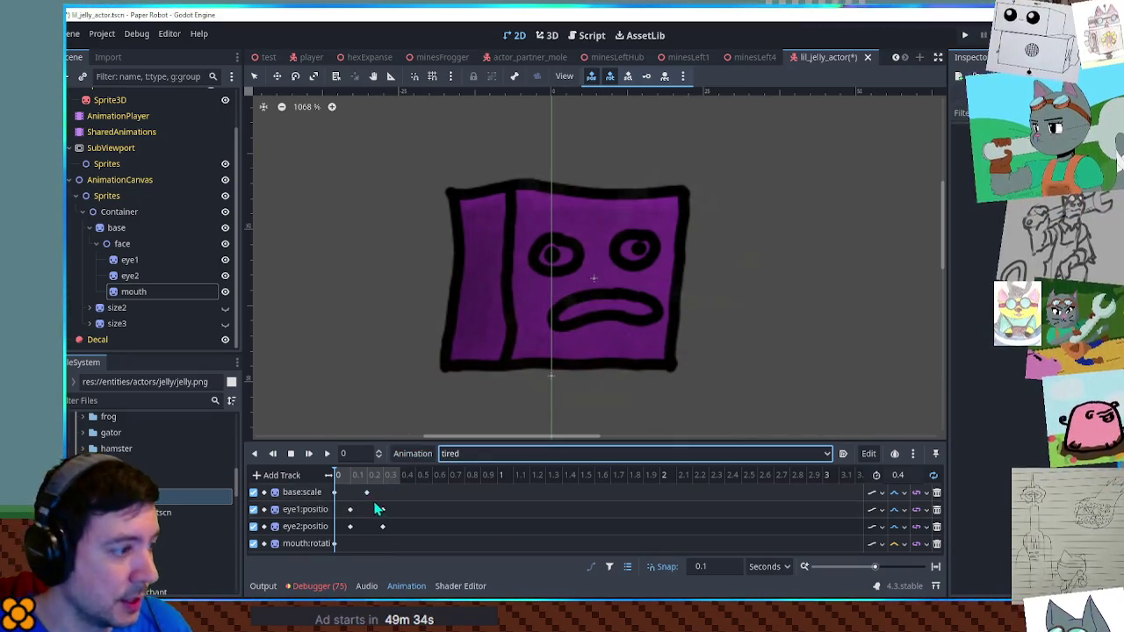
pyautogui.click(903, 474)
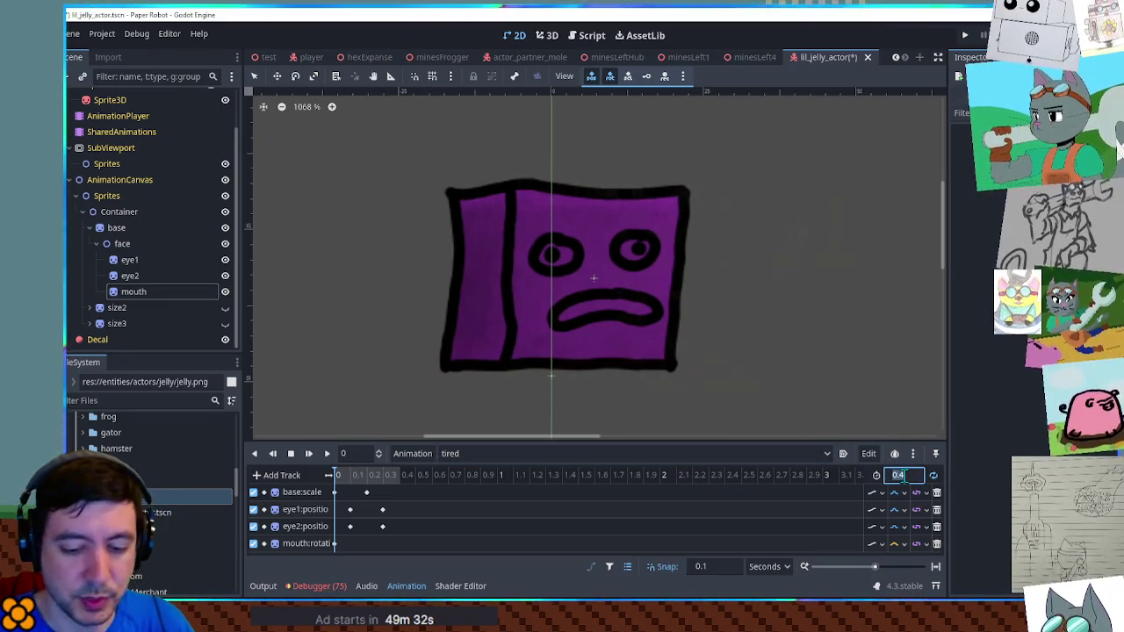
pyautogui.write('3')
pyautogui.press('Return')
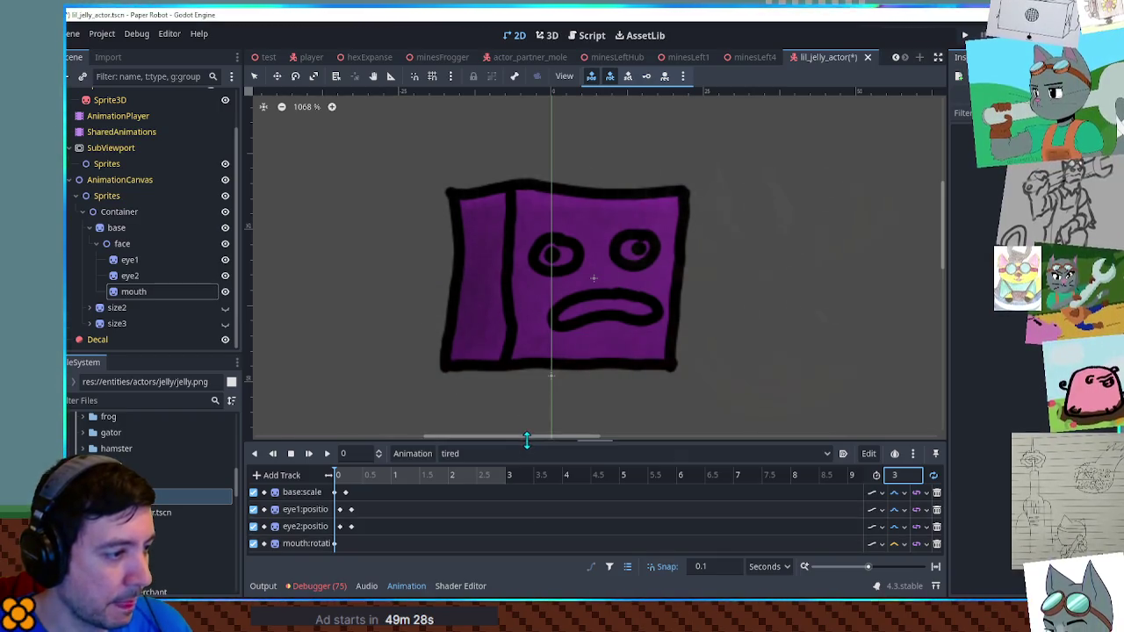
# Move the eye2 keyframe to about 0.65 s and the eye keyframes to about 0.8 s, then preview tired
pyautogui.moveTo(526, 438); pyautogui.dragTo(526, 391)
pyautogui.moveTo(351, 479); pyautogui.dragTo(431, 478)
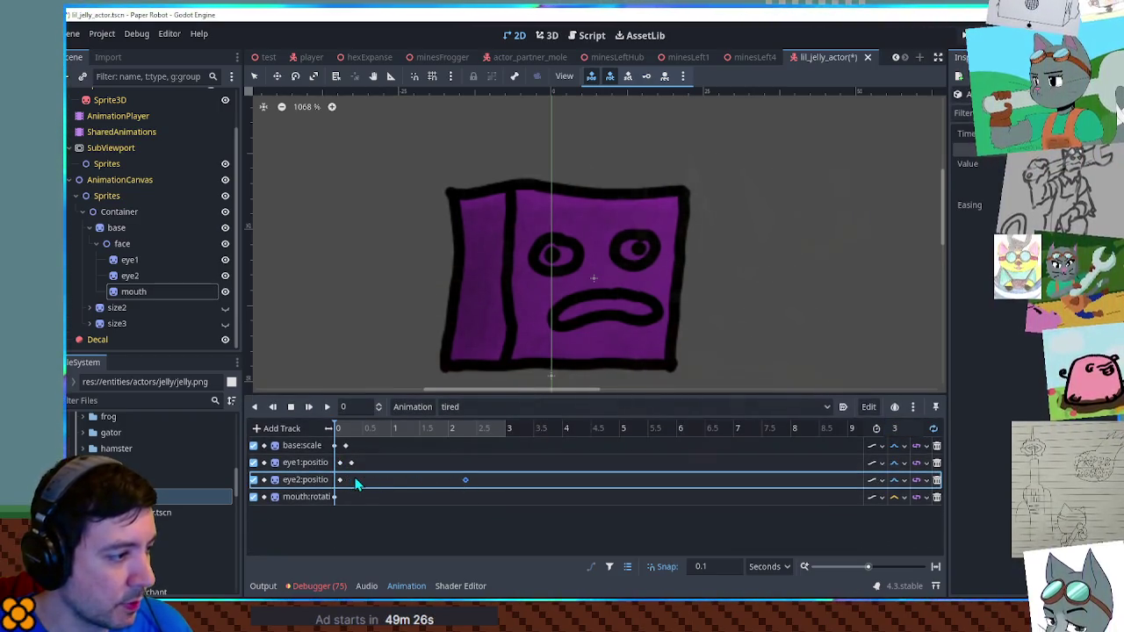
pyautogui.moveTo(340, 480)
pyautogui.mouseDown()
pyautogui.moveTo(379, 479)
pyautogui.moveTo(379, 462)
pyautogui.moveTo(356, 463)
pyautogui.moveTo(425, 445)
pyautogui.mouseUp()
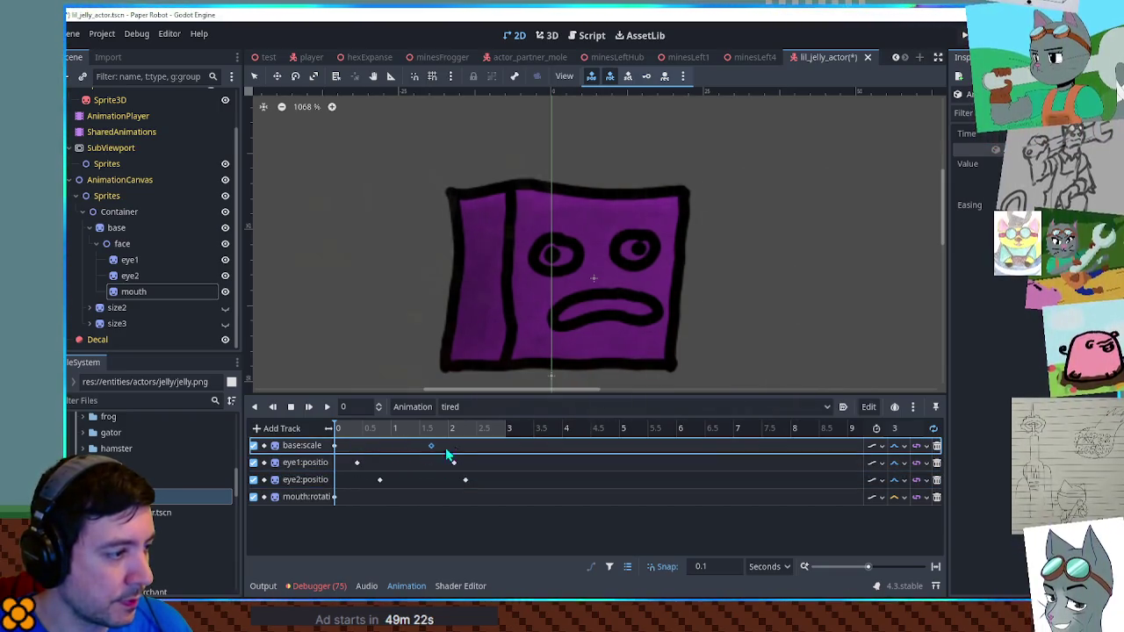
pyautogui.click(327, 407)
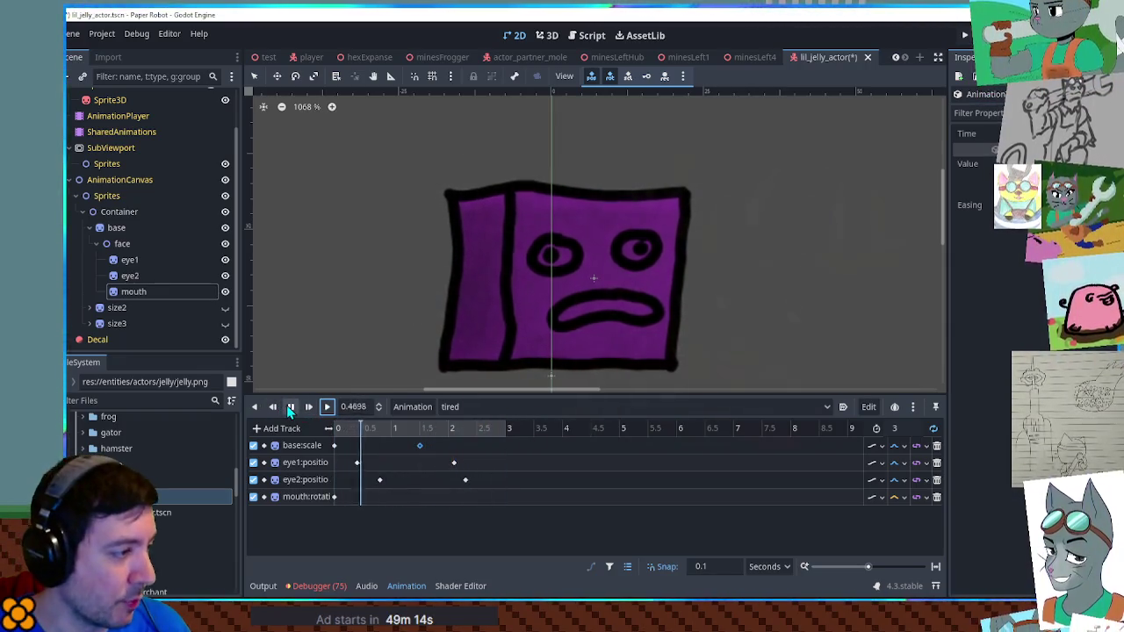
pyautogui.click(515, 411)
# Start a duplicate of the tired animation
pyautogui.click(512, 410)
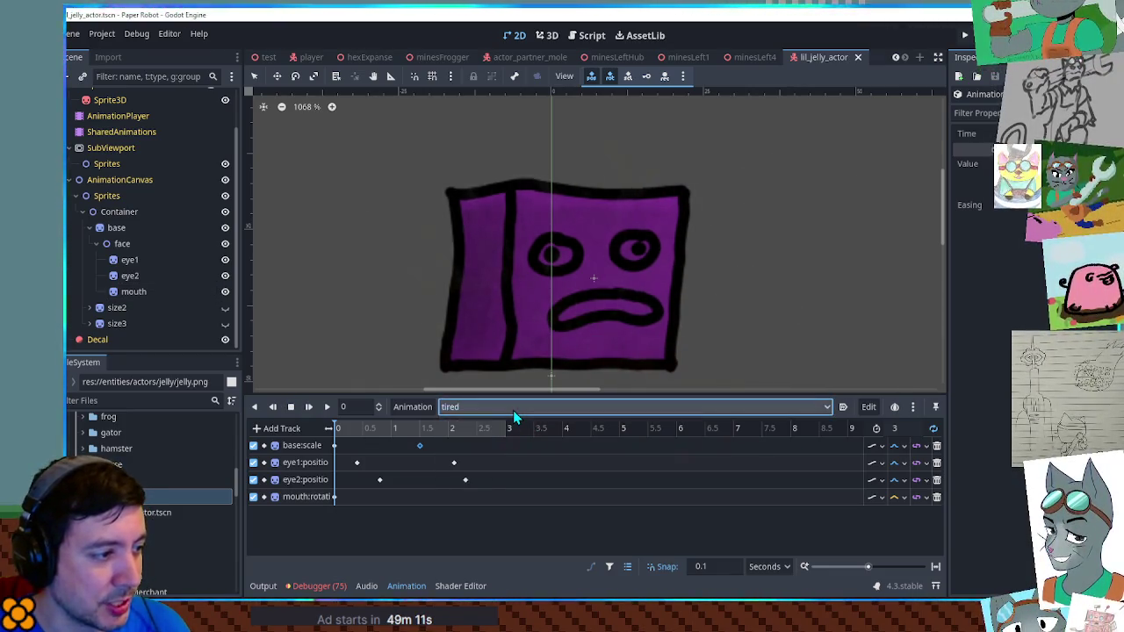
pyautogui.click(412, 407)
pyautogui.click(419, 469)
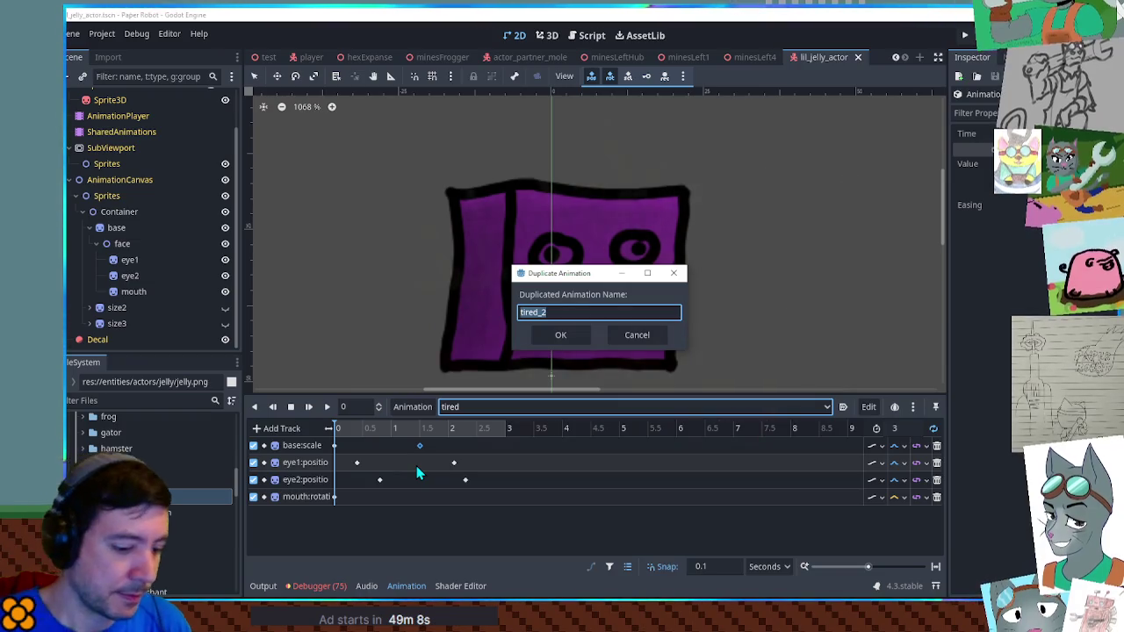
# Name the copy 'sleep', delete its mouth rotation track, and play it
pyautogui.press('Return')
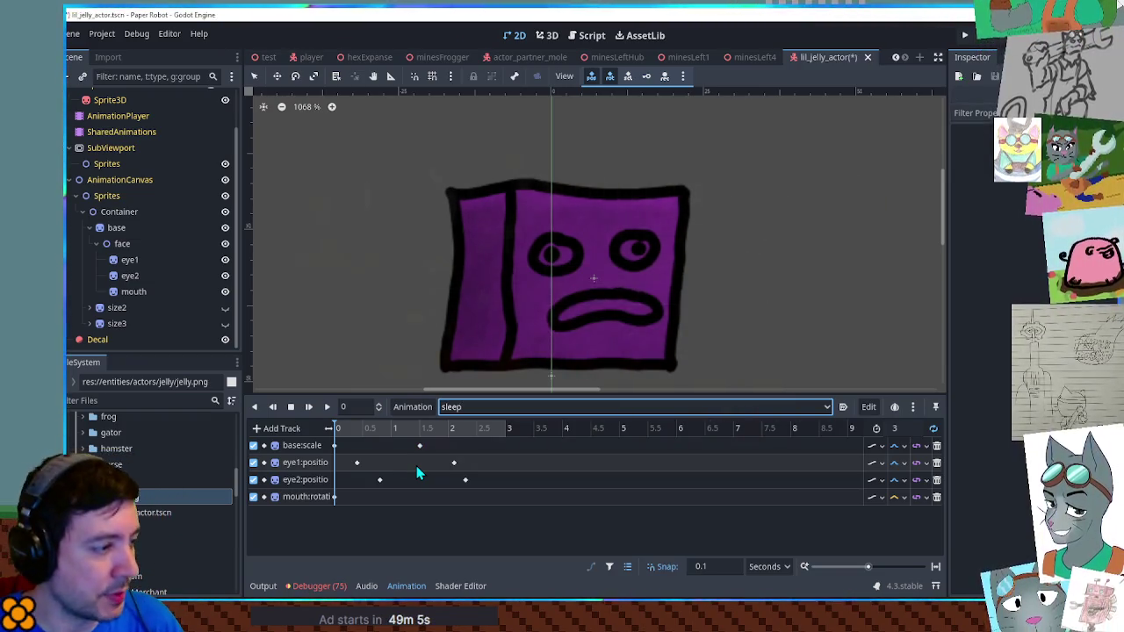
pyautogui.click(935, 496)
pyautogui.click(487, 409)
pyautogui.click(473, 427)
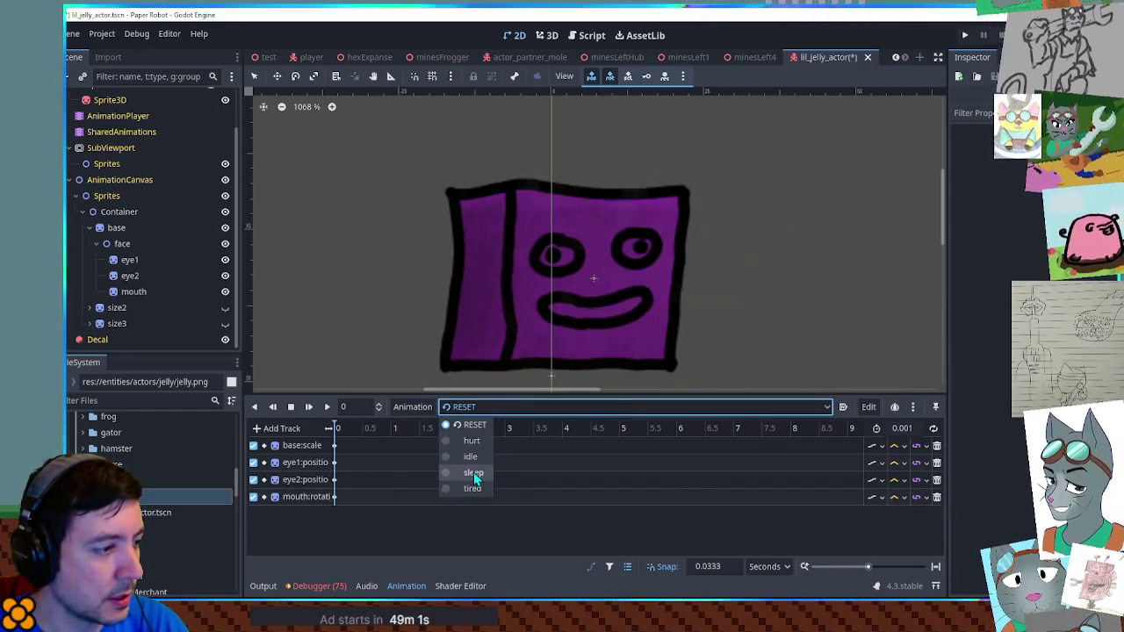
pyautogui.click(474, 475)
pyautogui.click(327, 406)
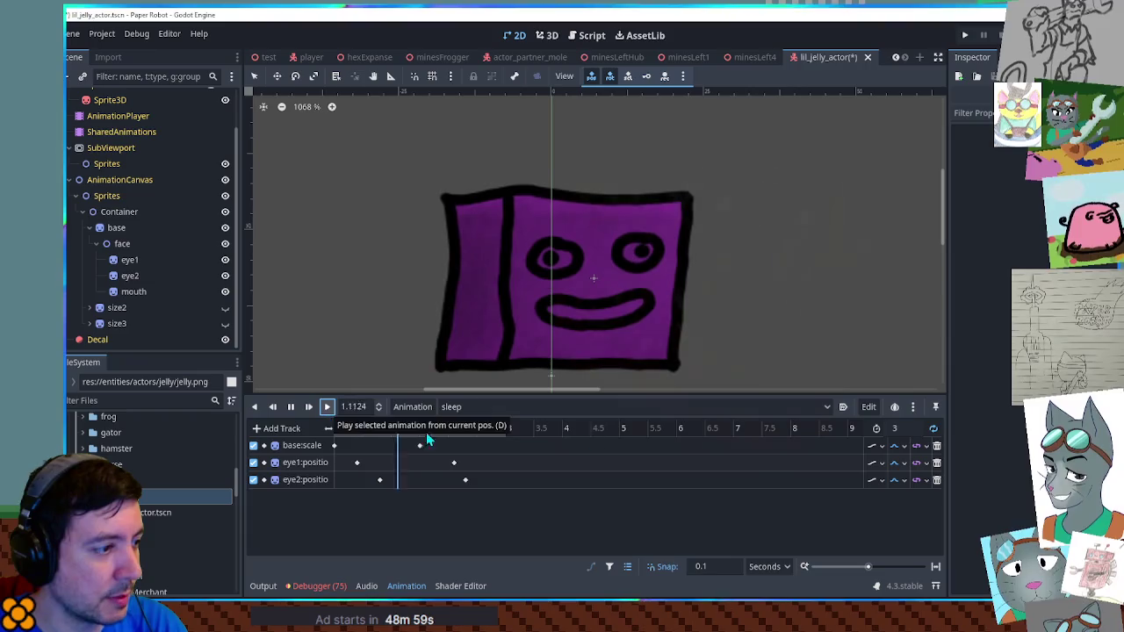
# Inspect the eye1 and eye2 keyframes and move eye2's later key to about 3.7 seconds
pyautogui.click(893, 428)
pyautogui.write('4')
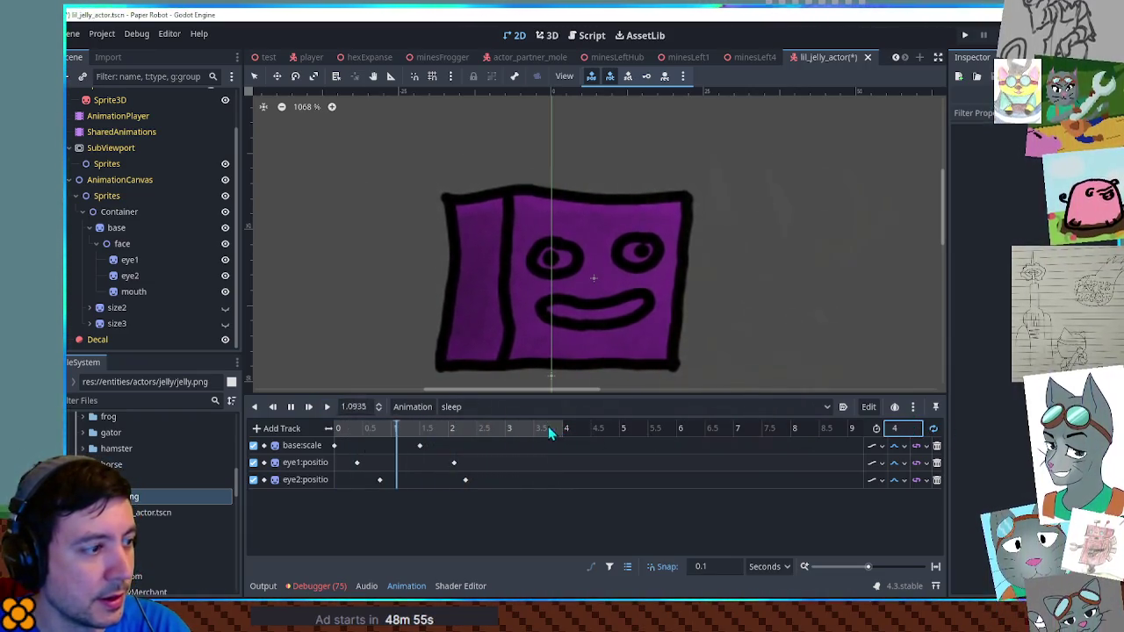
pyautogui.click(356, 462)
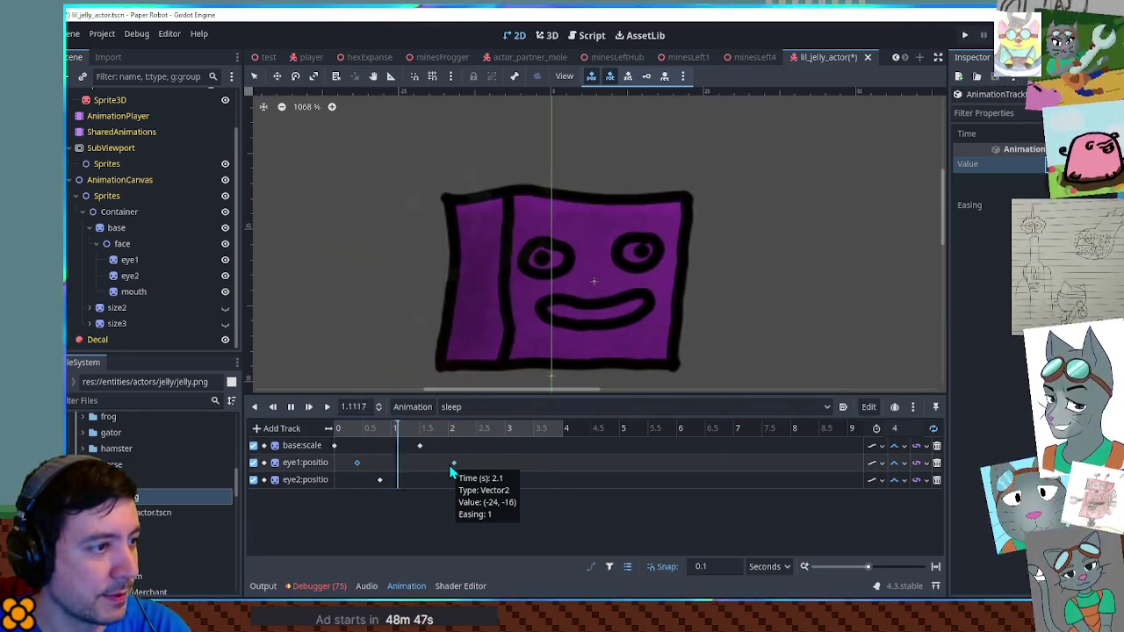
pyautogui.click(453, 463)
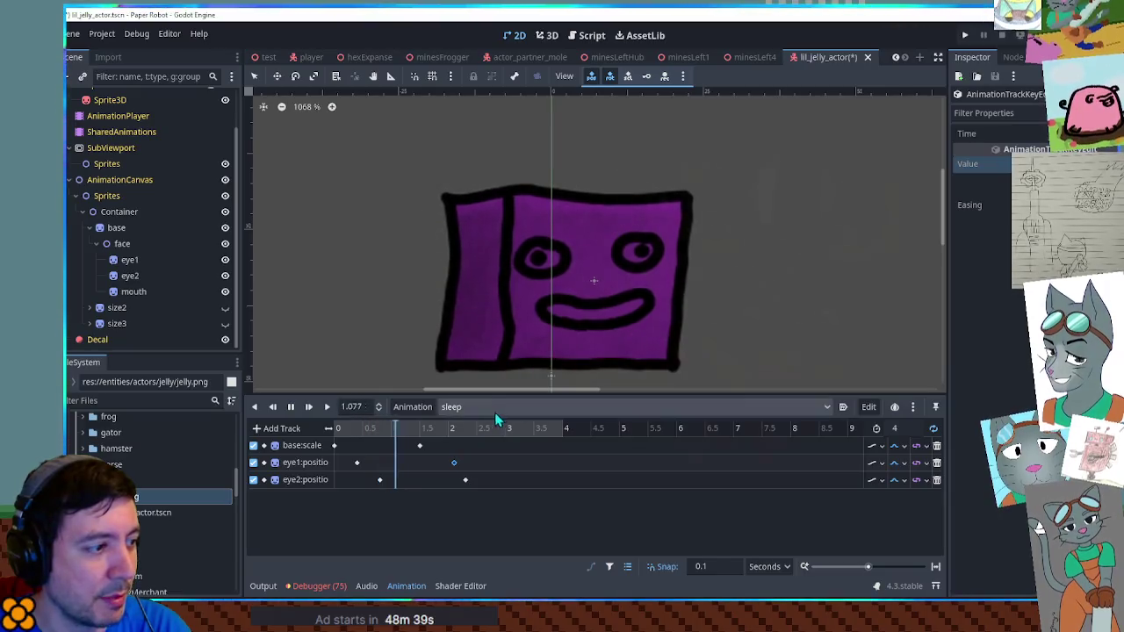
pyautogui.click(379, 479)
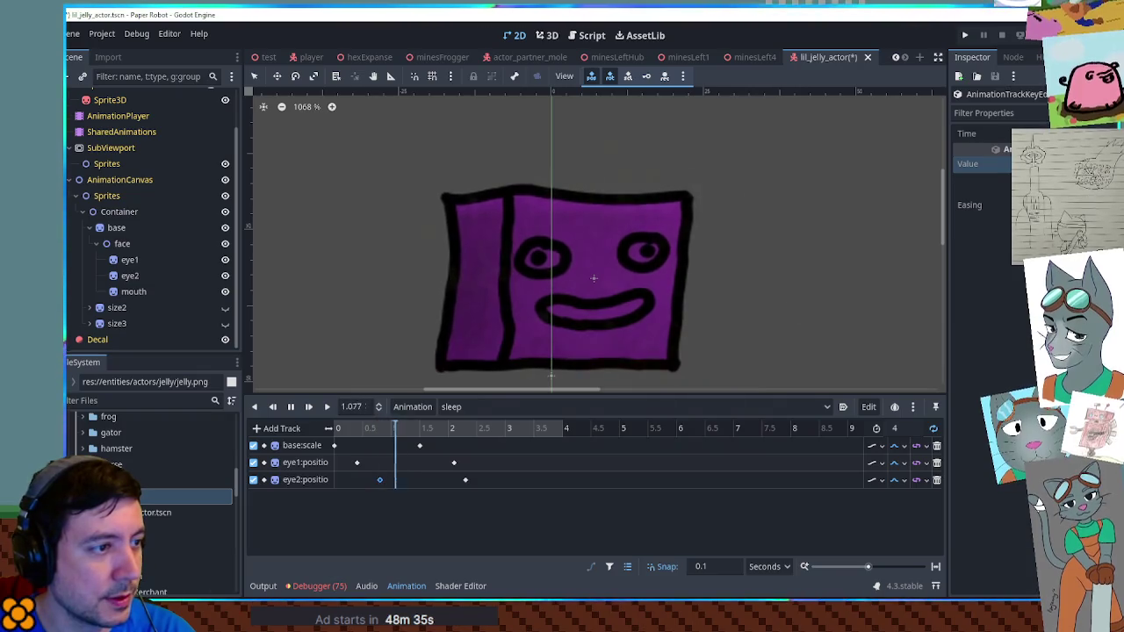
pyautogui.click(465, 479)
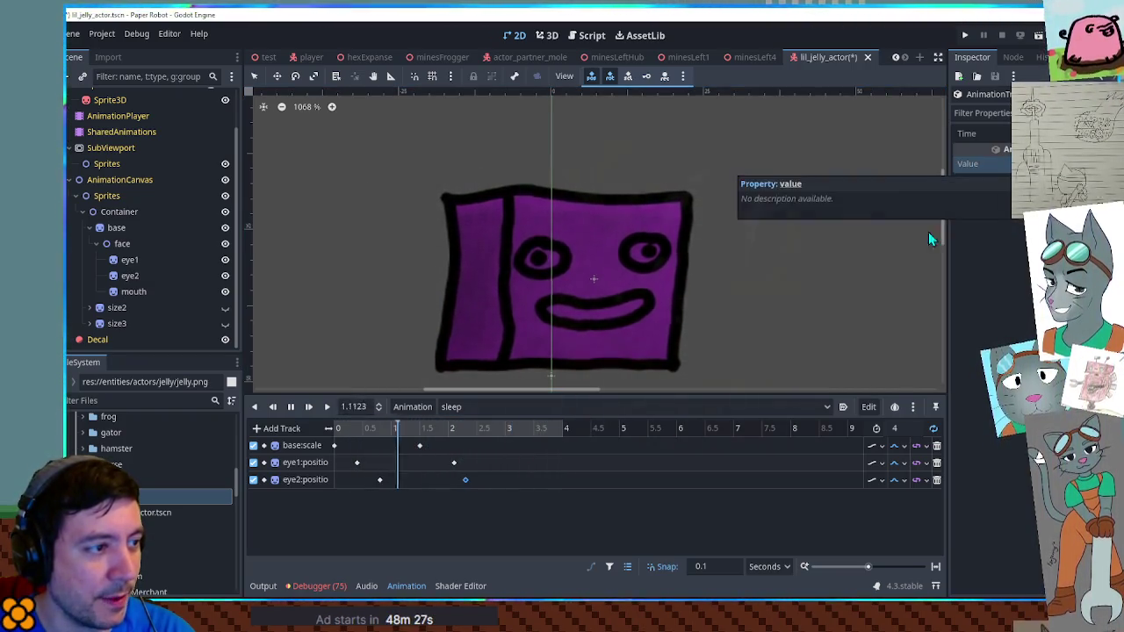
pyautogui.moveTo(465, 479)
pyautogui.mouseDown()
pyautogui.moveTo(552, 486)
pyautogui.moveTo(536, 481)
pyautogui.mouseUp()
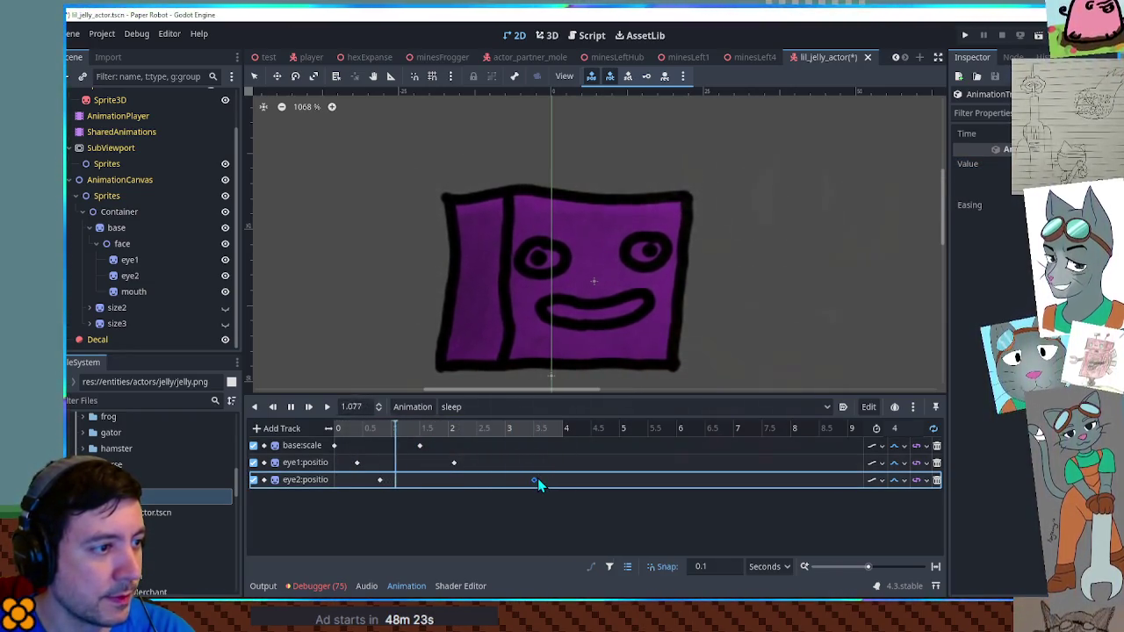
# Set the sleep animation length to 5 seconds and save the scene with Ctrl+S
pyautogui.click(904, 428)
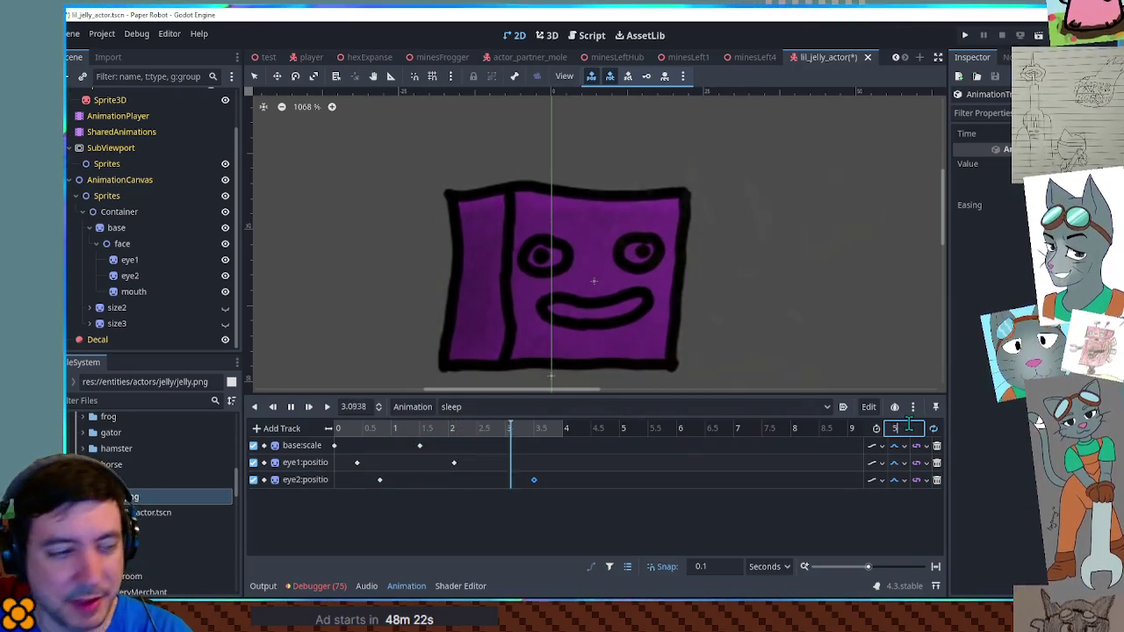
pyautogui.write('5')
pyautogui.press('Return')
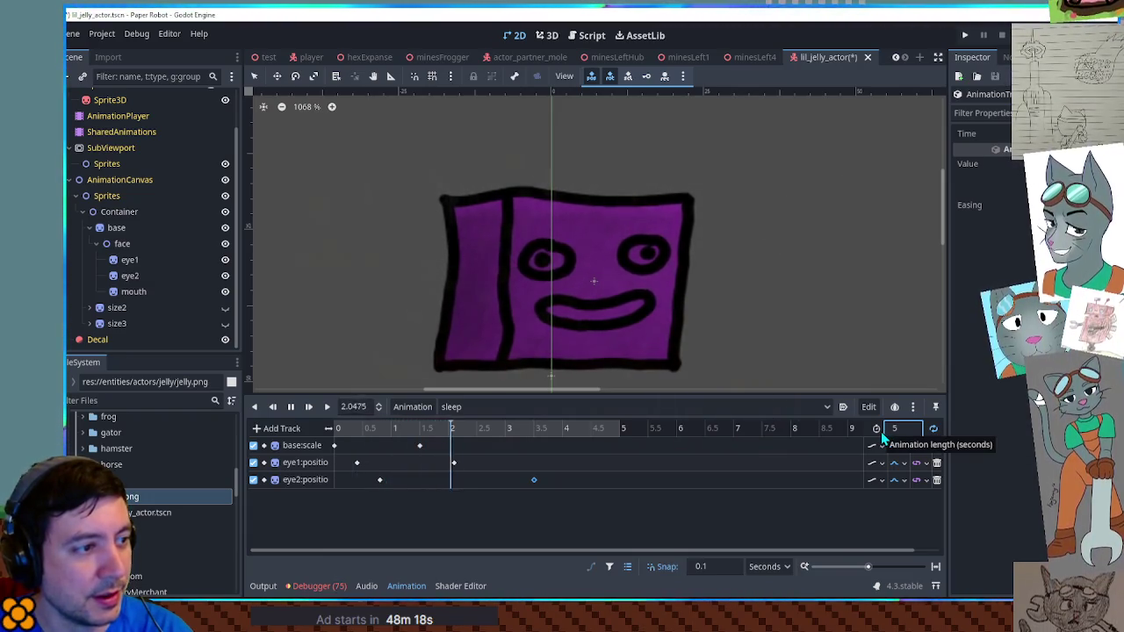
pyautogui.click(639, 520)
pyautogui.hotkey('ctrl', 's')
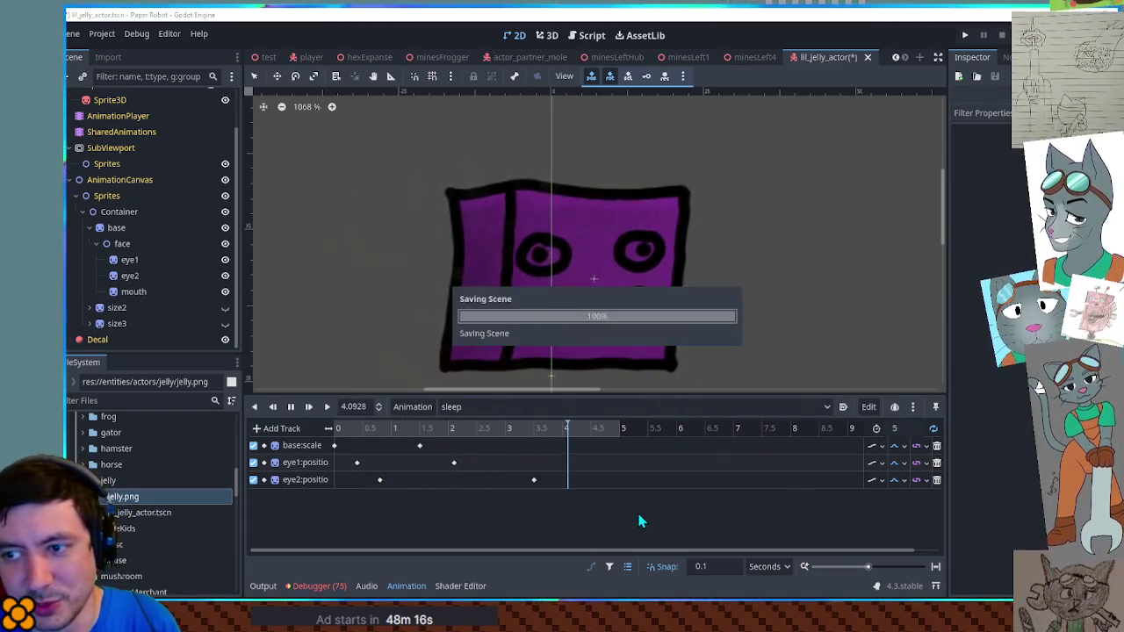
# Play RESET, then switch to idle, play it, and stop playback
pyautogui.click(465, 407)
pyautogui.click(468, 424)
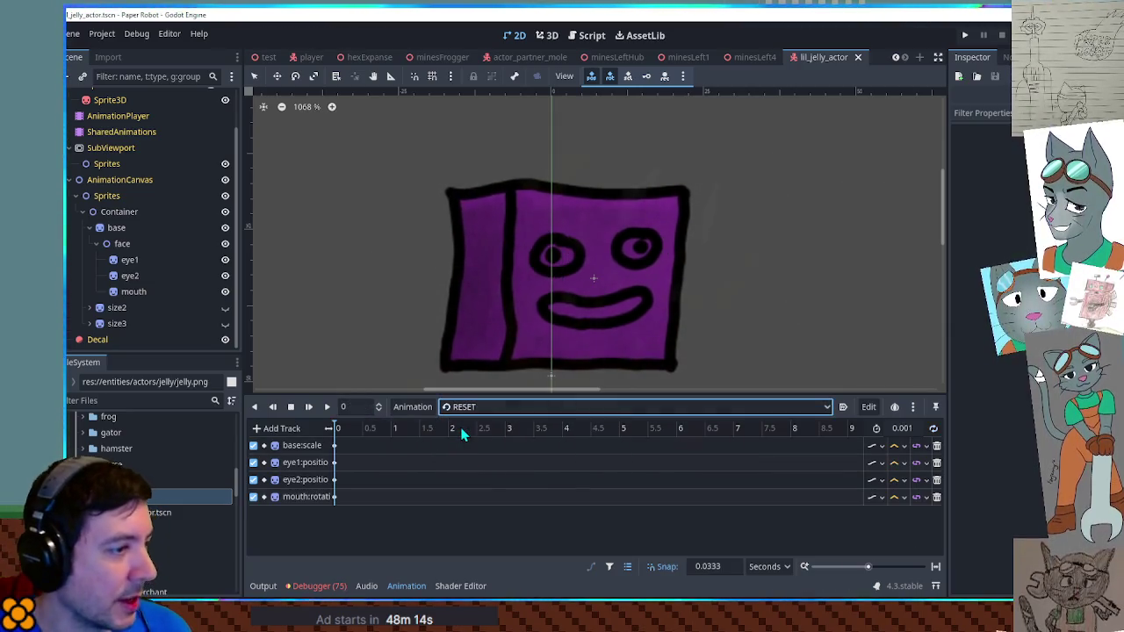
pyautogui.click(323, 407)
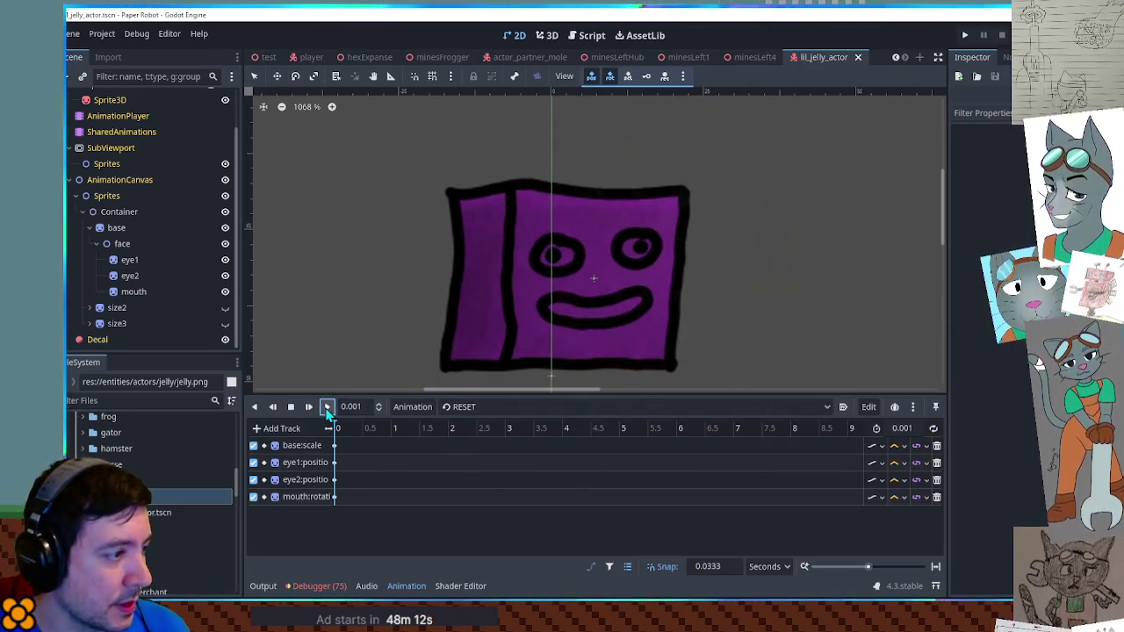
pyautogui.click(465, 406)
pyautogui.click(471, 457)
pyautogui.click(327, 407)
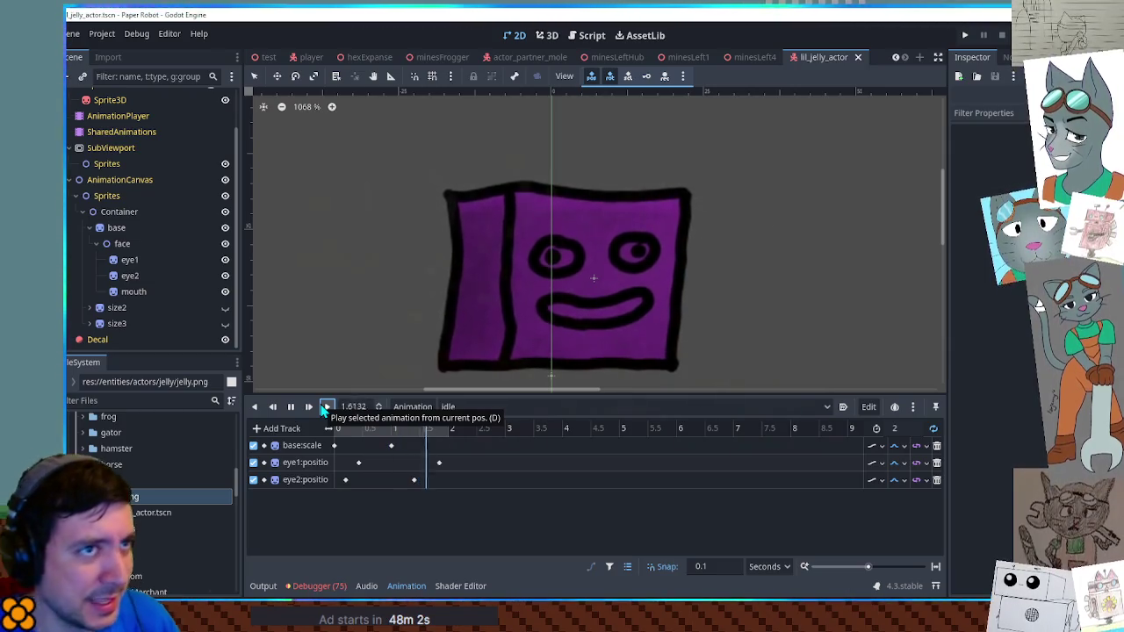
pyautogui.click(290, 406)
pyautogui.click(289, 407)
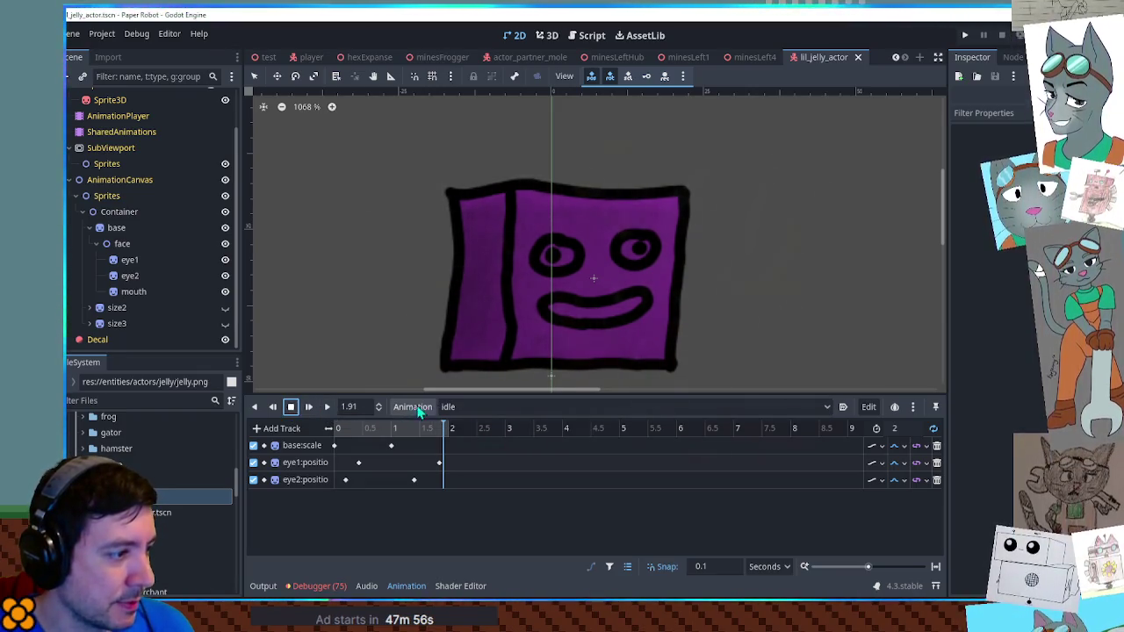
# Open the Animation options menu with idle loaded
pyautogui.click(483, 407)
pyautogui.click(481, 406)
pyautogui.click(479, 406)
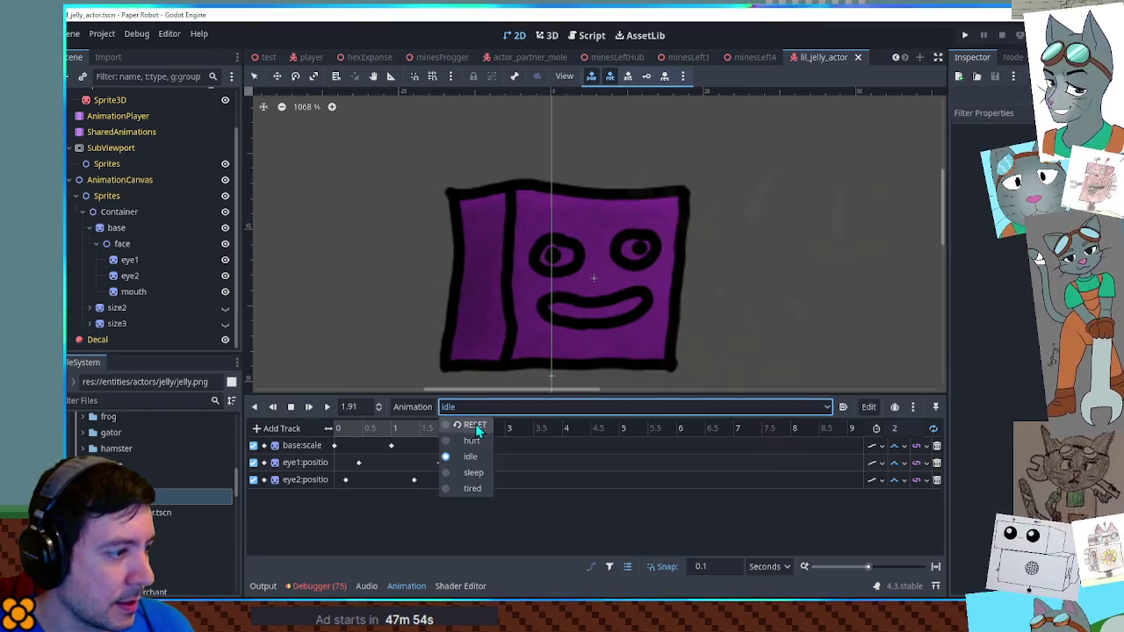
pyautogui.click(413, 407)
pyautogui.click(413, 406)
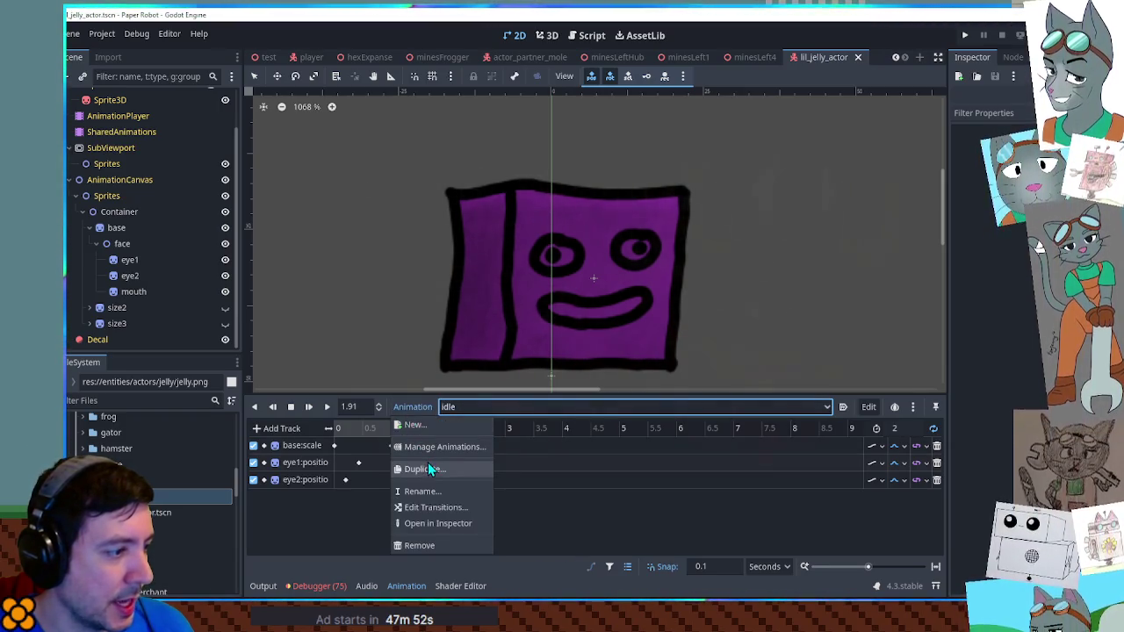
# Duplicate idle as 'walk' and preview its pose at 1 second
pyautogui.click(427, 469)
pyautogui.write('lk')
pyautogui.press('Return')
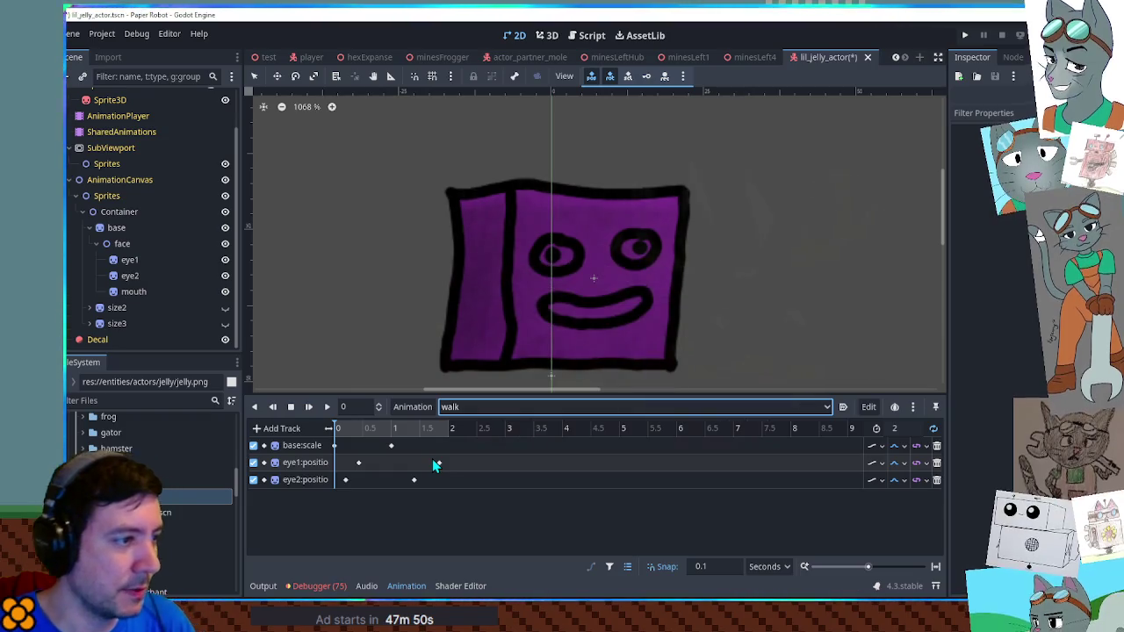
pyautogui.moveTo(377, 429)
pyautogui.mouseDown()
pyautogui.moveTo(406, 428)
pyautogui.moveTo(346, 428)
pyautogui.moveTo(438, 427)
pyautogui.moveTo(378, 428)
pyautogui.mouseUp()
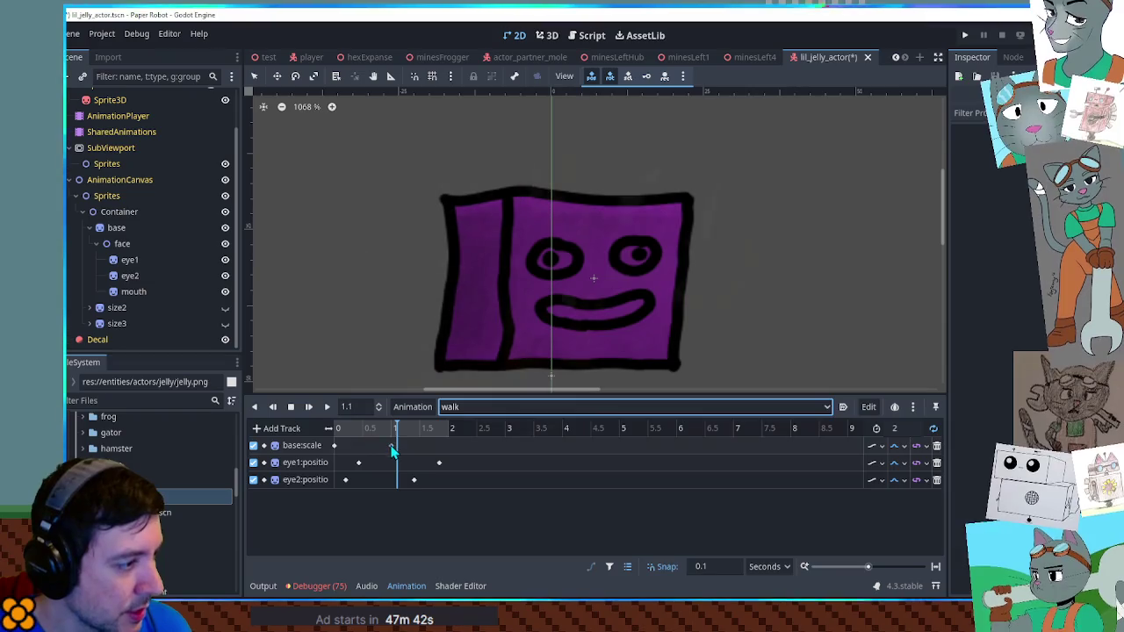
pyautogui.click(363, 445)
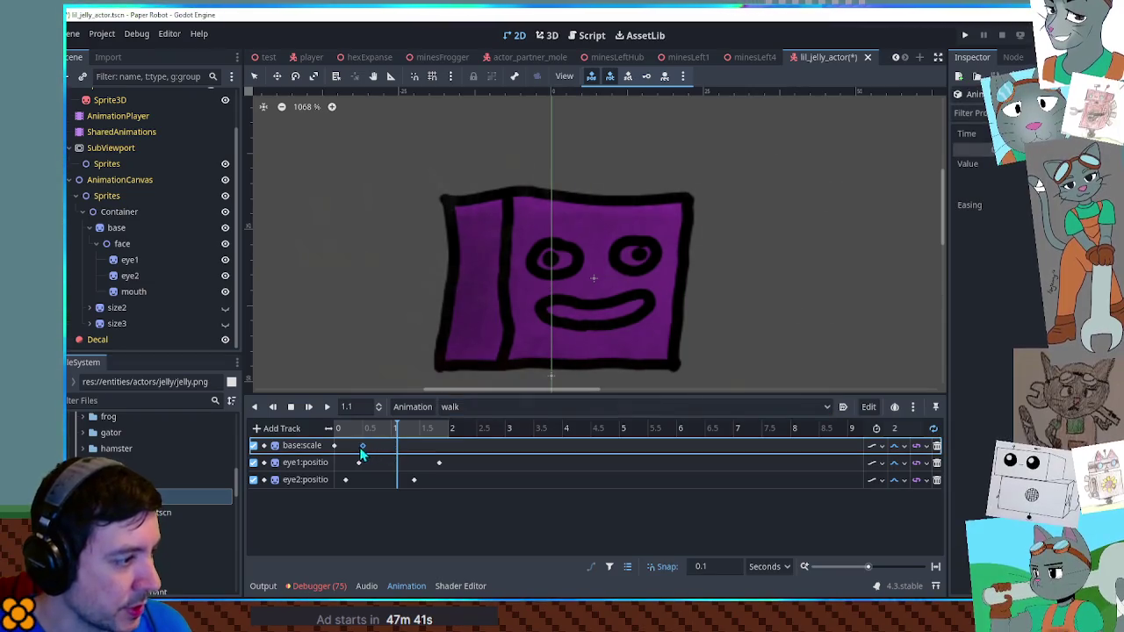
# Select the Container node and keyframe its Transform position in walk
pyautogui.click(118, 212)
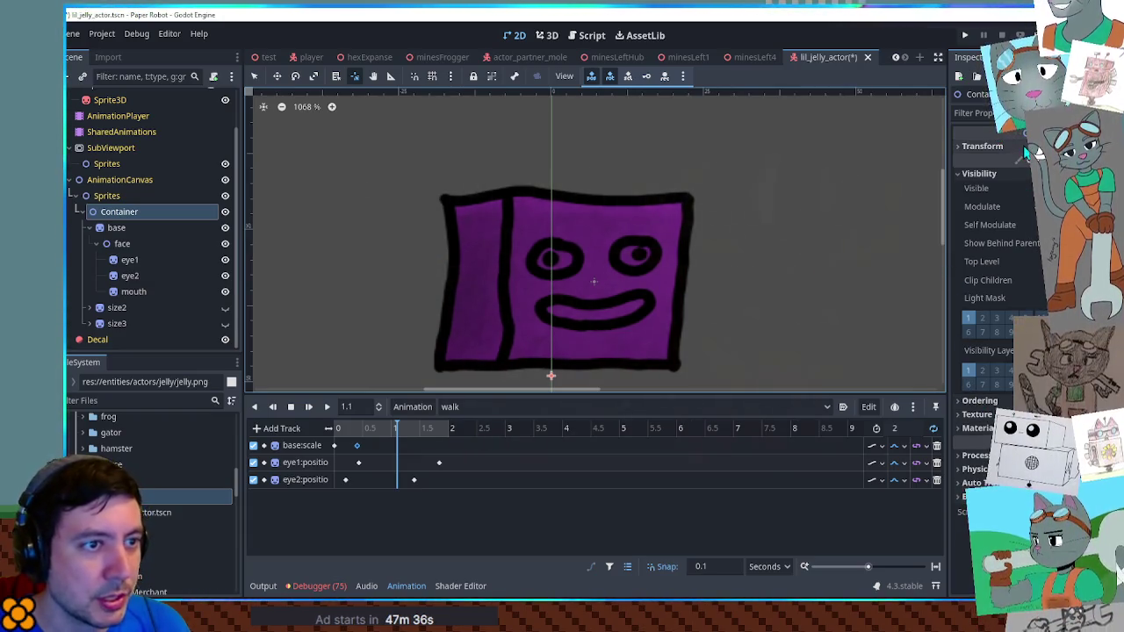
pyautogui.click(1009, 146)
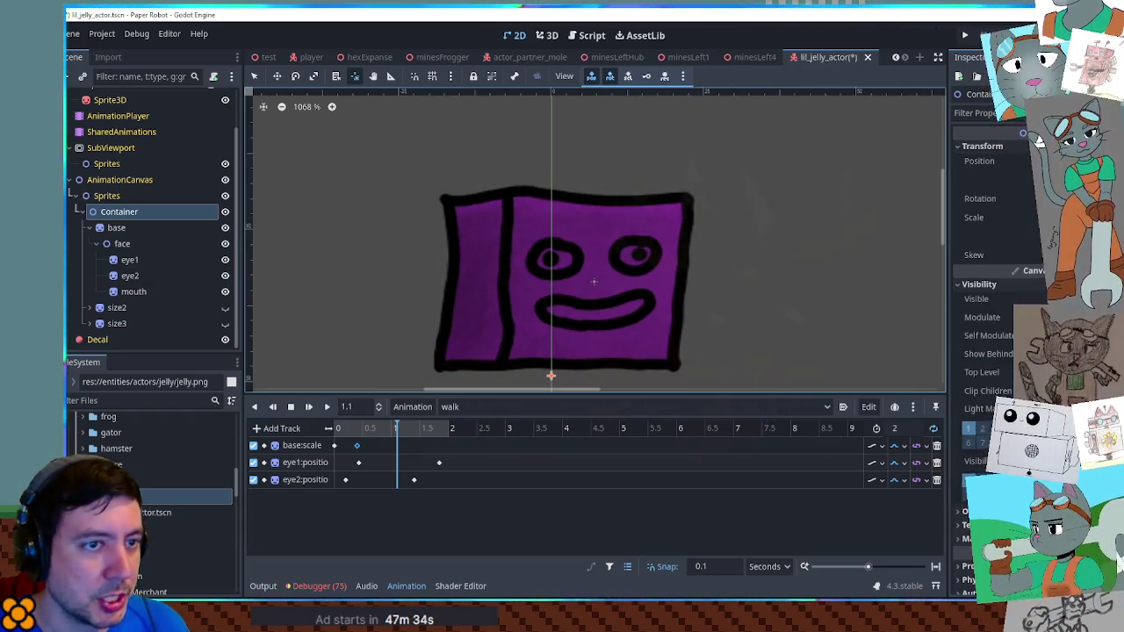
pyautogui.click(1038, 133)
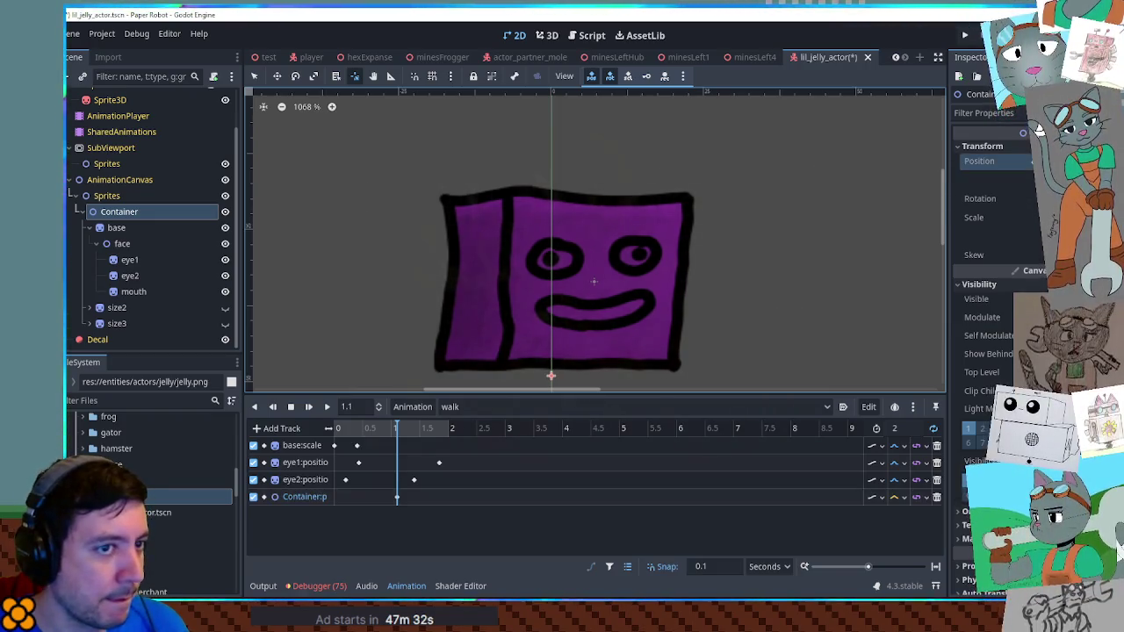
# Add base:scale keys around 0.4–0.5 seconds and play the walk animation to check them
pyautogui.click(340, 498)
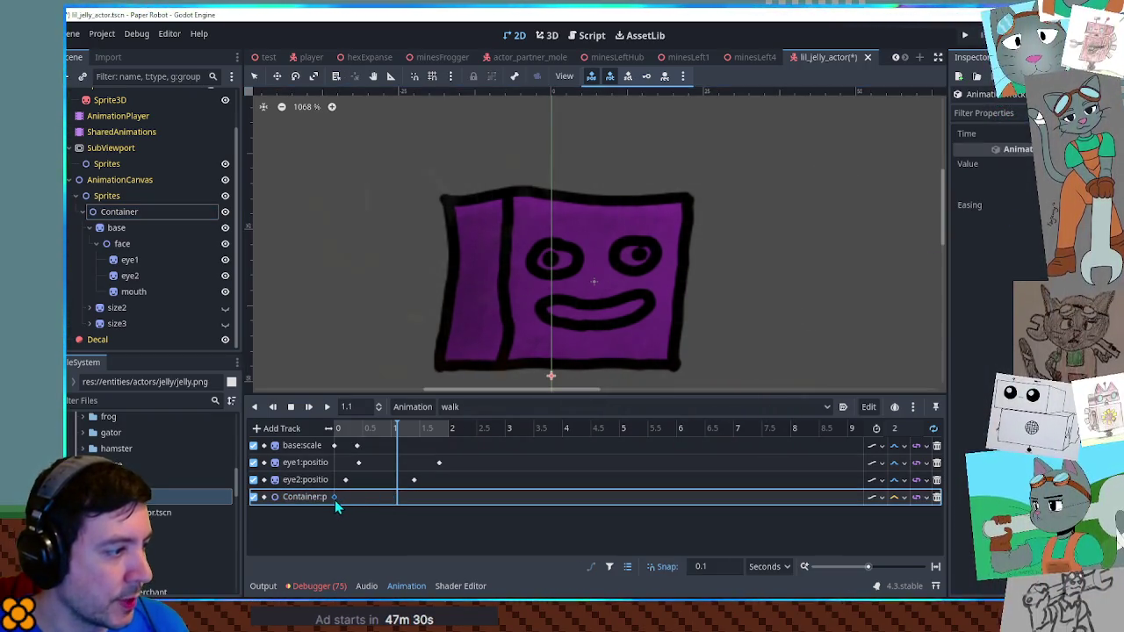
pyautogui.moveTo(359, 430)
pyautogui.mouseDown()
pyautogui.moveTo(338, 430)
pyautogui.moveTo(377, 436)
pyautogui.mouseUp()
pyautogui.click(351, 447)
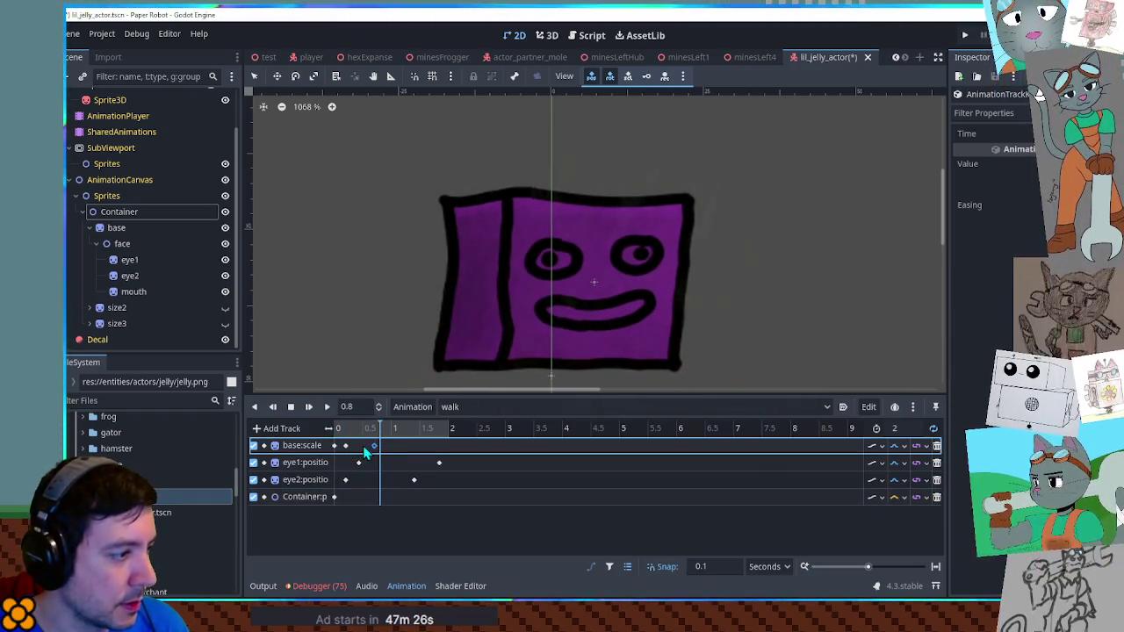
pyautogui.doubleClick(362, 445)
pyautogui.hotkey('ctrl', 'z')
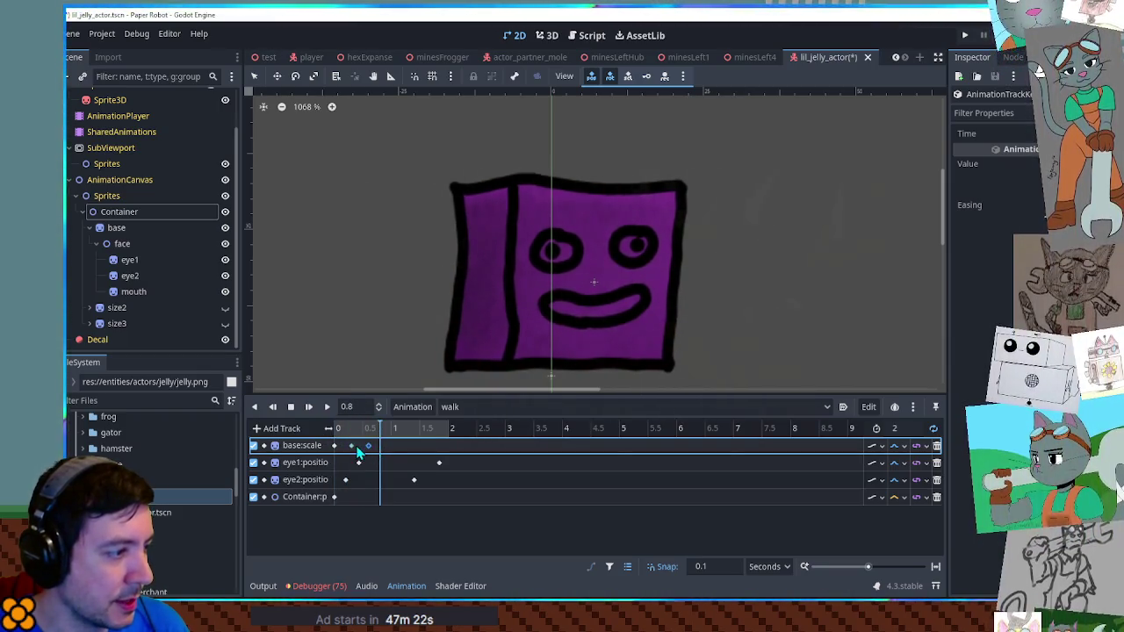
pyautogui.click(351, 445)
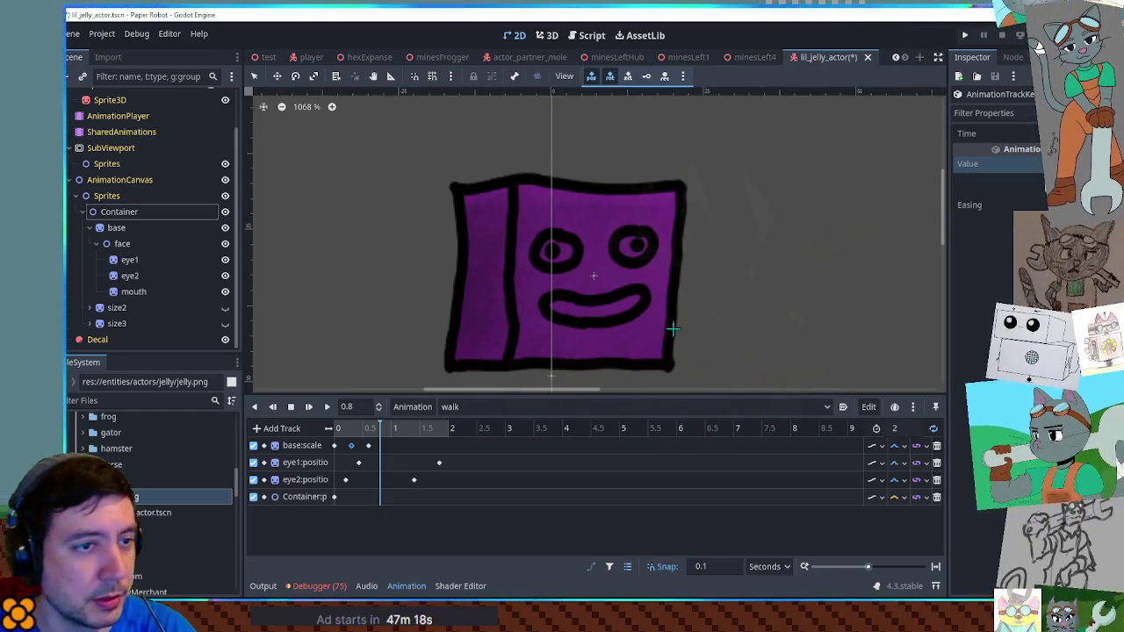
pyautogui.click(326, 407)
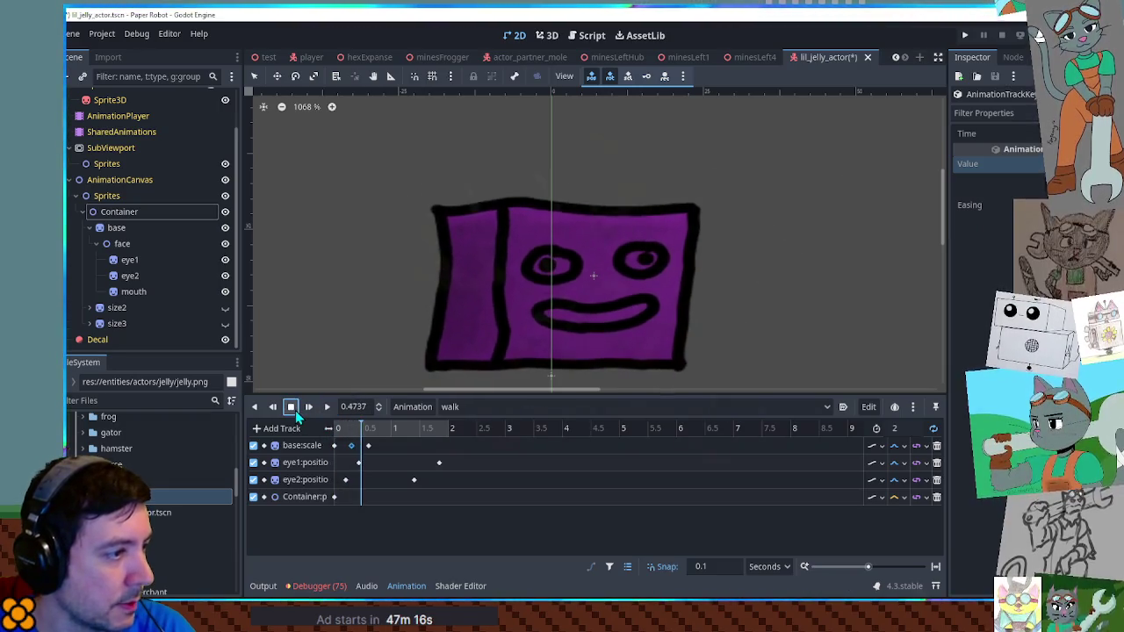
pyautogui.click(359, 430)
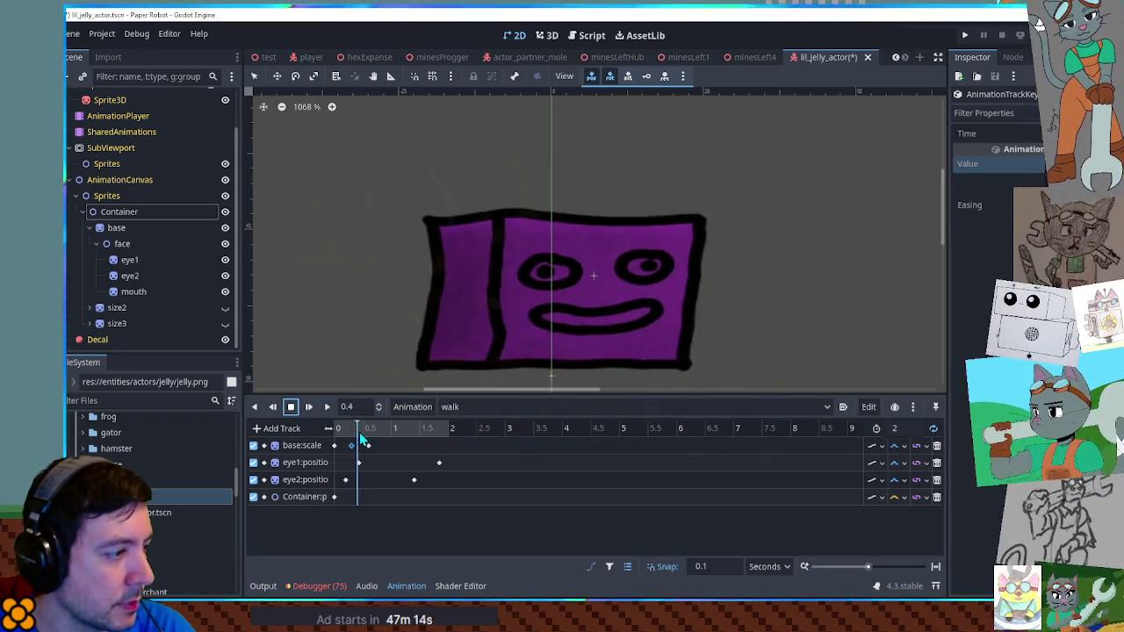
pyautogui.click(368, 445)
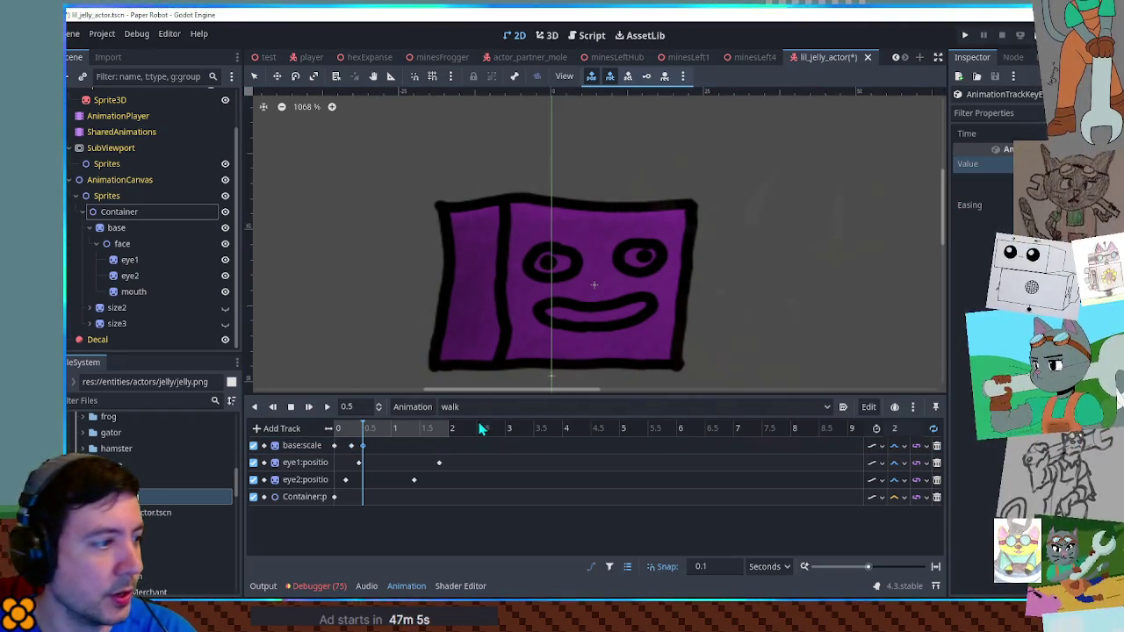
# Scrub the squash-and-stretch from 0.1 to 1.4 s, nudge a scale key later, and key Container position at 0.5
pyautogui.moveTo(338, 436)
pyautogui.mouseDown()
pyautogui.moveTo(384, 434)
pyautogui.moveTo(367, 434)
pyautogui.mouseUp()
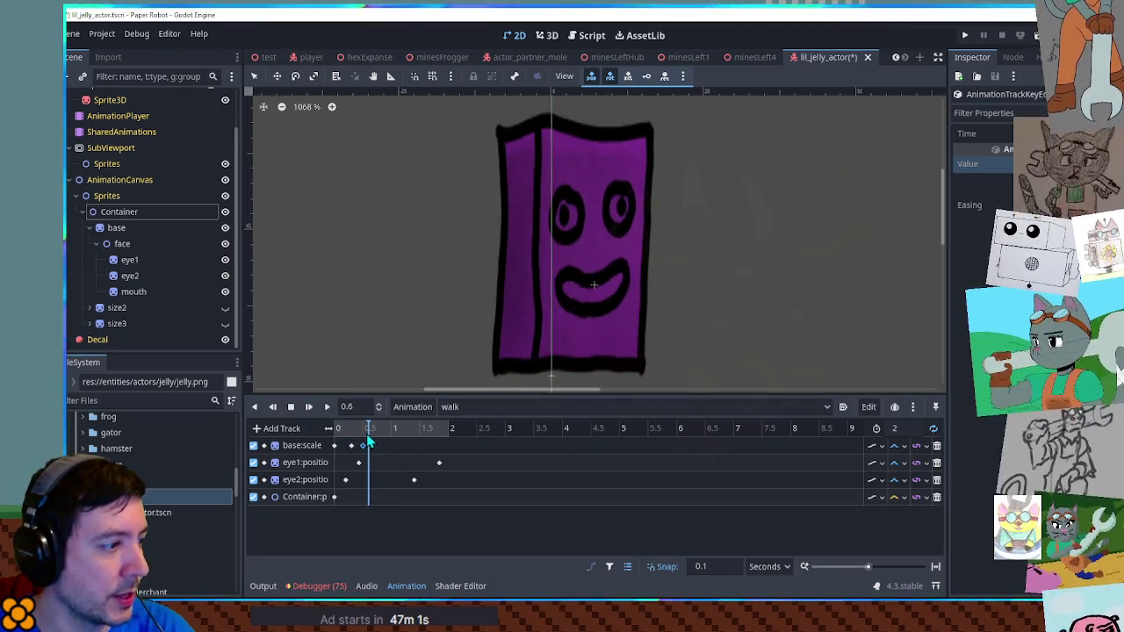
pyautogui.click(371, 437)
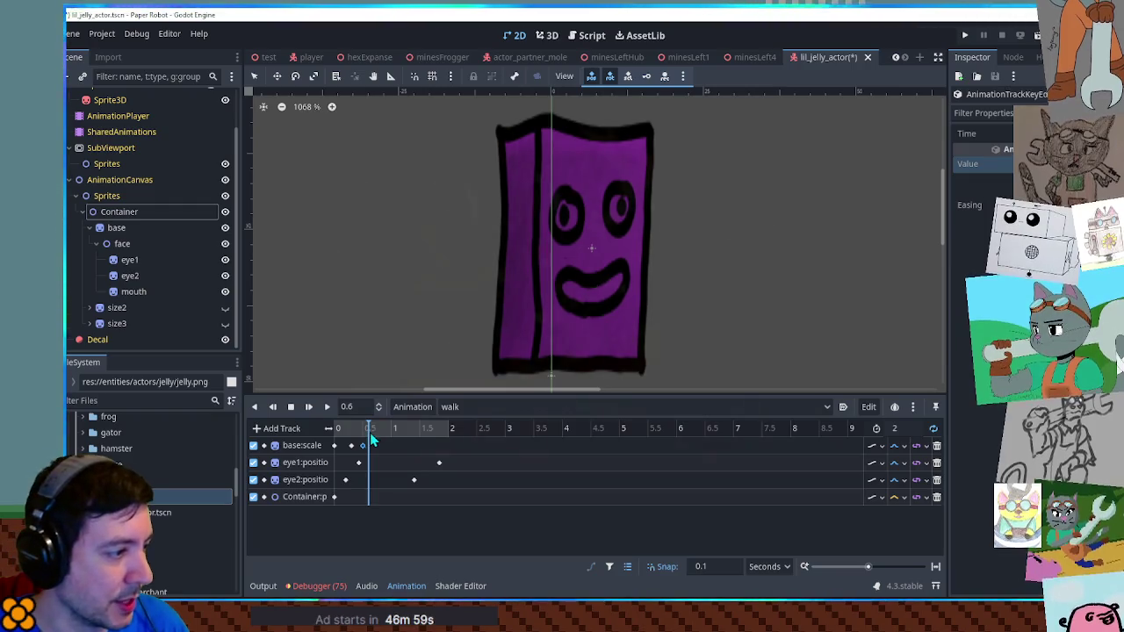
pyautogui.click(345, 432)
pyautogui.moveTo(345, 436)
pyautogui.mouseDown()
pyautogui.moveTo(437, 439)
pyautogui.moveTo(425, 455)
pyautogui.mouseUp()
pyautogui.click(416, 447)
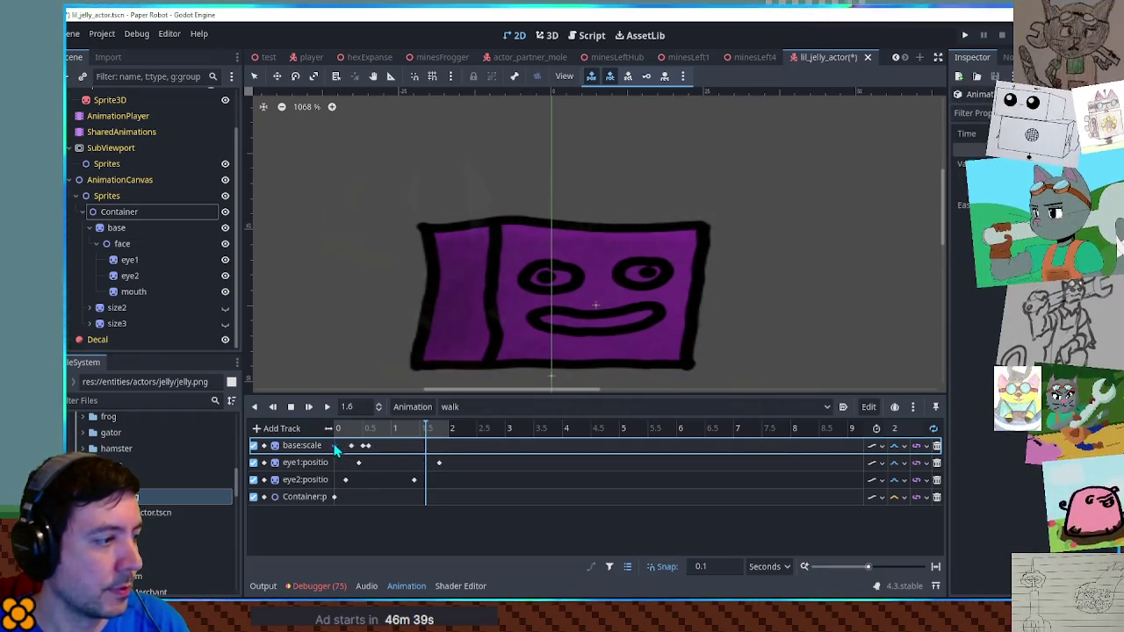
pyautogui.click(385, 445)
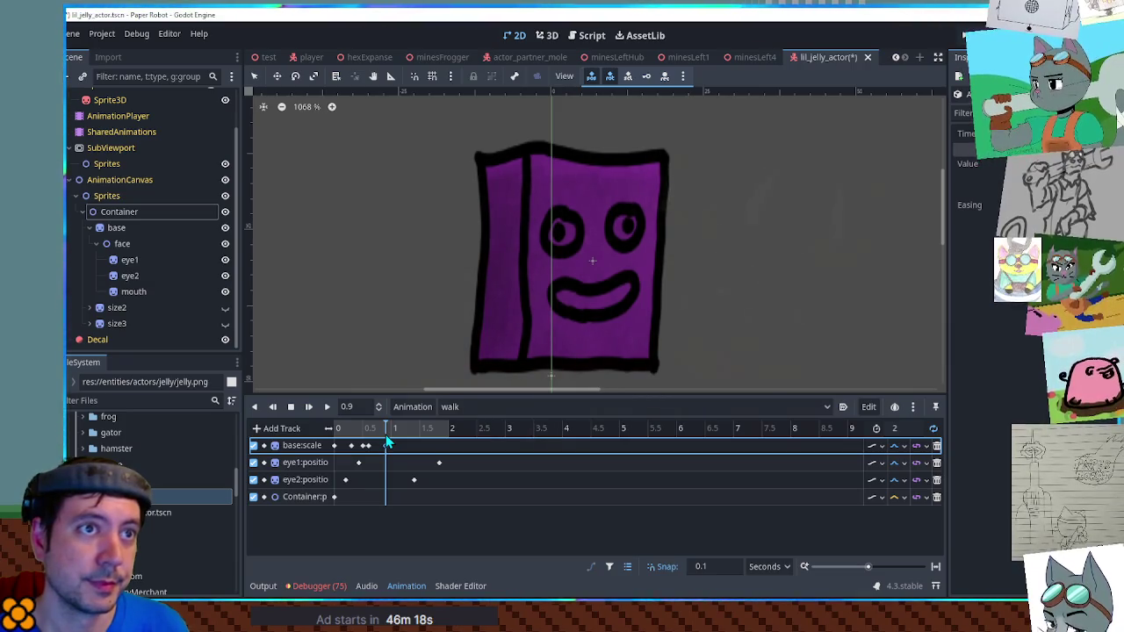
pyautogui.moveTo(388, 444)
pyautogui.mouseDown()
pyautogui.moveTo(367, 436)
pyautogui.moveTo(451, 446)
pyautogui.moveTo(342, 446)
pyautogui.moveTo(364, 445)
pyautogui.mouseUp()
pyautogui.click(349, 496)
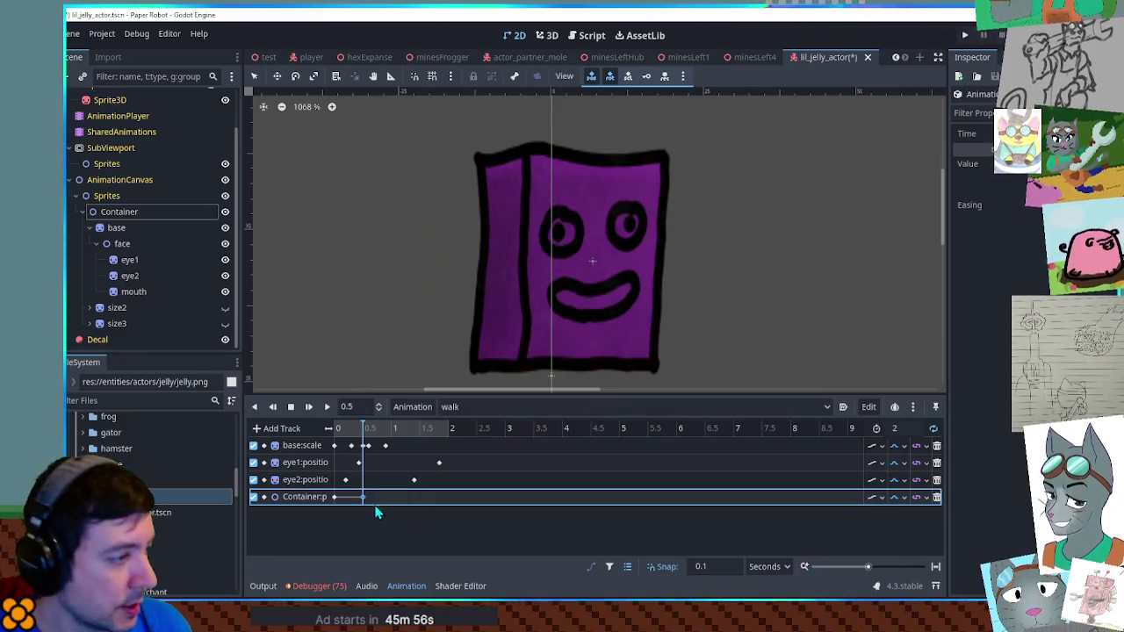
# Insert a base:scale key at the playhead, preview the jump, and add a Container position key at 1.3
pyautogui.moveTo(364, 428)
pyautogui.mouseDown()
pyautogui.moveTo(342, 431)
pyautogui.moveTo(381, 428)
pyautogui.mouseUp()
pyautogui.rightClick(387, 445)
pyautogui.click(382, 493)
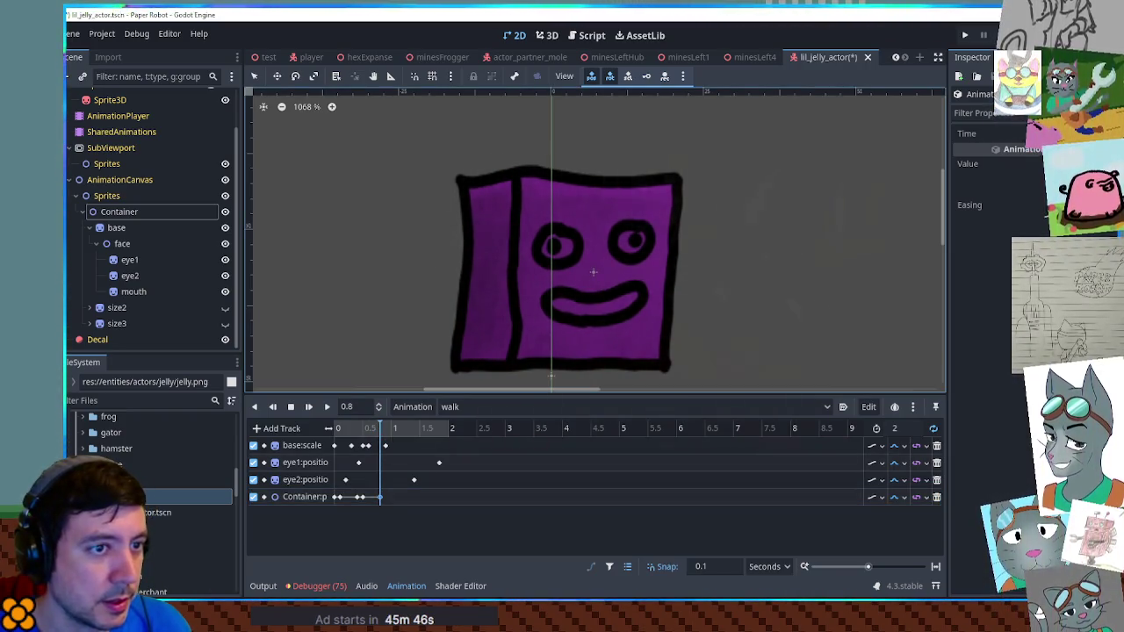
pyautogui.moveTo(386, 428)
pyautogui.mouseDown()
pyautogui.moveTo(371, 430)
pyautogui.moveTo(392, 436)
pyautogui.moveTo(382, 436)
pyautogui.mouseUp()
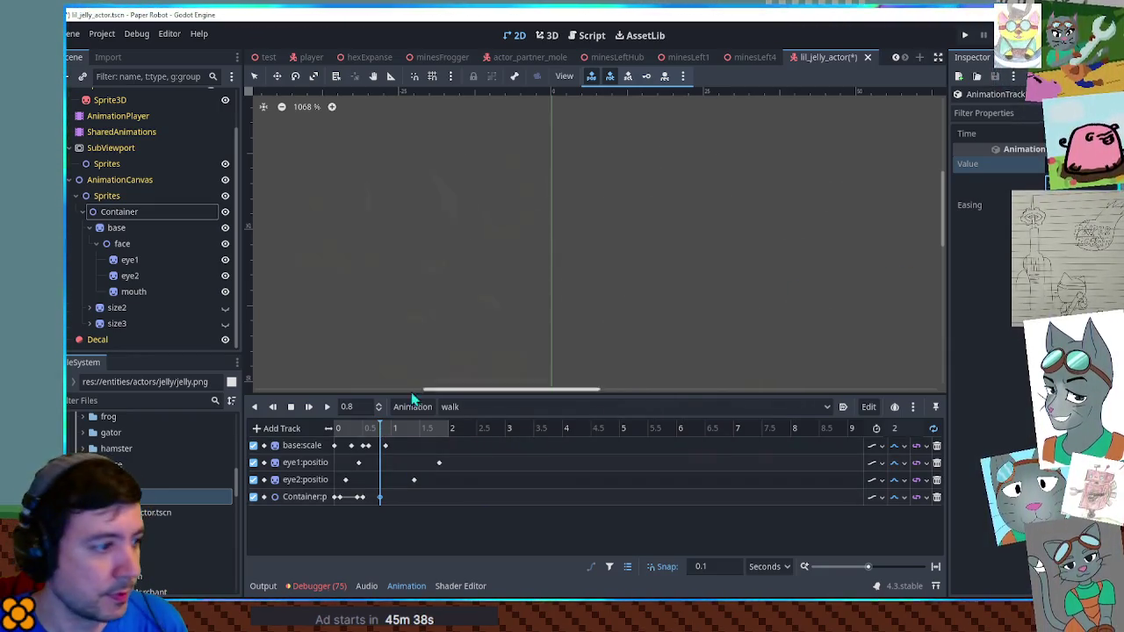
pyautogui.moveTo(356, 430)
pyautogui.mouseDown()
pyautogui.moveTo(452, 433)
pyautogui.moveTo(382, 435)
pyautogui.mouseUp()
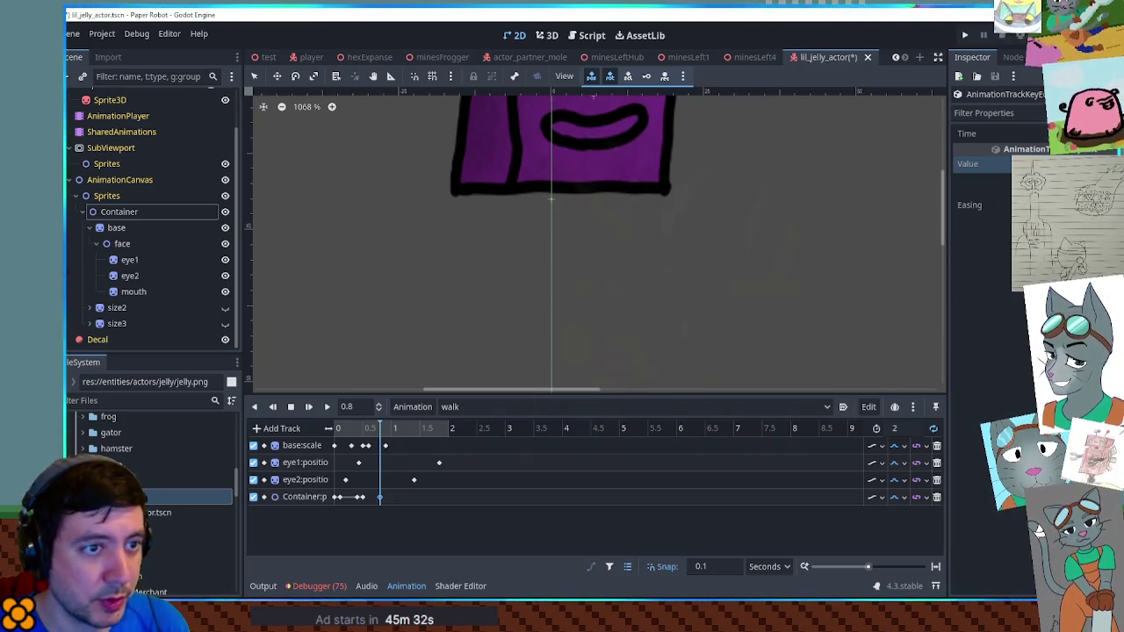
pyautogui.moveTo(342, 429)
pyautogui.mouseDown()
pyautogui.moveTo(413, 444)
pyautogui.moveTo(380, 444)
pyautogui.moveTo(408, 432)
pyautogui.moveTo(339, 435)
pyautogui.moveTo(445, 436)
pyautogui.moveTo(409, 446)
pyautogui.mouseUp()
pyautogui.click(360, 497)
pyautogui.doubleClick(312, 496)
pyautogui.click(347, 516)
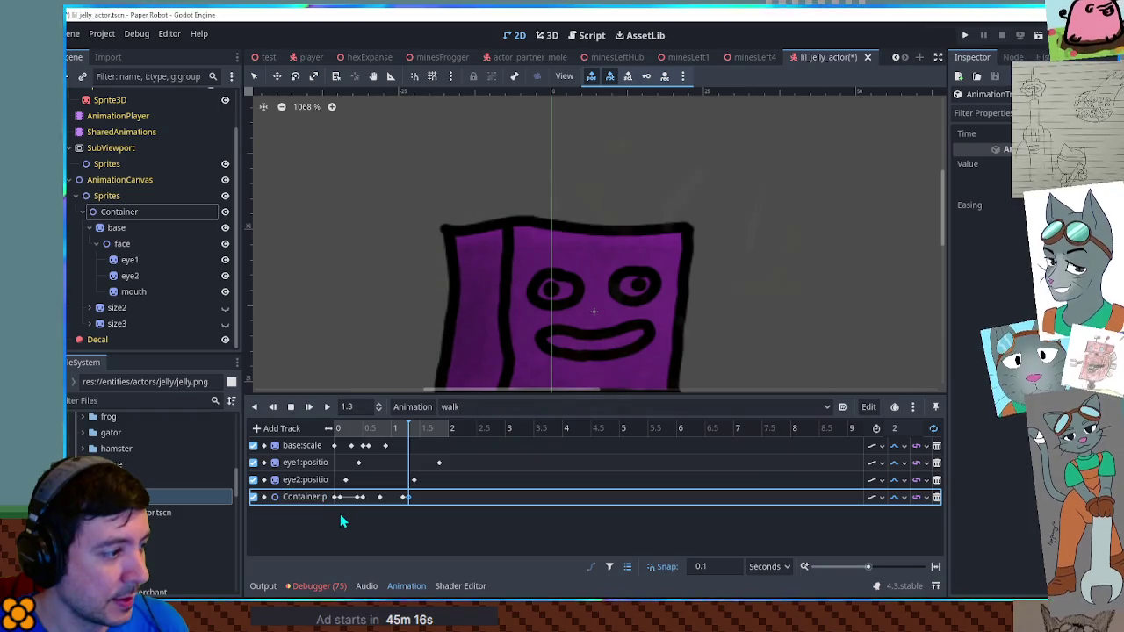
# Box-select and delete all Container position keys, and start editing the track path
pyautogui.doubleClick(317, 497)
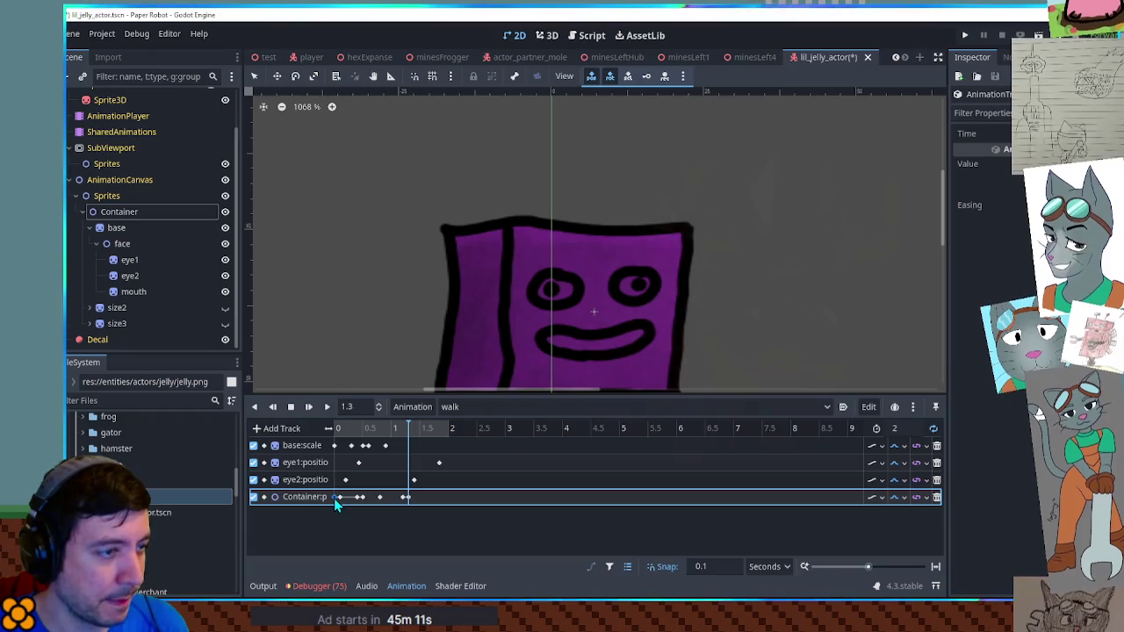
pyautogui.click(380, 497)
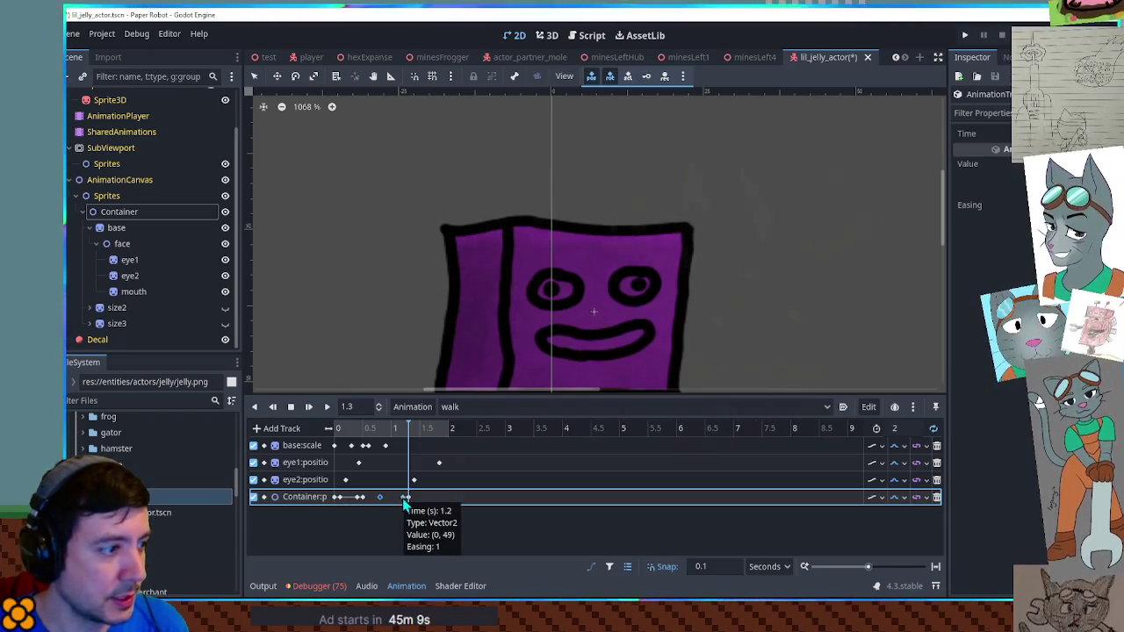
pyautogui.click(402, 498)
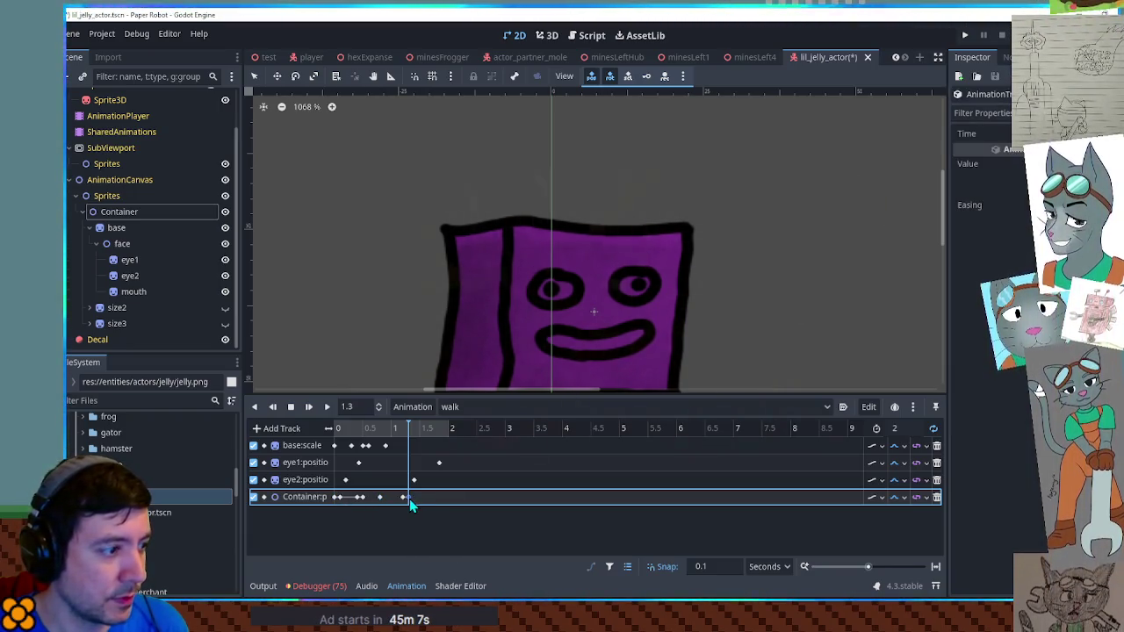
pyautogui.moveTo(434, 490); pyautogui.dragTo(329, 518)
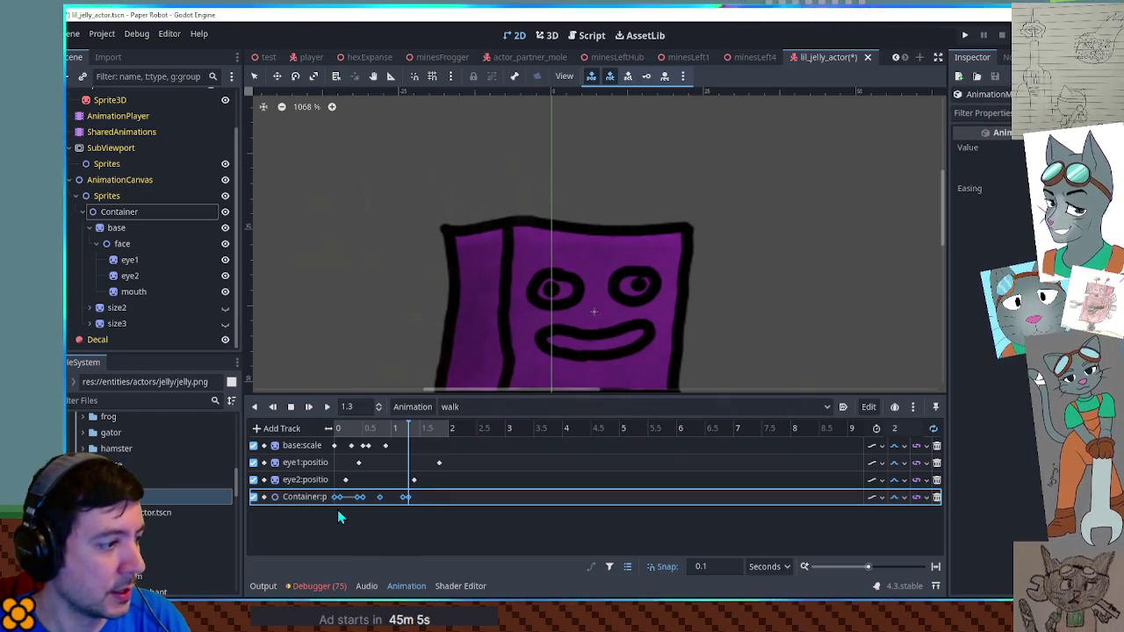
pyautogui.doubleClick(325, 496)
pyautogui.press('Delete')
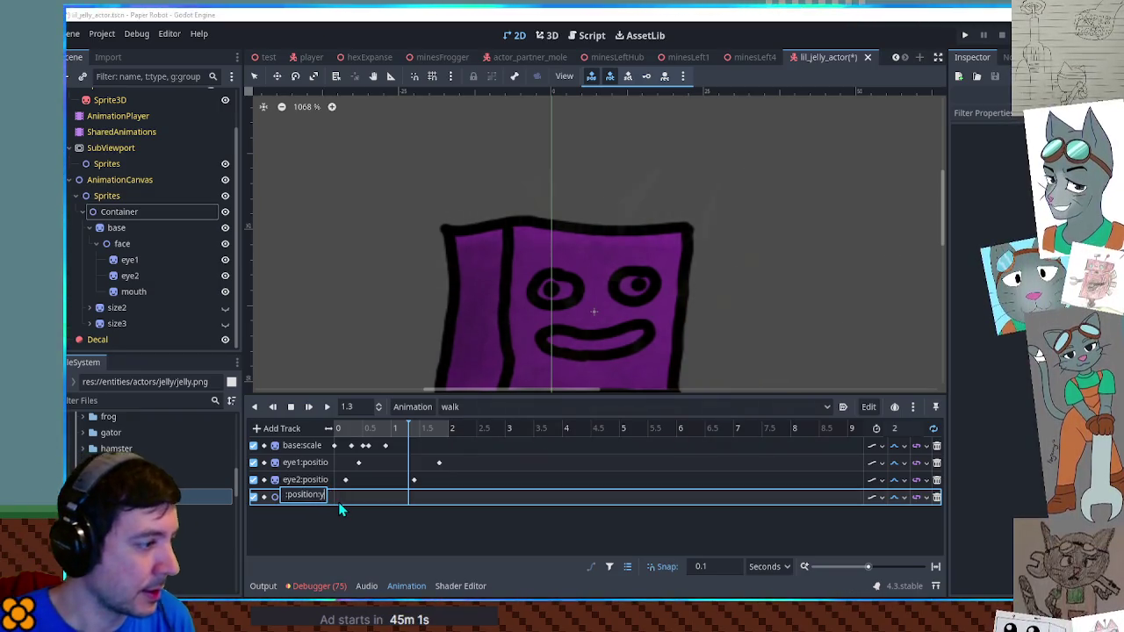
# Retarget the track to Container position:y and key it at 0 and 0.9 seconds
pyautogui.press('Return')
pyautogui.rightClick(341, 507)
pyautogui.click(351, 510)
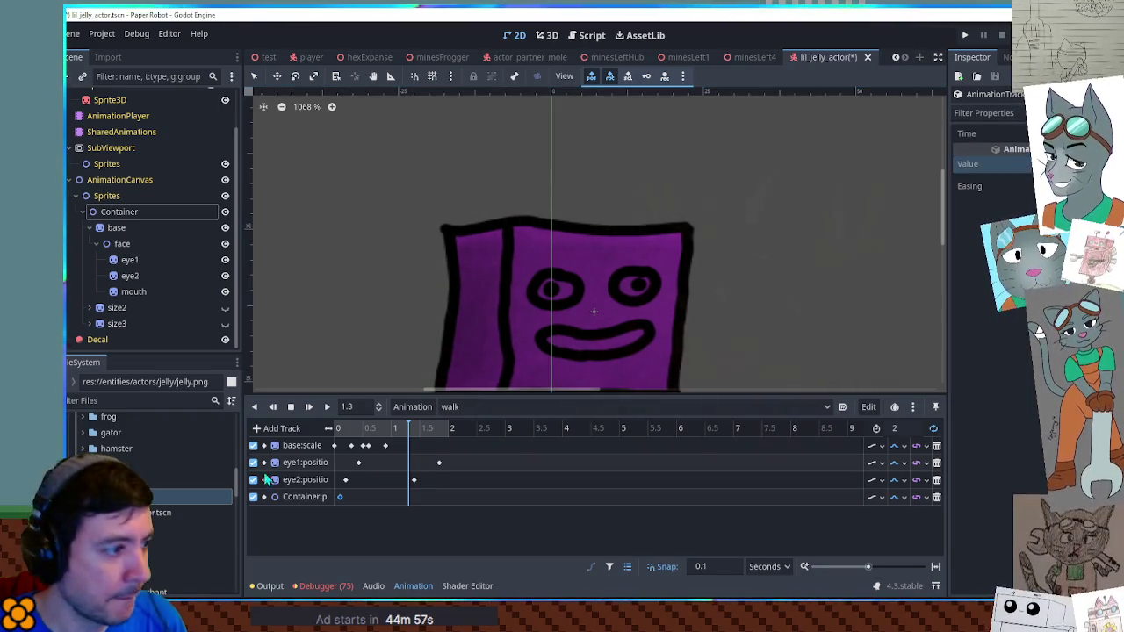
pyautogui.moveTo(340, 498); pyautogui.dragTo(334, 497)
pyautogui.click(385, 428)
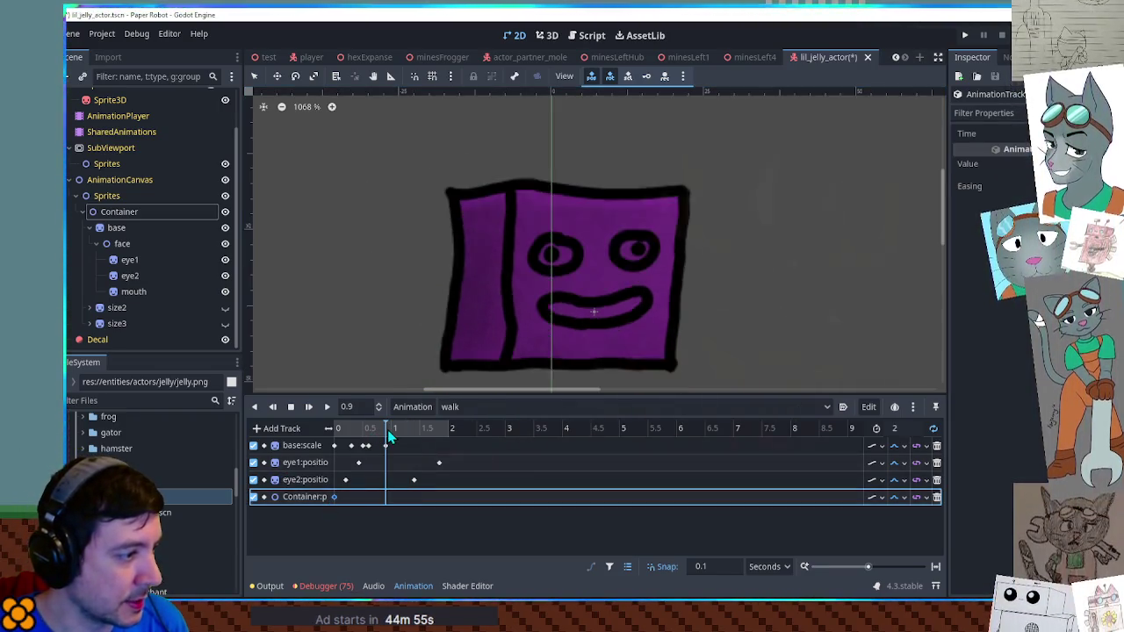
pyautogui.hotkey('ctrl', 'd')
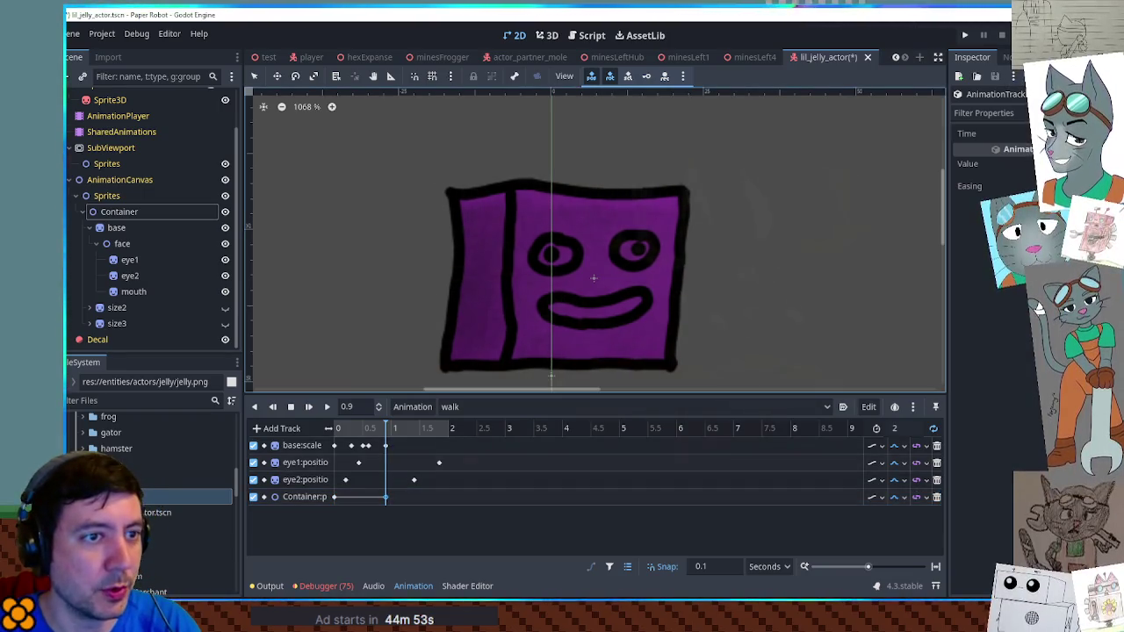
# Add more Container position:y keys around 1.3–1.4 seconds and preview the jump
pyautogui.click(334, 497)
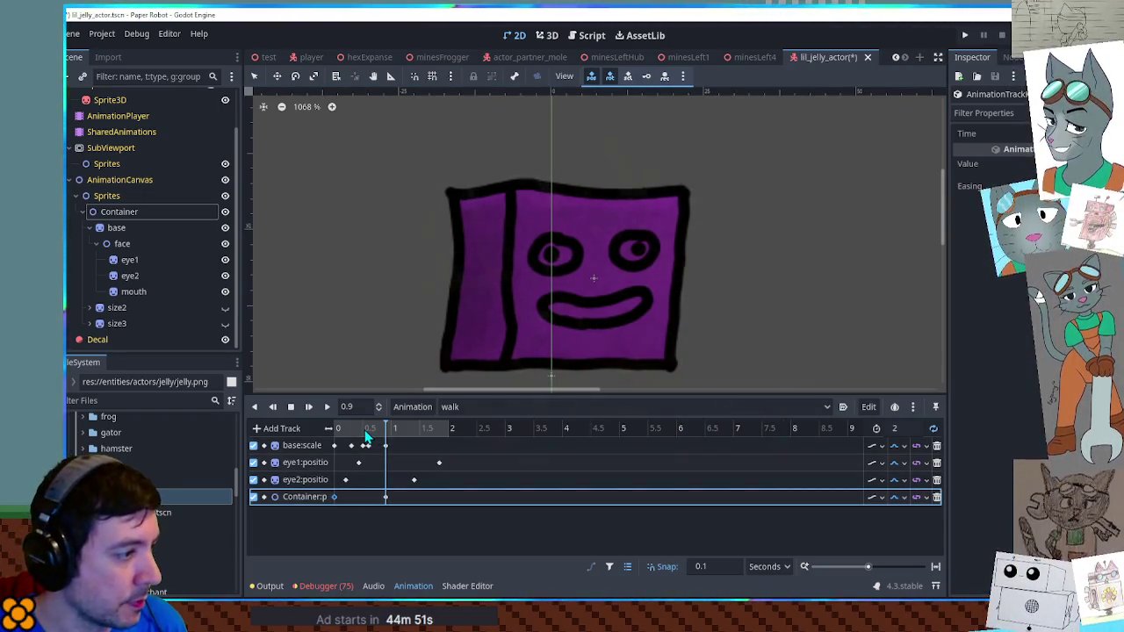
pyautogui.click(367, 436)
pyautogui.hotkey('ctrl', 'd')
pyautogui.moveTo(362, 436)
pyautogui.mouseDown()
pyautogui.moveTo(350, 436)
pyautogui.moveTo(447, 428)
pyautogui.mouseUp()
pyautogui.hotkey('ctrl', 'd')
pyautogui.click(416, 434)
pyautogui.hotkey('ctrl', 'd')
pyautogui.click(391, 428)
pyautogui.hotkey('shift', 'd')
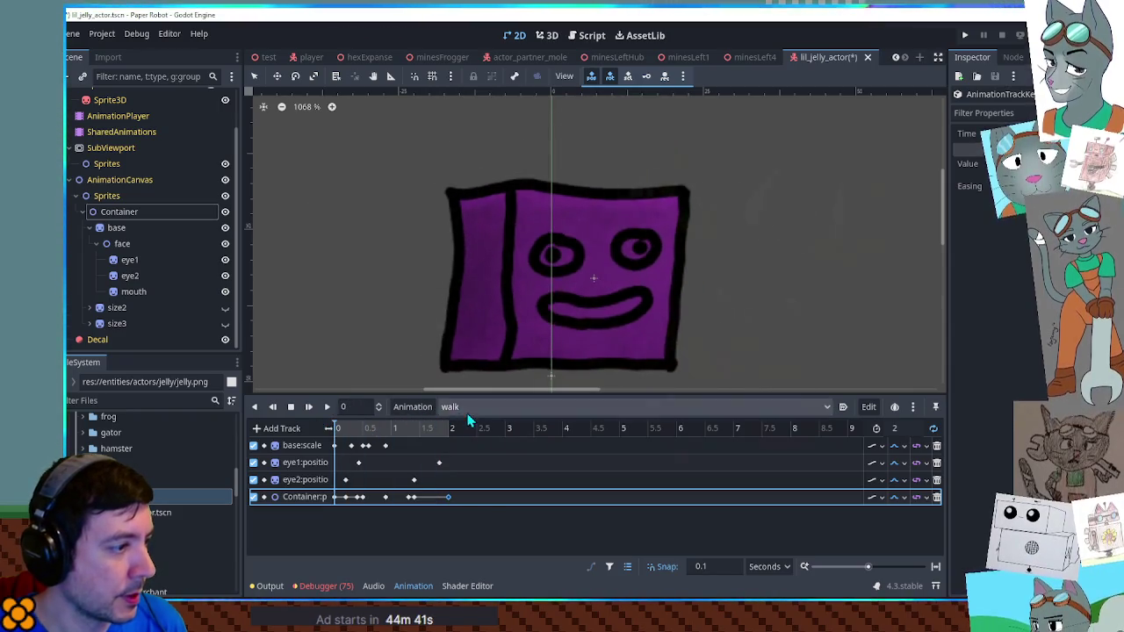
# In RESET, delete the extra Container:position:y track, then switch back to walk
pyautogui.click(449, 406)
pyautogui.click(465, 424)
pyautogui.doubleClick(304, 530)
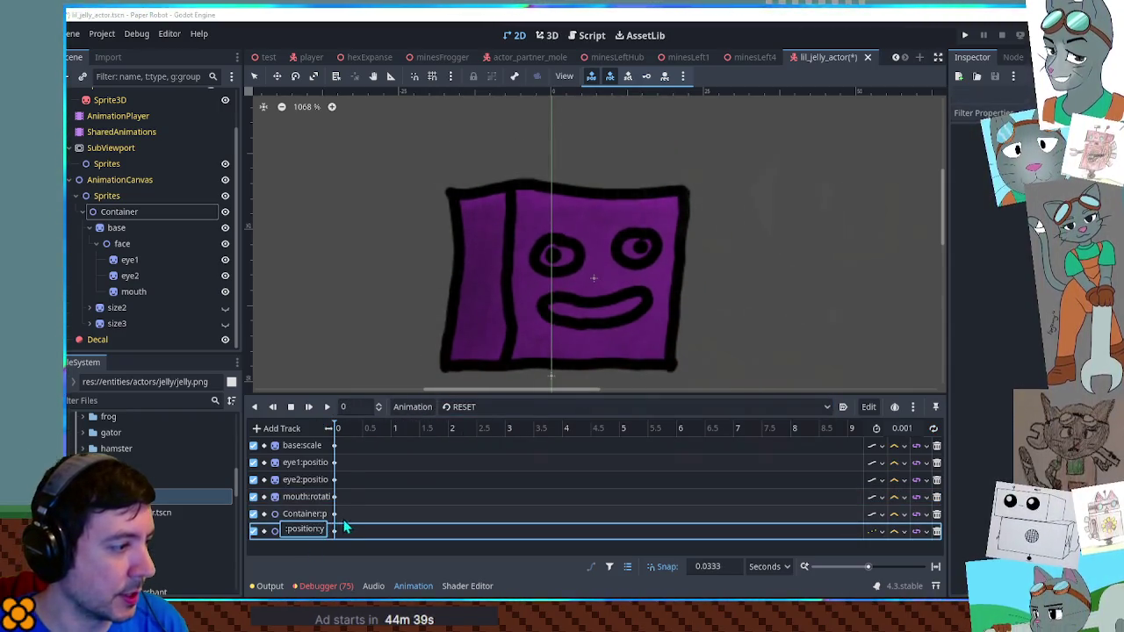
pyautogui.click(339, 531)
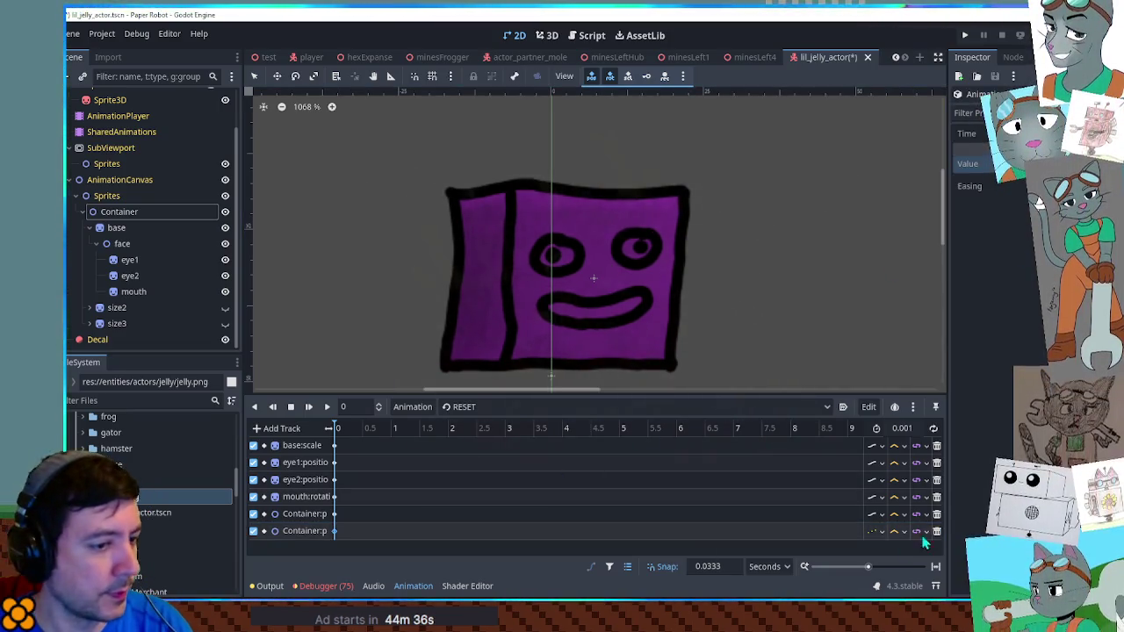
pyautogui.click(936, 515)
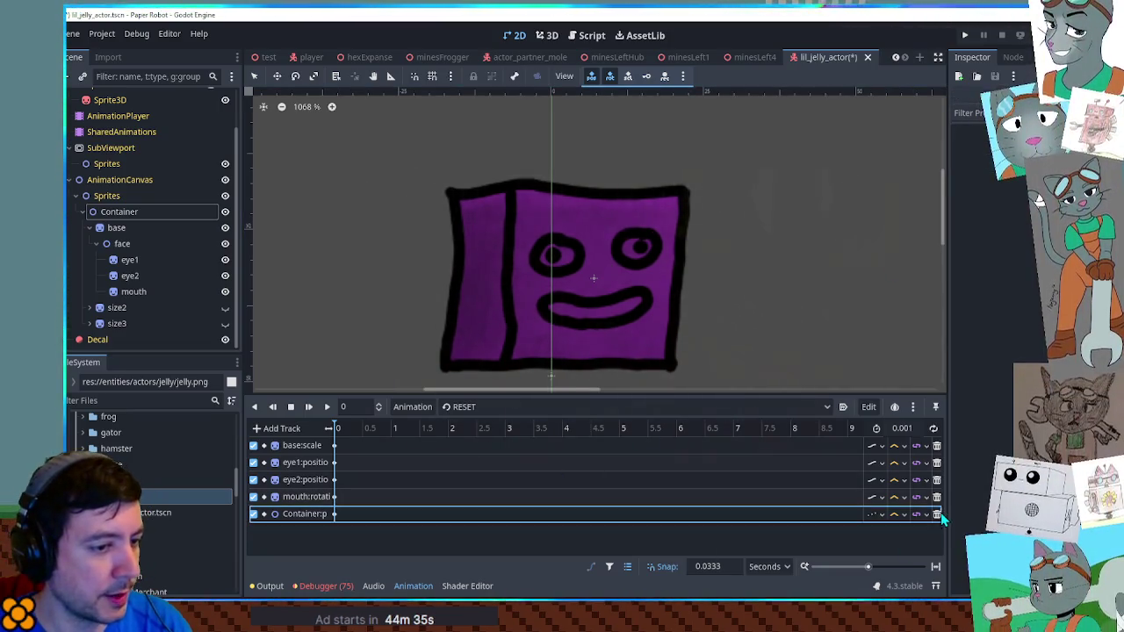
pyautogui.click(471, 407)
pyautogui.click(481, 499)
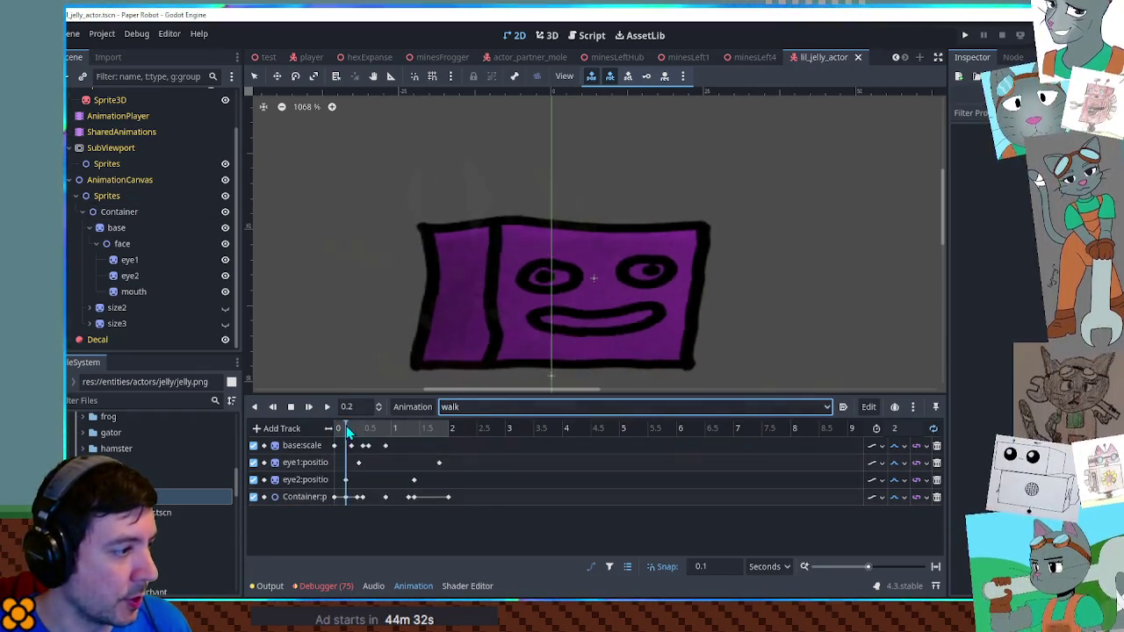
# Move the eye1 keyframe earlier and shorten the walk animation to 1.5 seconds
pyautogui.click(327, 406)
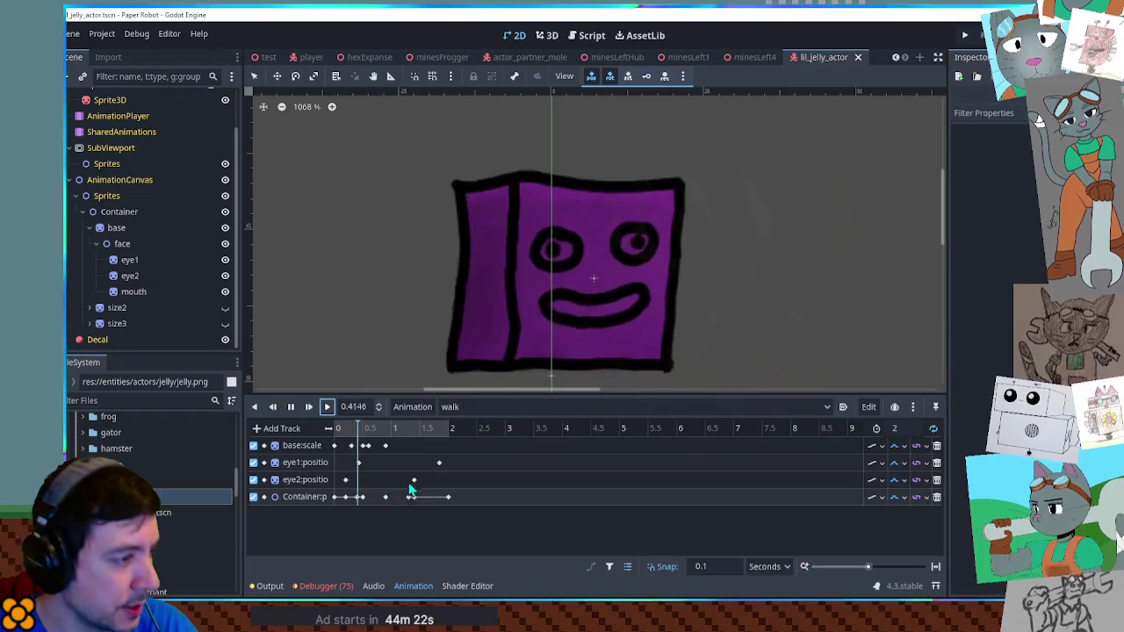
pyautogui.moveTo(439, 463)
pyautogui.mouseDown()
pyautogui.moveTo(390, 463)
pyautogui.moveTo(402, 479)
pyautogui.mouseUp()
pyautogui.click(895, 428)
pyautogui.write('1.5')
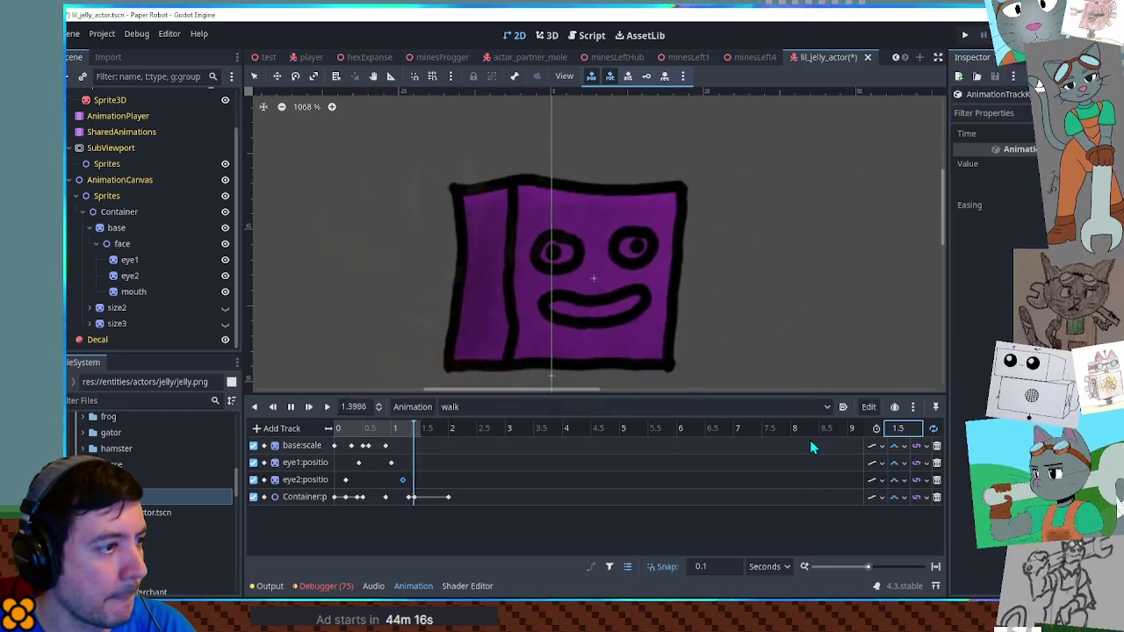
pyautogui.scroll(-3, 650, 281)
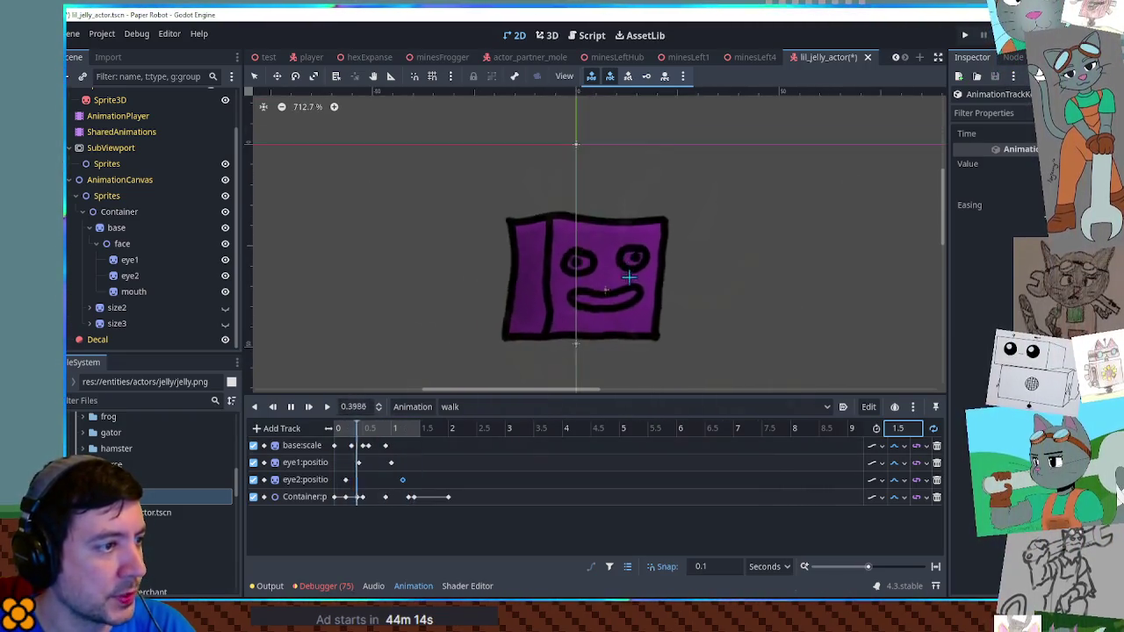
pyautogui.scroll(2, 647, 281)
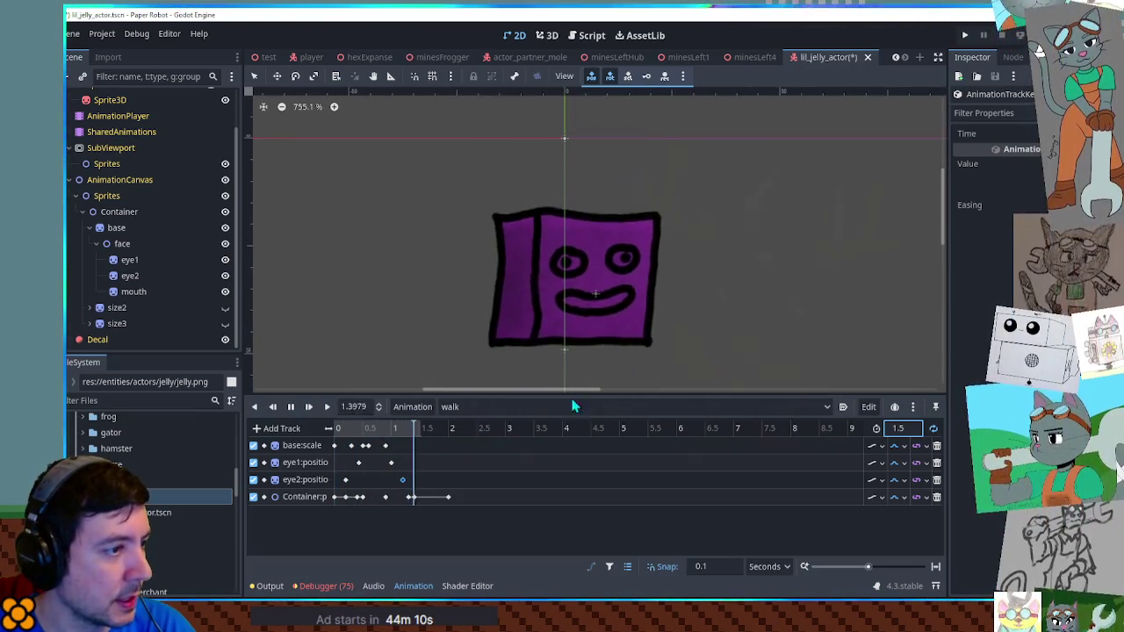
# Insert a base:scale keyframe at 1.3 seconds in the walk animation
pyautogui.click(290, 407)
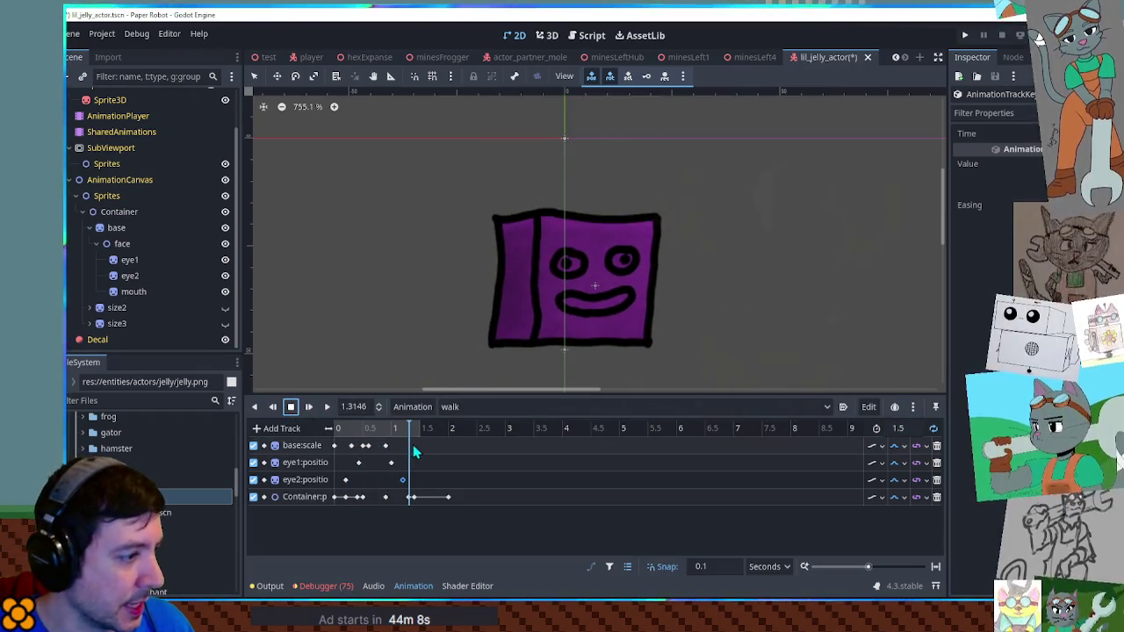
pyautogui.click(403, 430)
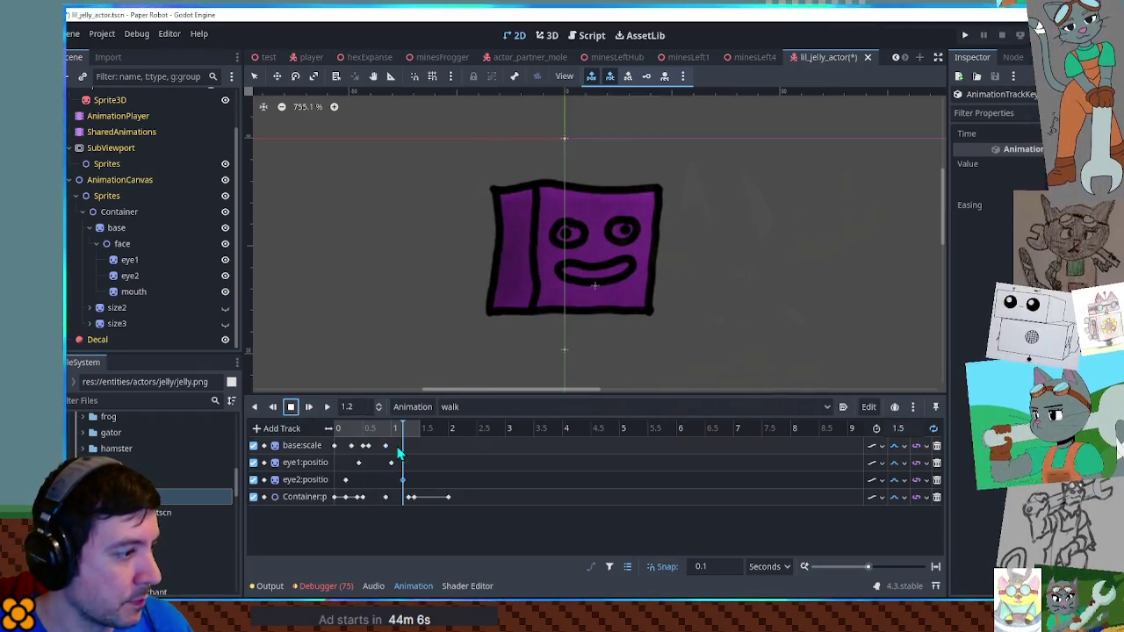
pyautogui.moveTo(351, 430); pyautogui.dragTo(351, 439)
pyautogui.click(352, 445)
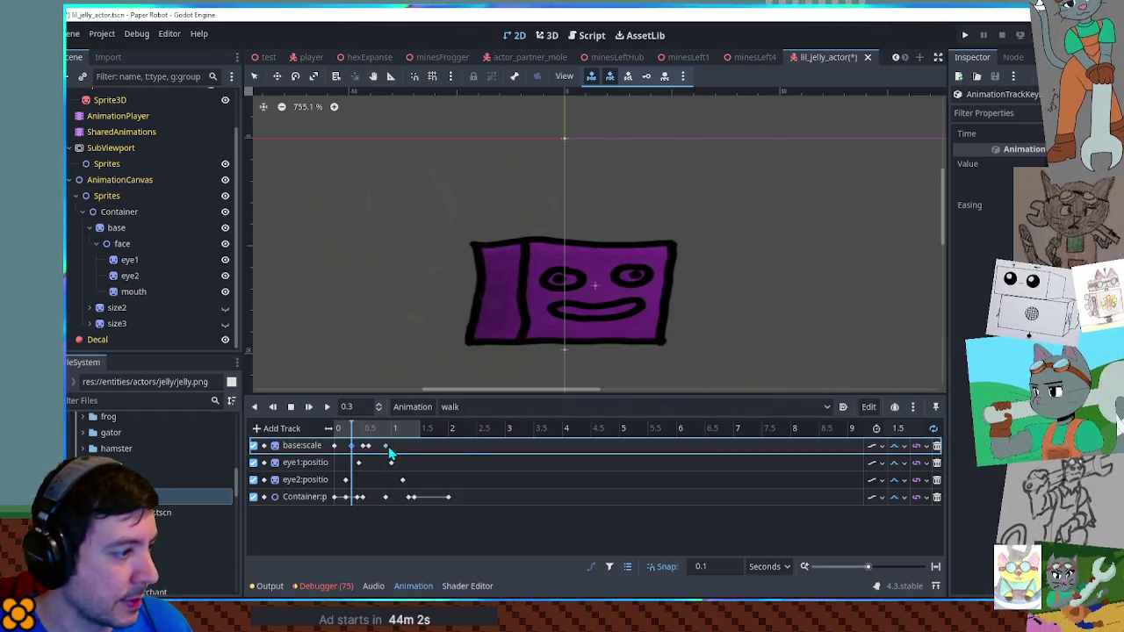
pyautogui.moveTo(351, 430); pyautogui.dragTo(399, 432)
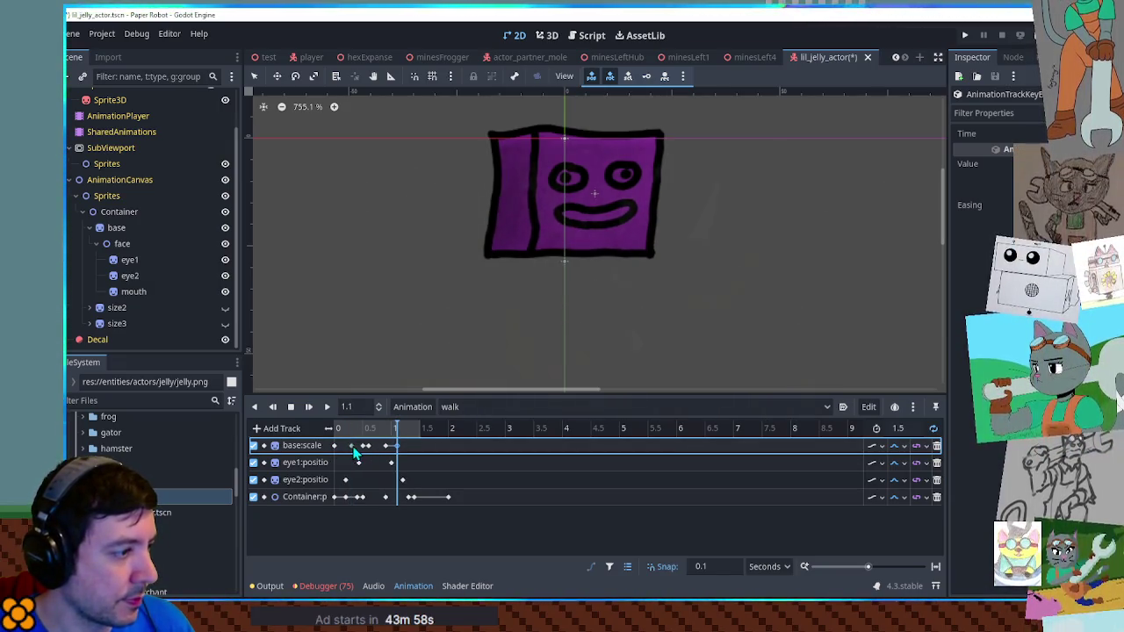
pyautogui.click(362, 445)
pyautogui.click(408, 429)
pyautogui.hotkey('ctrl', 'd')
# Preview the walk and delete the Container track's last keyframe
pyautogui.click(419, 432)
pyautogui.click(327, 407)
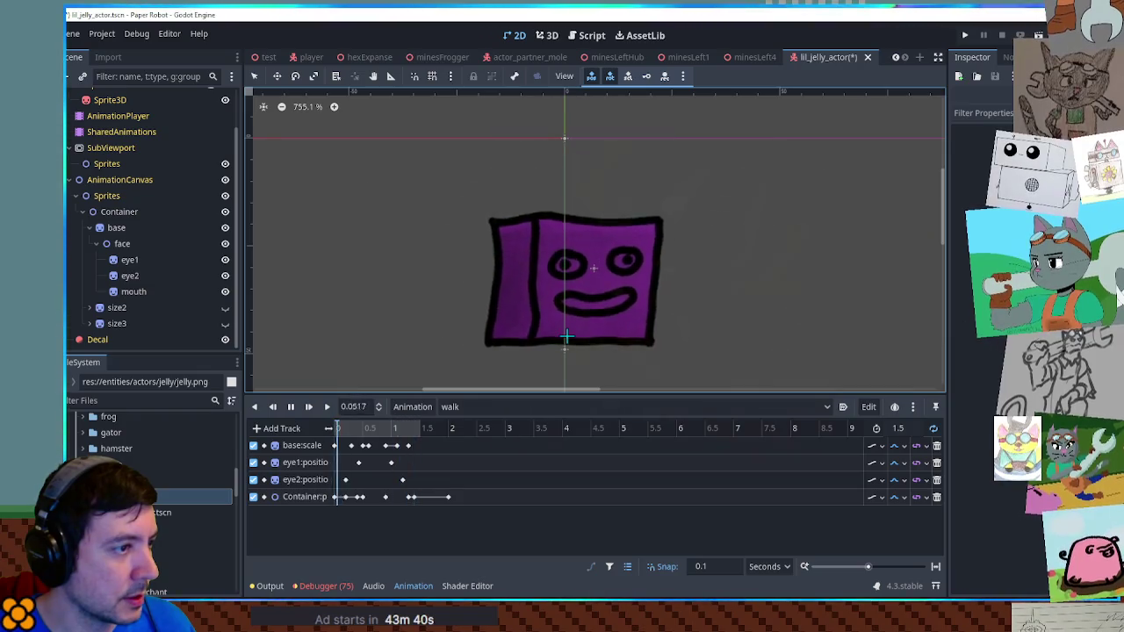
pyautogui.click(448, 497)
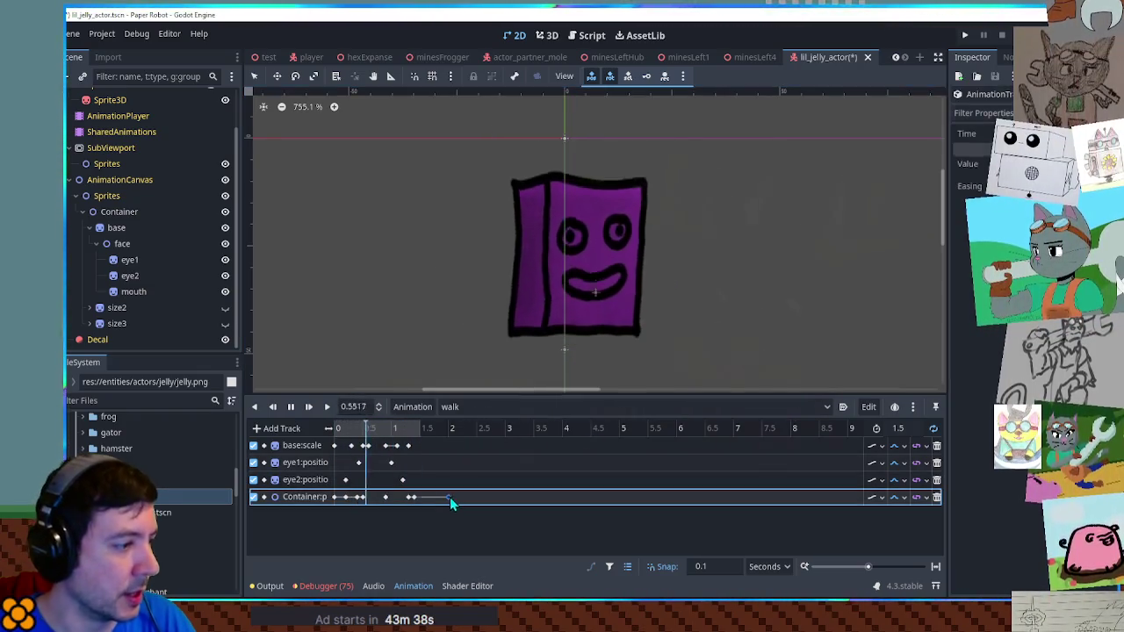
pyautogui.press('Delete')
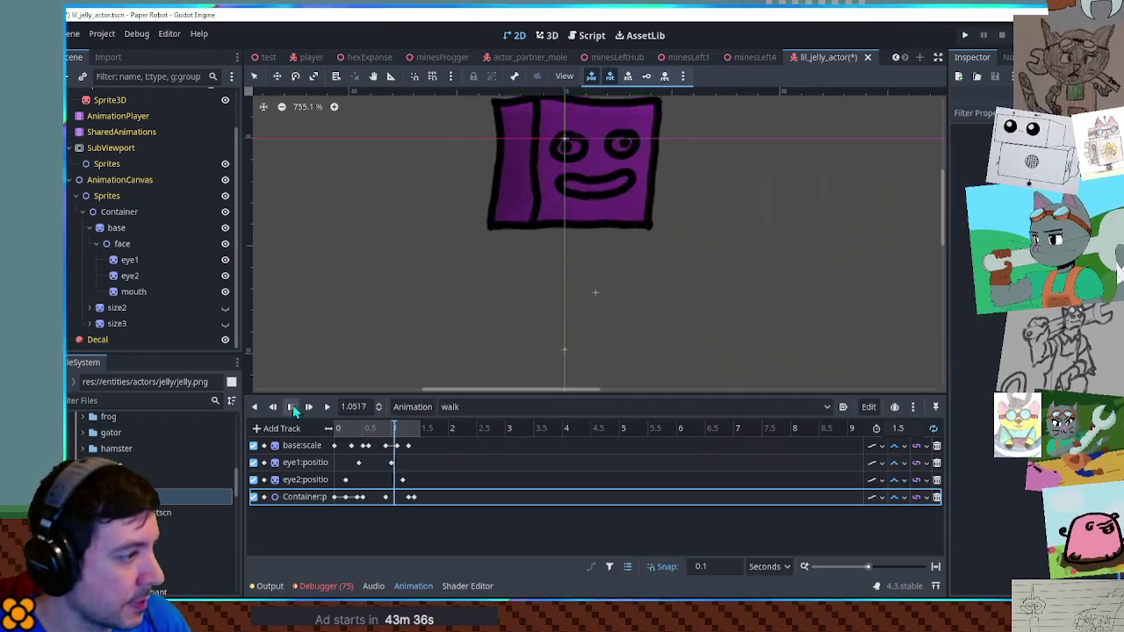
# Save the scene with Ctrl+S
pyautogui.hotkey('ctrl', 's')
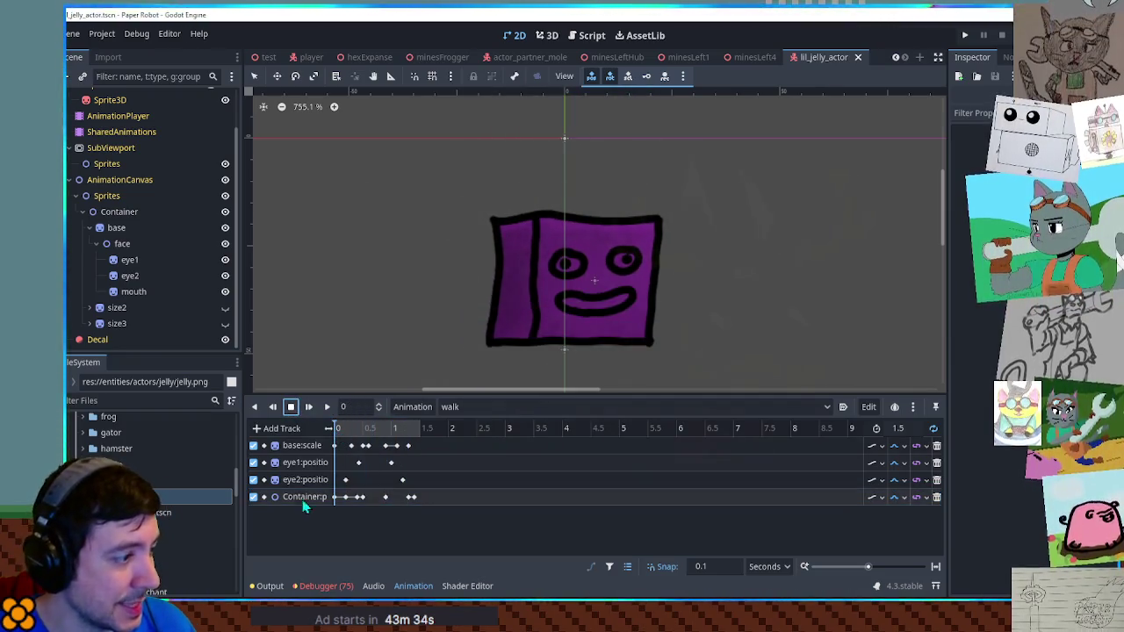
pyautogui.doubleClick(312, 498)
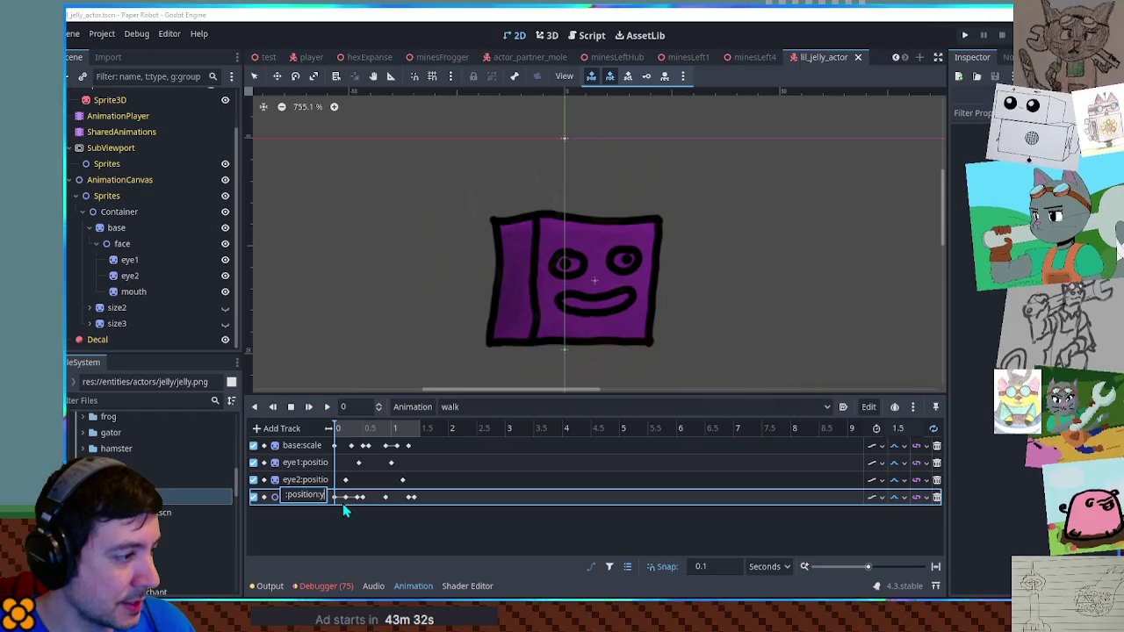
pyautogui.press('Escape')
# Add a new Container property track with the path position:y
pyautogui.click(294, 429)
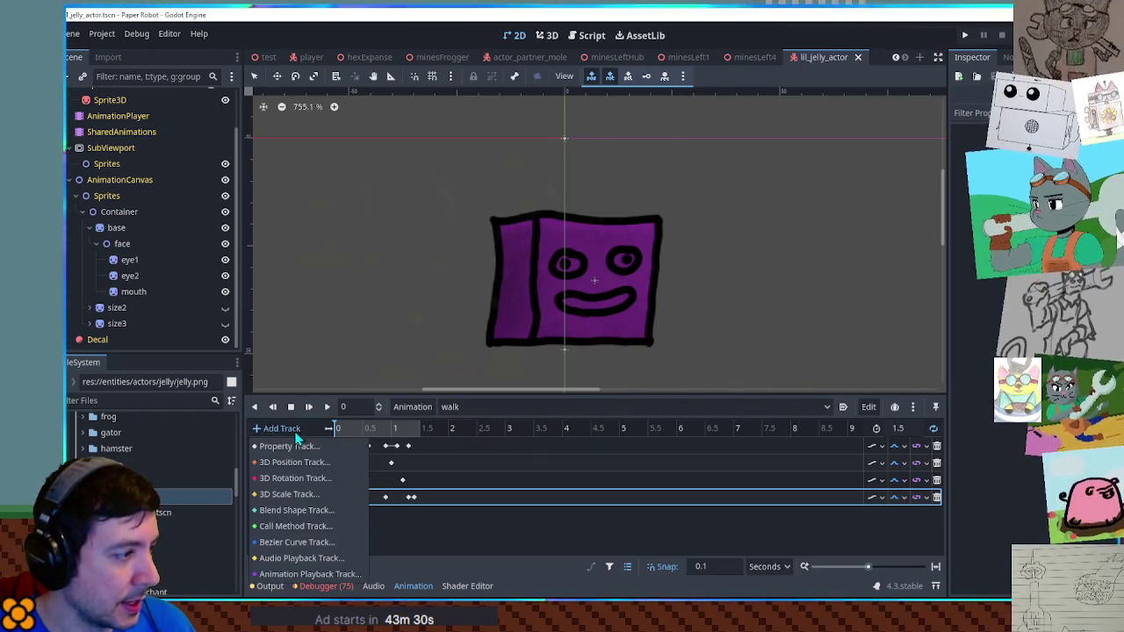
pyautogui.click(296, 446)
pyautogui.doubleClick(564, 308)
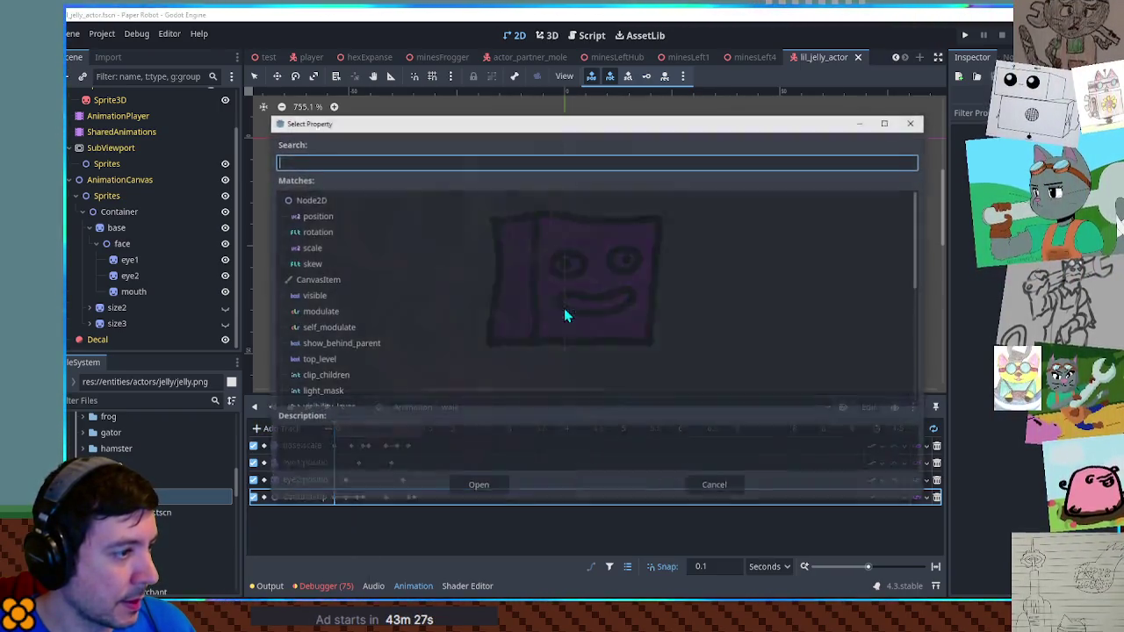
pyautogui.doubleClick(316, 216)
pyautogui.doubleClick(313, 514)
pyautogui.write(':y')
pyautogui.press('Return')
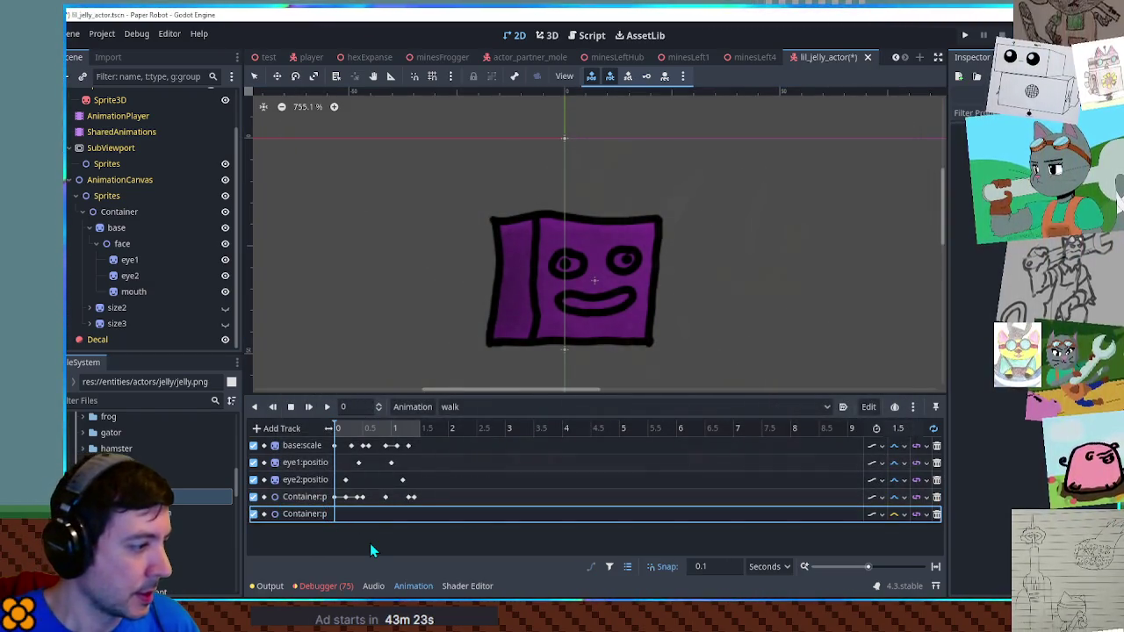
# Key the new position:y track at 0 and 0.4 seconds, then replay the walk
pyautogui.rightClick(339, 517)
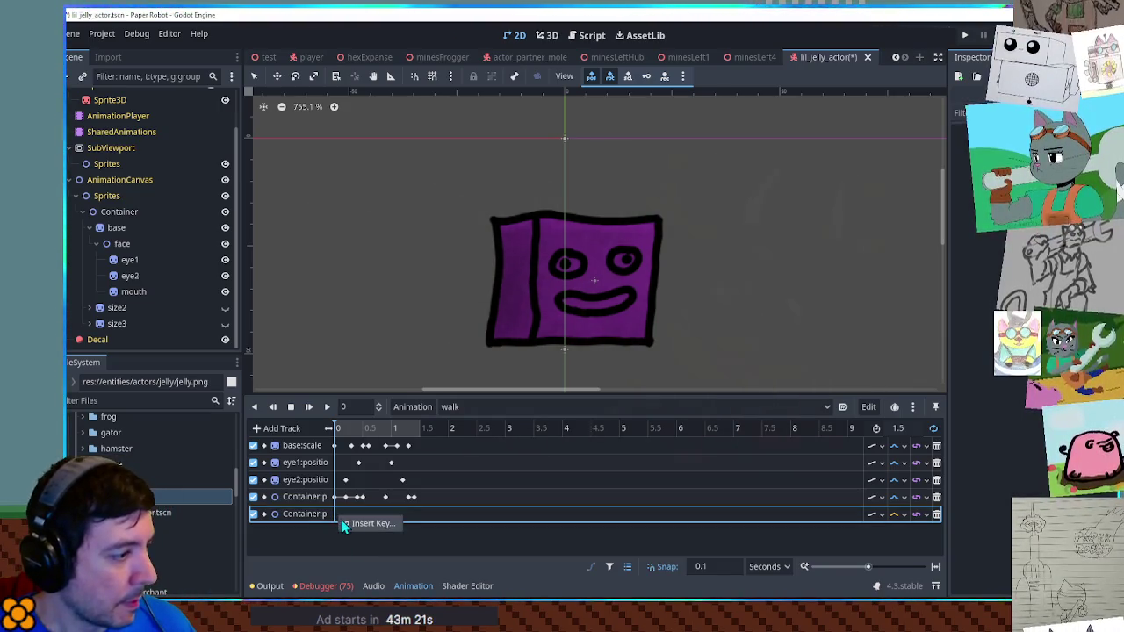
pyautogui.click(346, 523)
pyautogui.moveTo(338, 423)
pyautogui.mouseDown()
pyautogui.moveTo(367, 433)
pyautogui.moveTo(348, 431)
pyautogui.moveTo(357, 432)
pyautogui.mouseUp()
pyautogui.rightClick(358, 515)
pyautogui.click(361, 518)
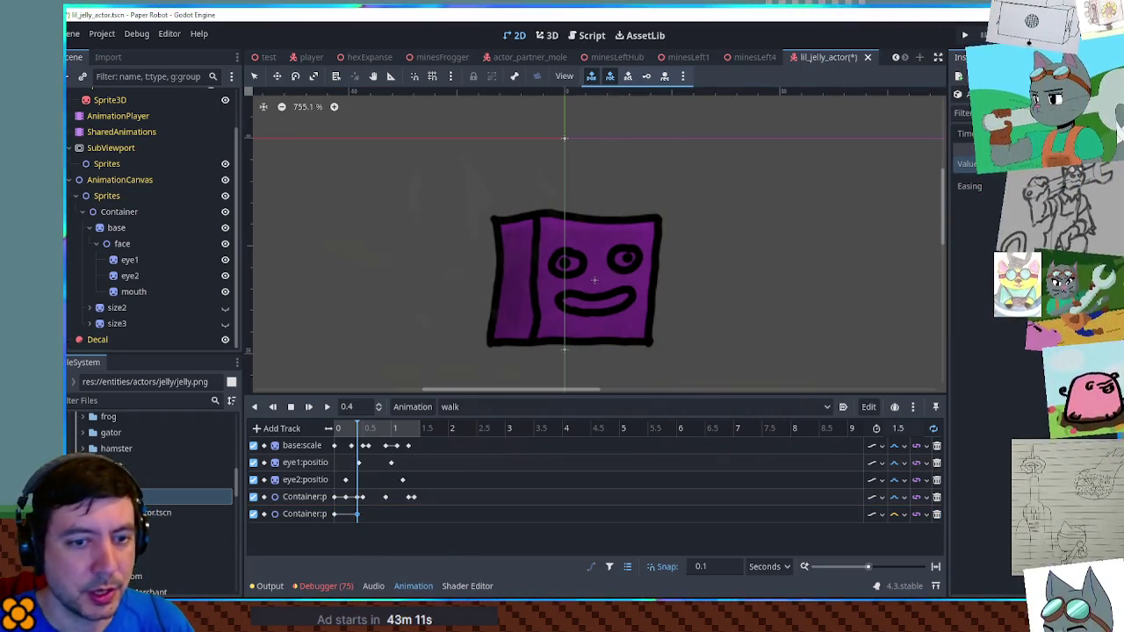
pyautogui.click(327, 406)
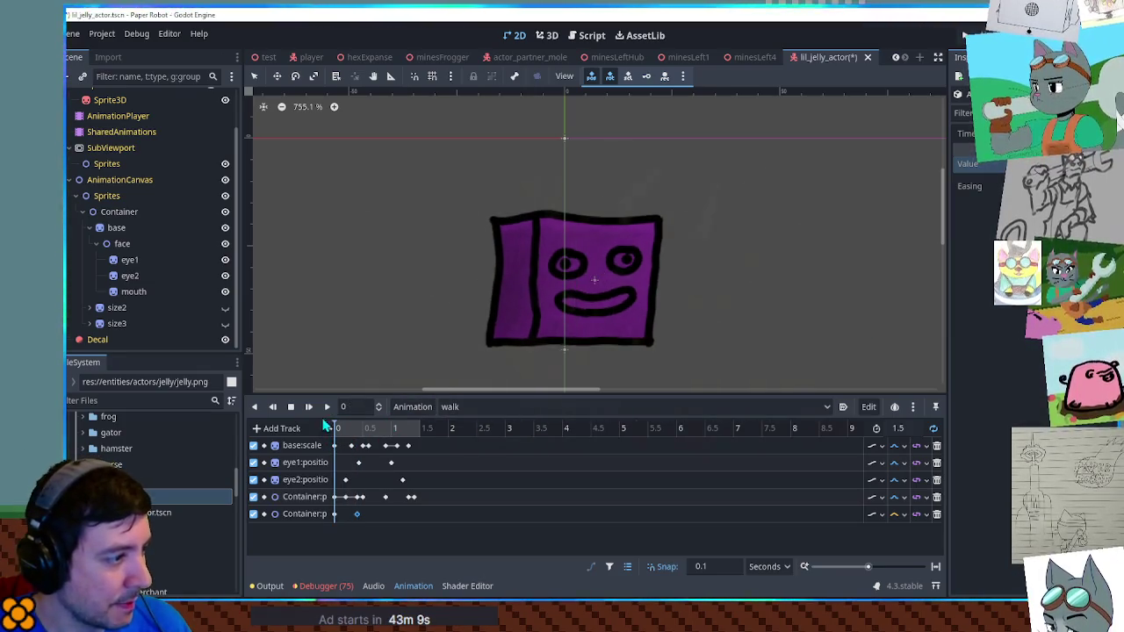
# Insert a Container position key at 1.3 seconds and preview from there
pyautogui.click(291, 406)
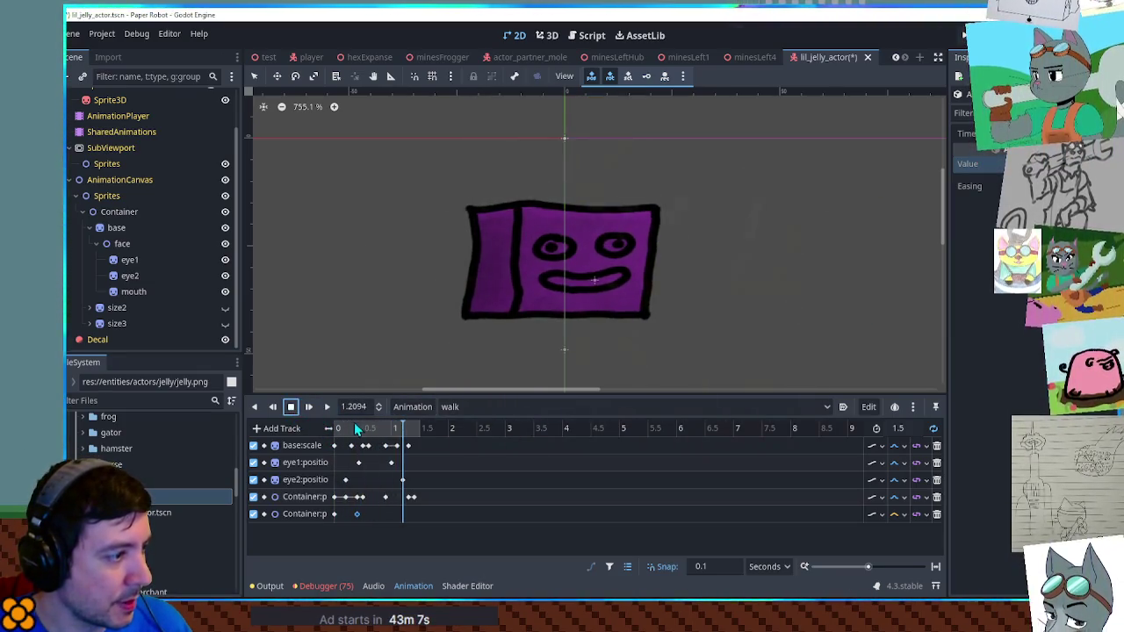
pyautogui.click(291, 406)
pyautogui.moveTo(331, 428)
pyautogui.mouseDown()
pyautogui.moveTo(423, 443)
pyautogui.moveTo(364, 443)
pyautogui.moveTo(411, 444)
pyautogui.mouseUp()
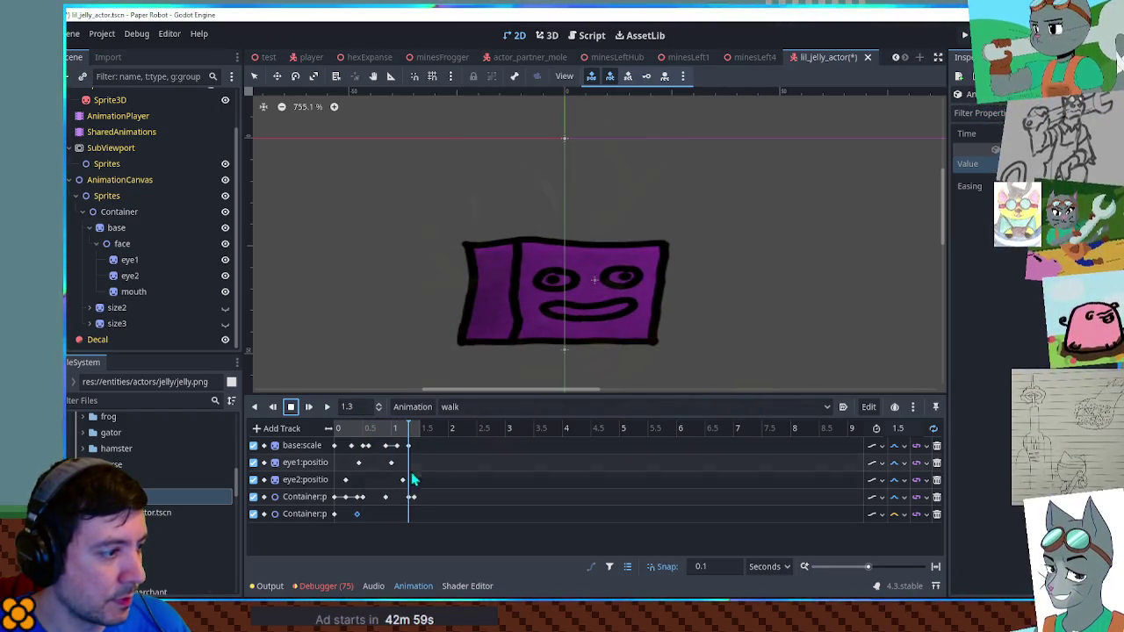
pyautogui.rightClick(406, 511)
pyautogui.click(410, 519)
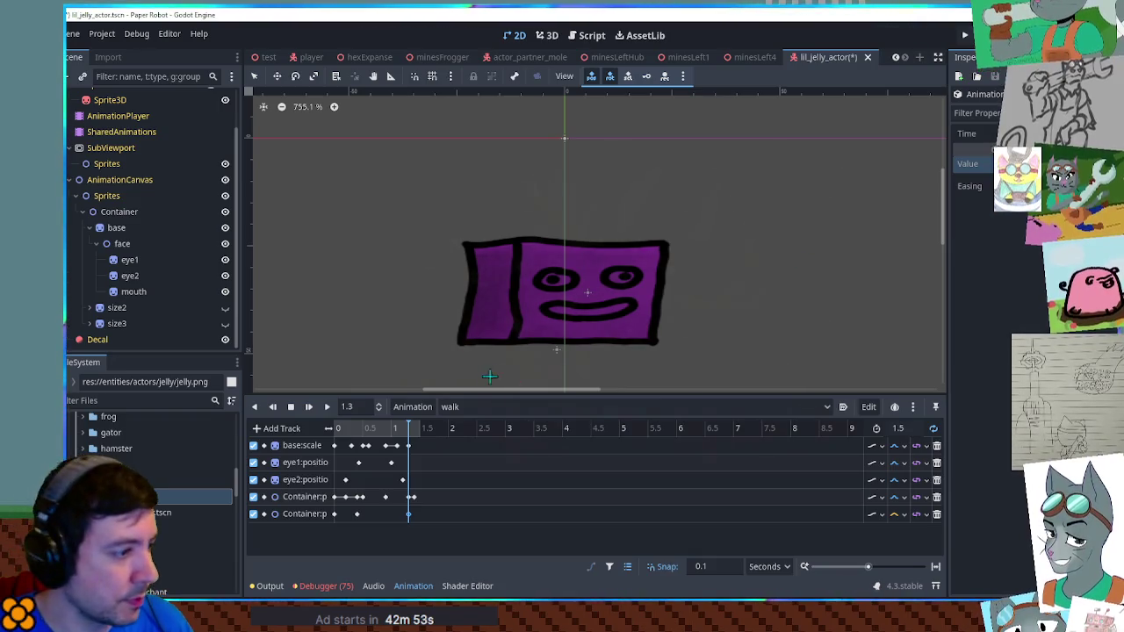
pyautogui.click(327, 408)
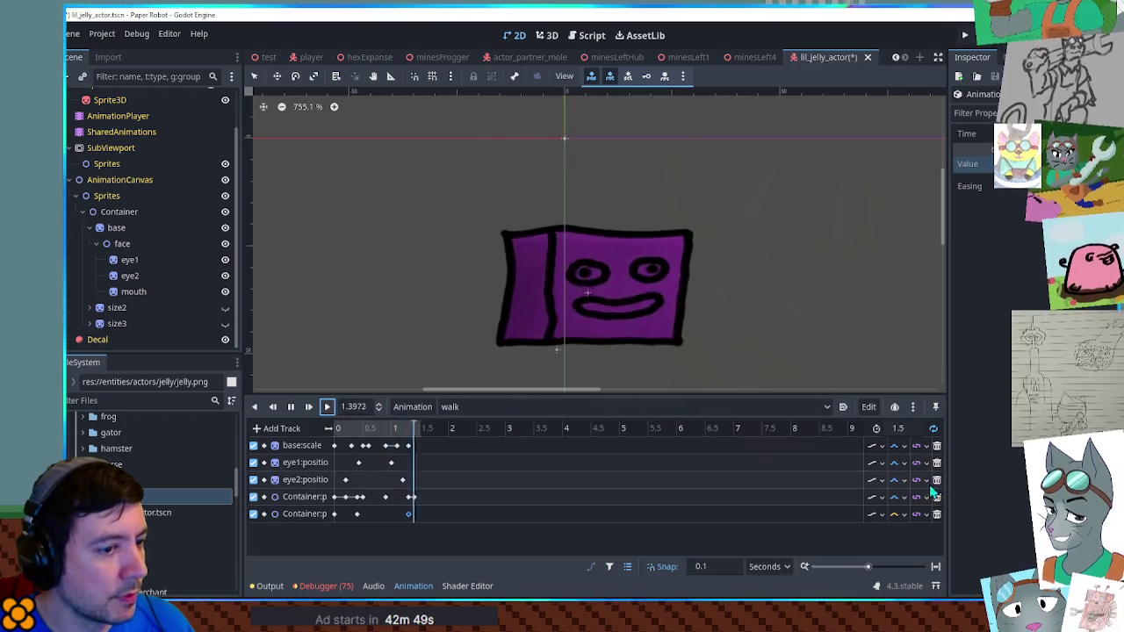
# Set the last Container track's interpolation to Linear
pyautogui.click(902, 516)
pyautogui.click(917, 567)
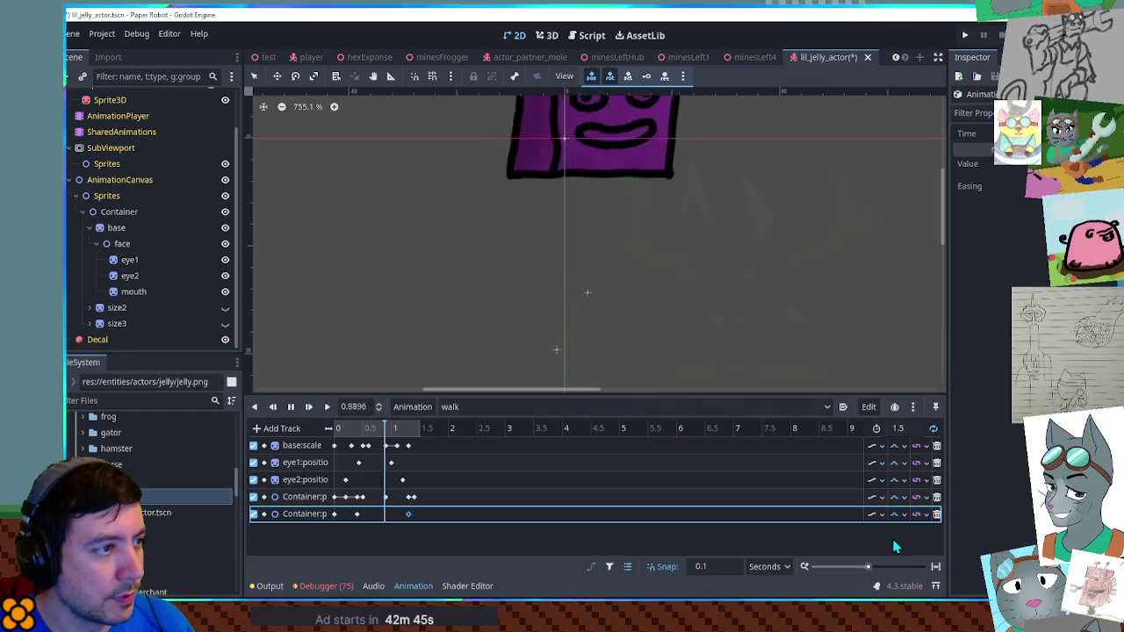
pyautogui.click(902, 516)
pyautogui.click(909, 545)
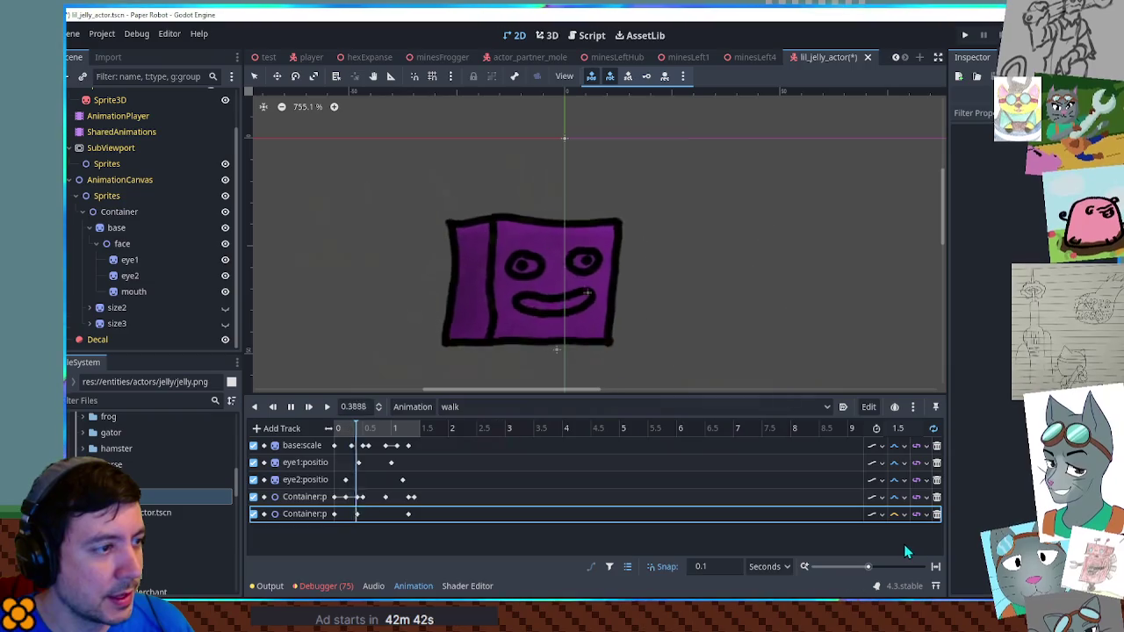
# Nudge the Container key near 1.2 seconds slightly earlier and save the scene
pyautogui.click(409, 514)
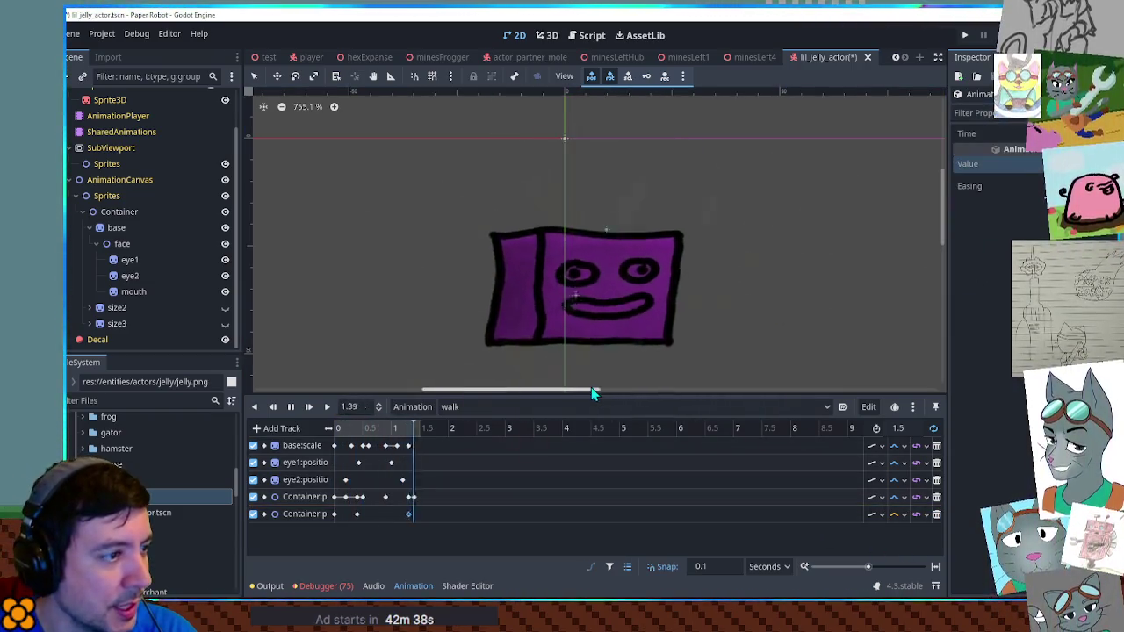
pyautogui.click(334, 514)
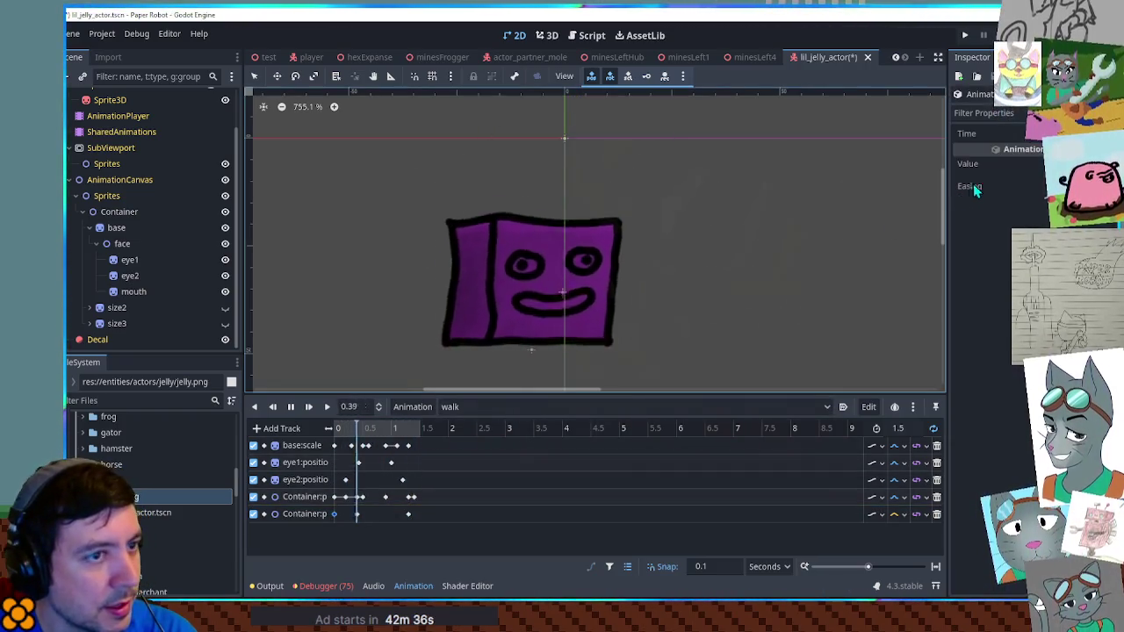
pyautogui.moveTo(409, 514); pyautogui.dragTo(403, 516)
pyautogui.moveTo(402, 515)
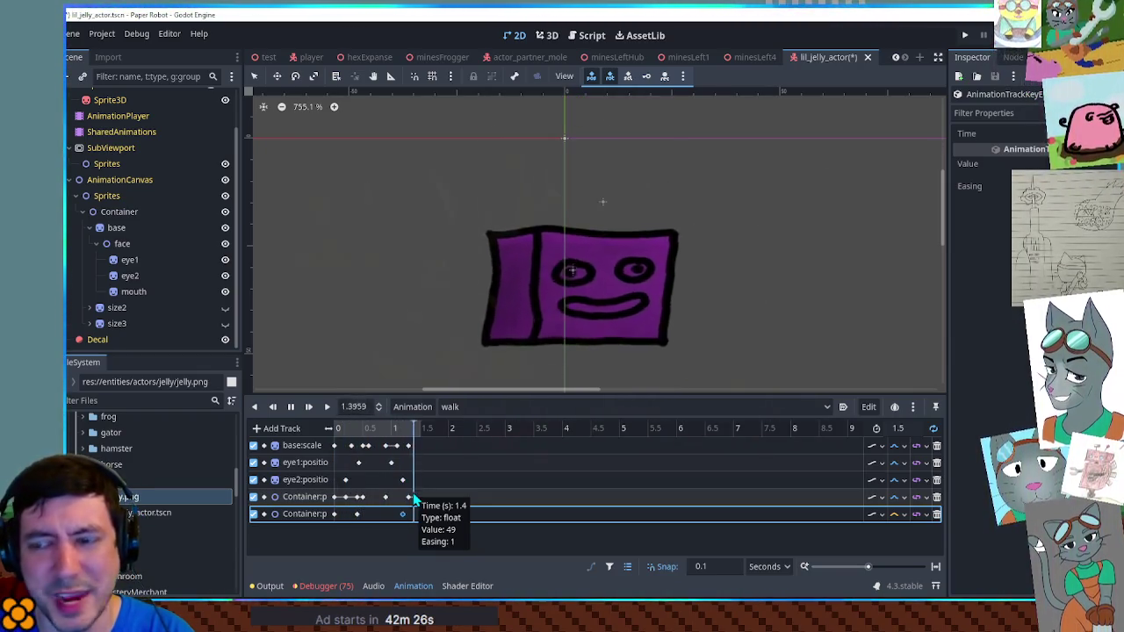
pyautogui.hotkey('ctrl', 's')
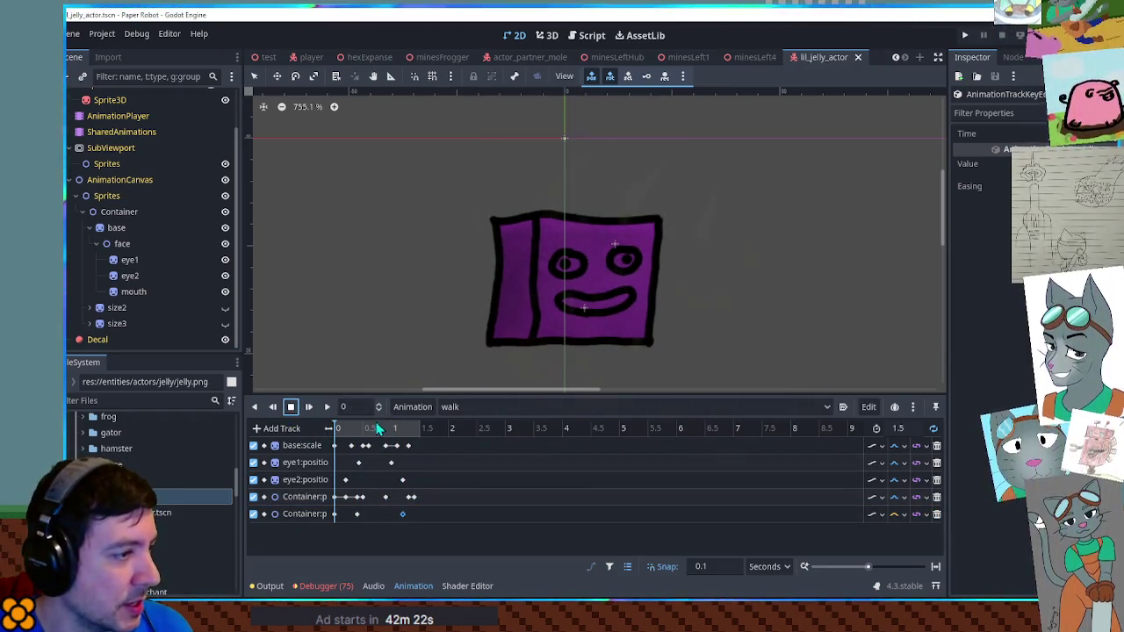
pyautogui.click(482, 402)
# Duplicate the idle animation as a new animation named jump
pyautogui.click(482, 402)
pyautogui.click(482, 402)
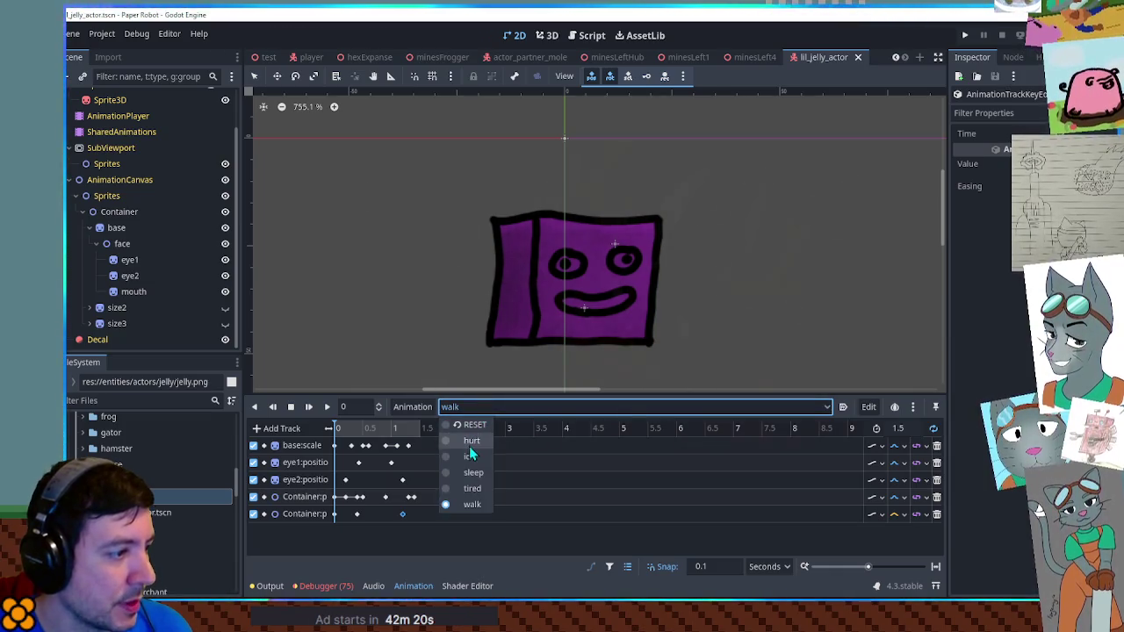
pyautogui.click(471, 456)
pyautogui.click(326, 408)
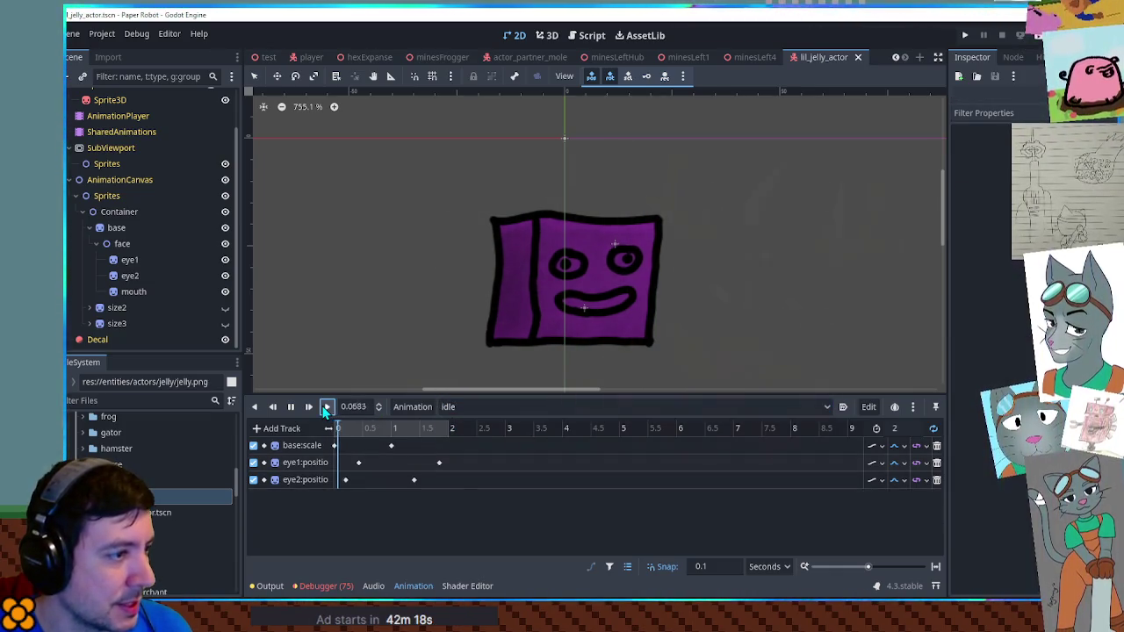
pyautogui.click(407, 409)
pyautogui.click(427, 465)
pyautogui.write('jump')
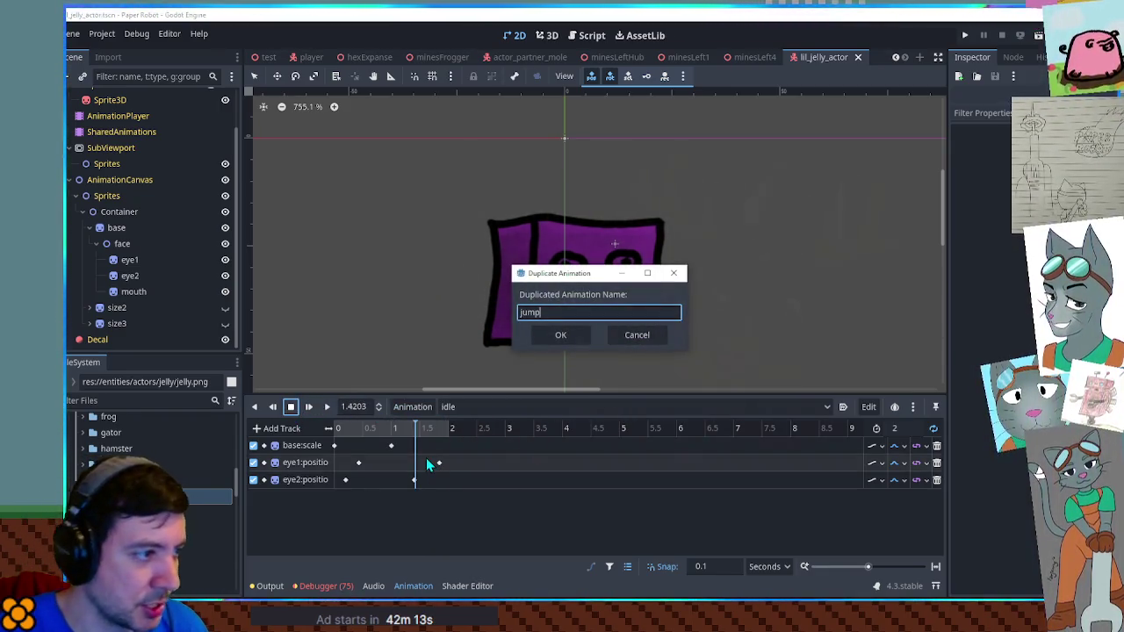
pyautogui.press('Return')
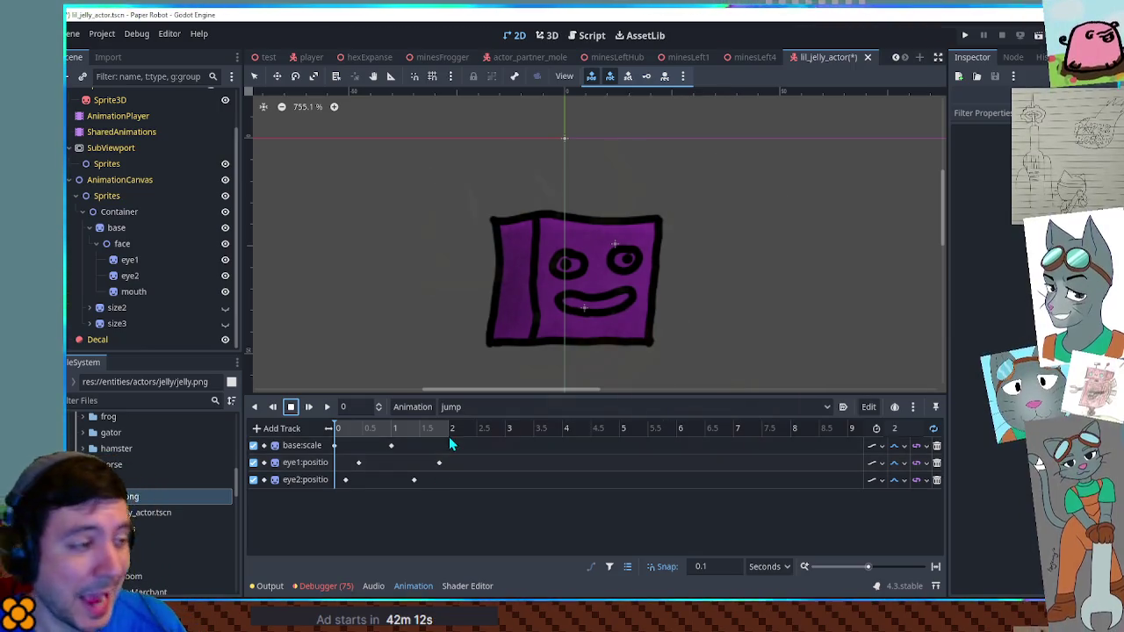
# Set jump's length to 0.4 s and pull base:scale, eye1, eye2 keys to ~0.2 s
pyautogui.click(903, 428)
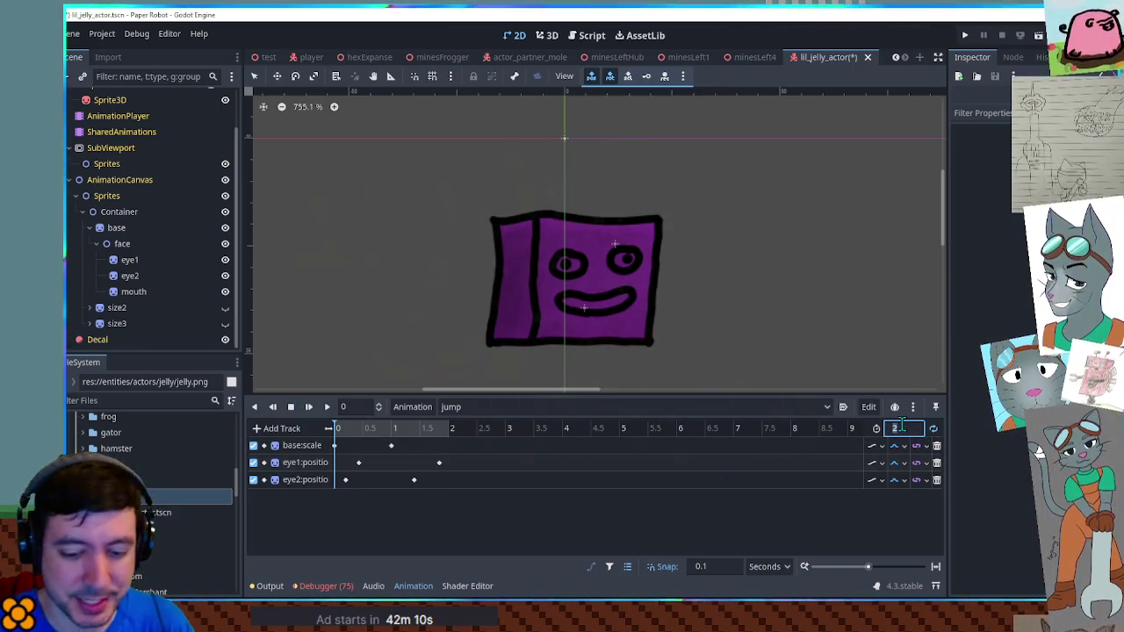
pyautogui.write('0.')
pyautogui.click(386, 446)
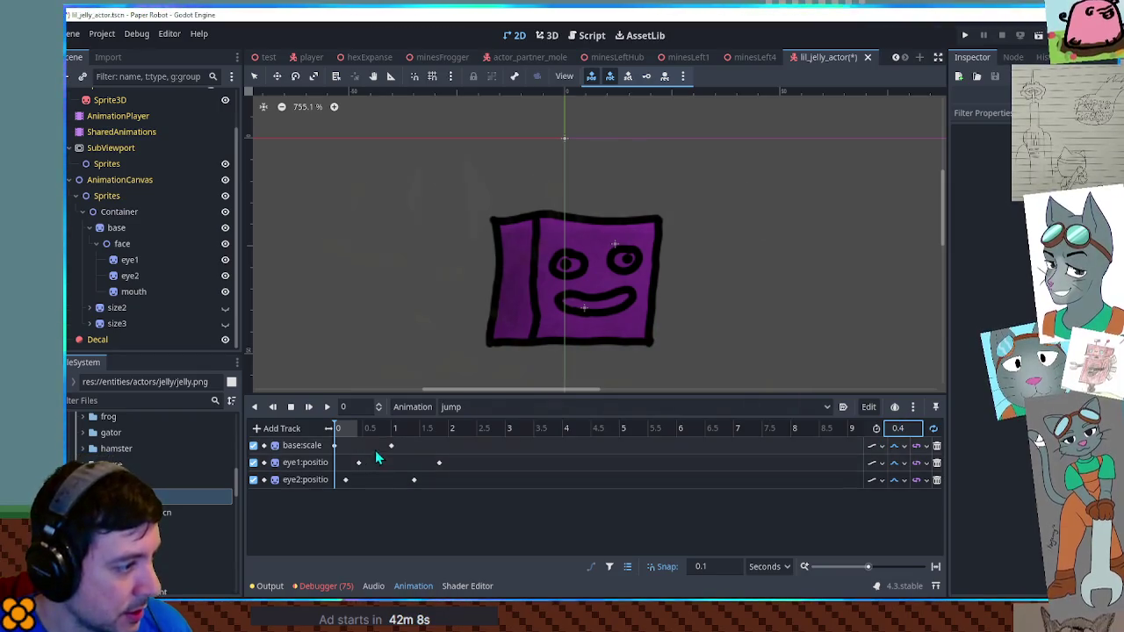
pyautogui.moveTo(358, 462); pyautogui.dragTo(336, 463)
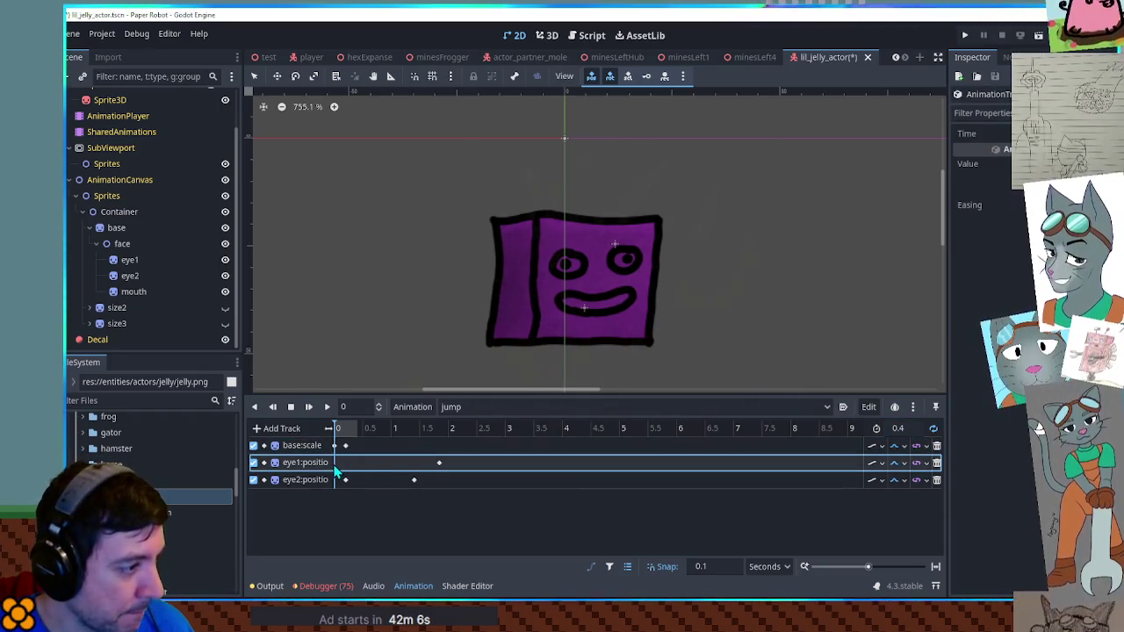
pyautogui.moveTo(440, 462); pyautogui.dragTo(350, 462)
pyautogui.moveTo(416, 479); pyautogui.dragTo(362, 482)
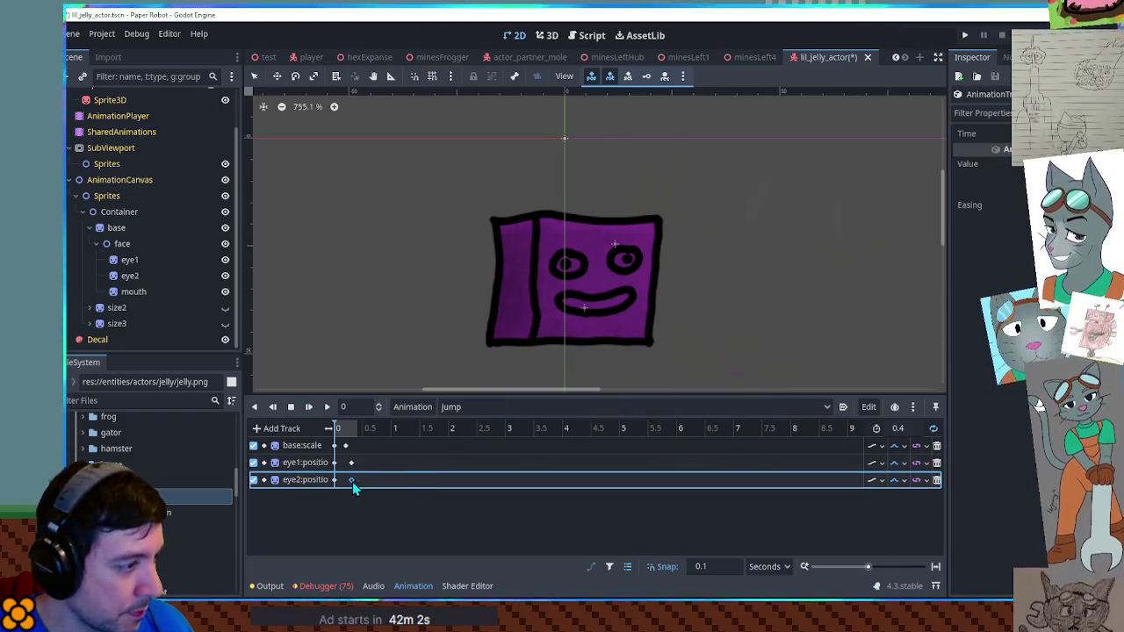
pyautogui.click(327, 408)
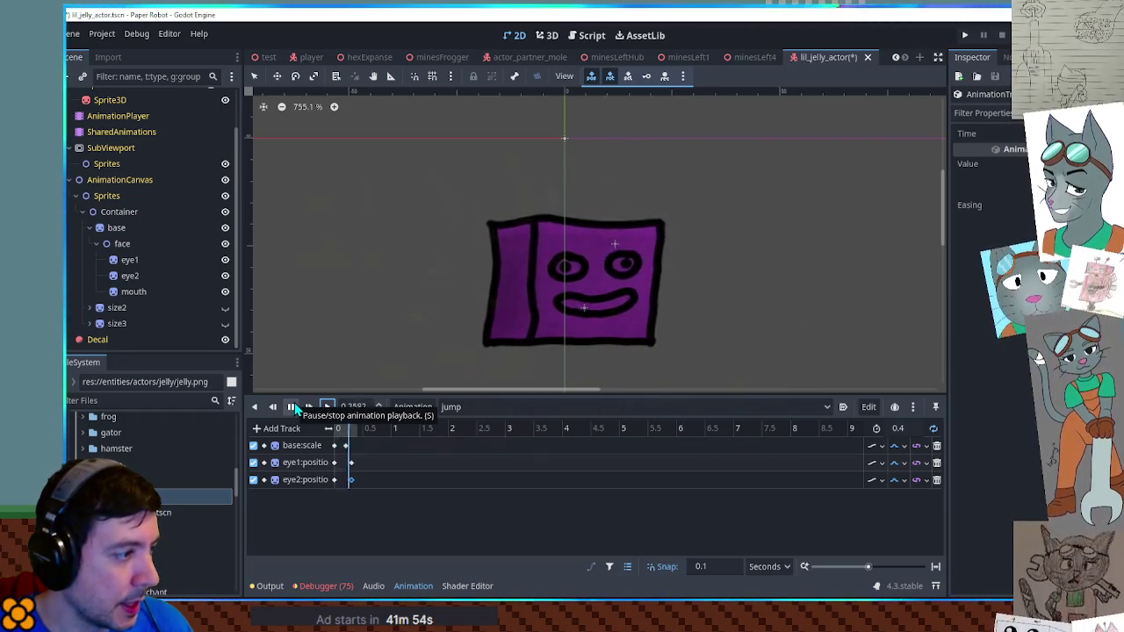
# Key the Container node's position at the start of the jump animation
pyautogui.click(128, 215)
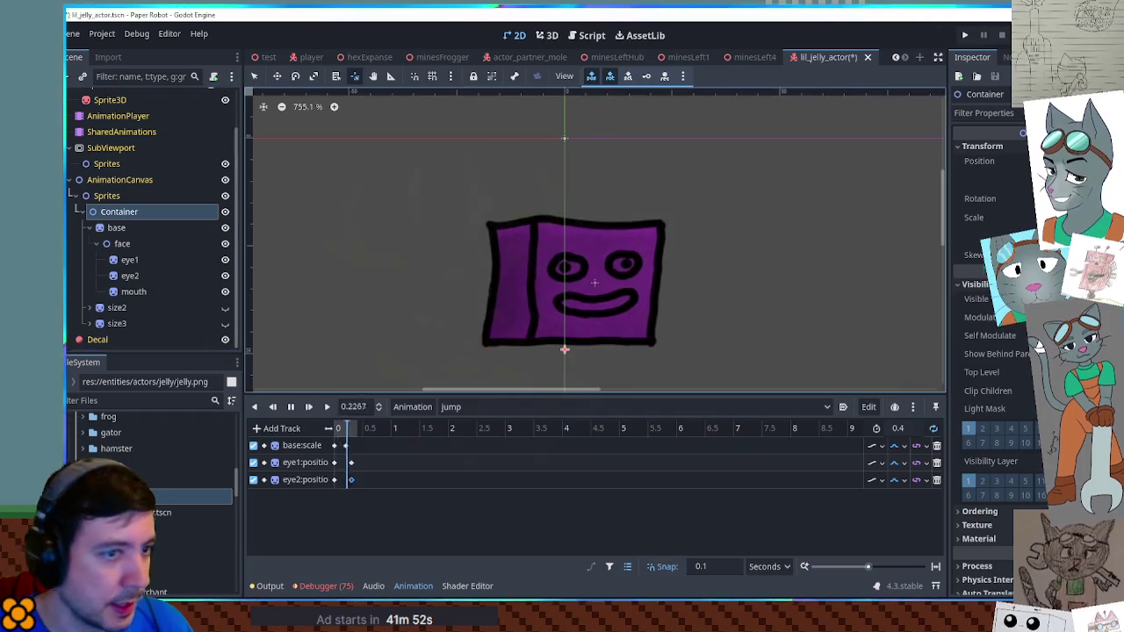
pyautogui.press('k')
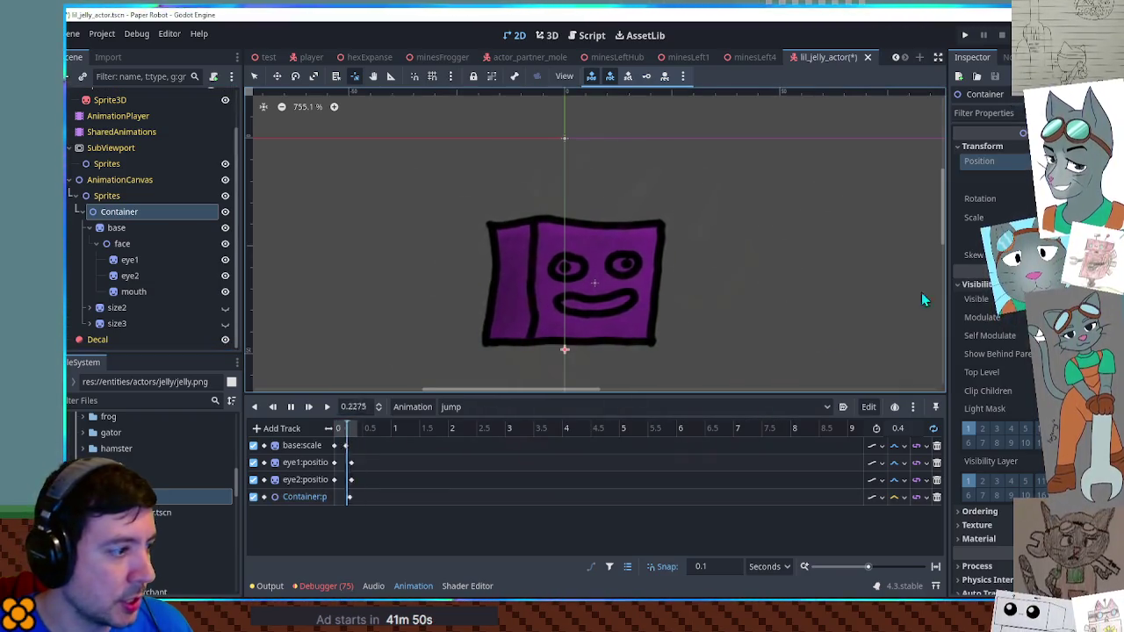
pyautogui.click(339, 498)
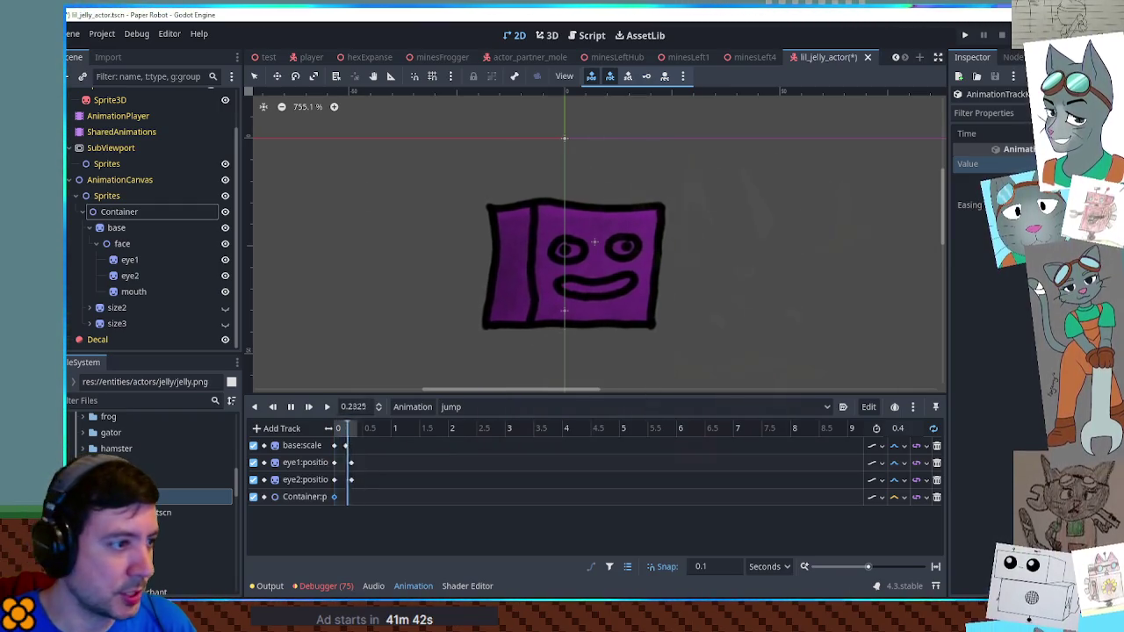
# Key the Container's rotation and add a second rotation key near 0.2 seconds
pyautogui.click(121, 215)
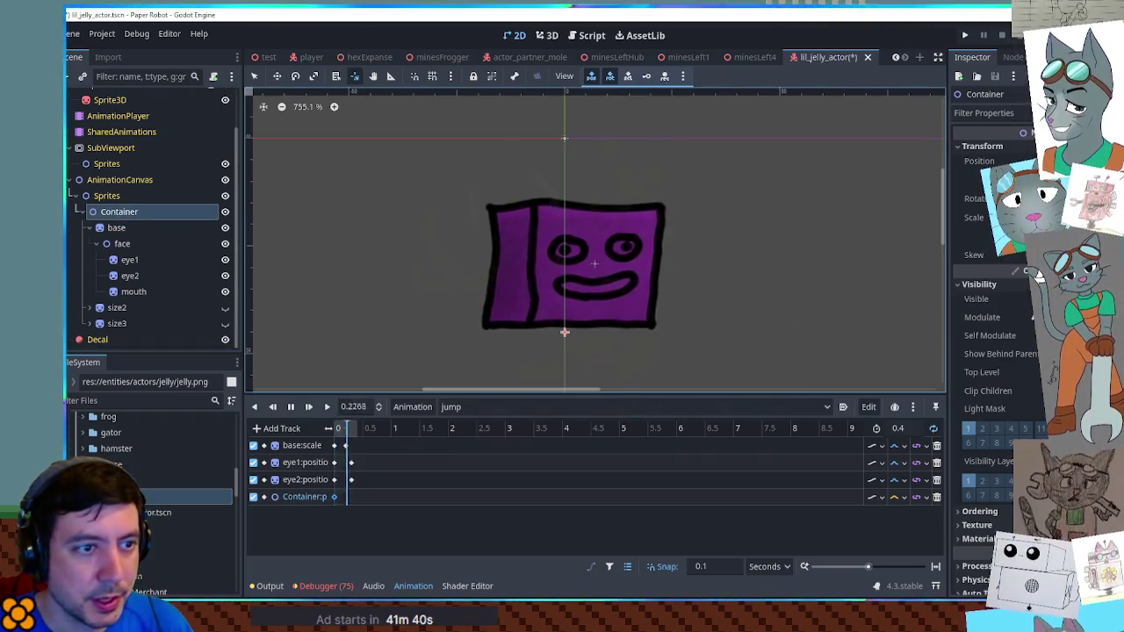
pyautogui.click(1027, 198)
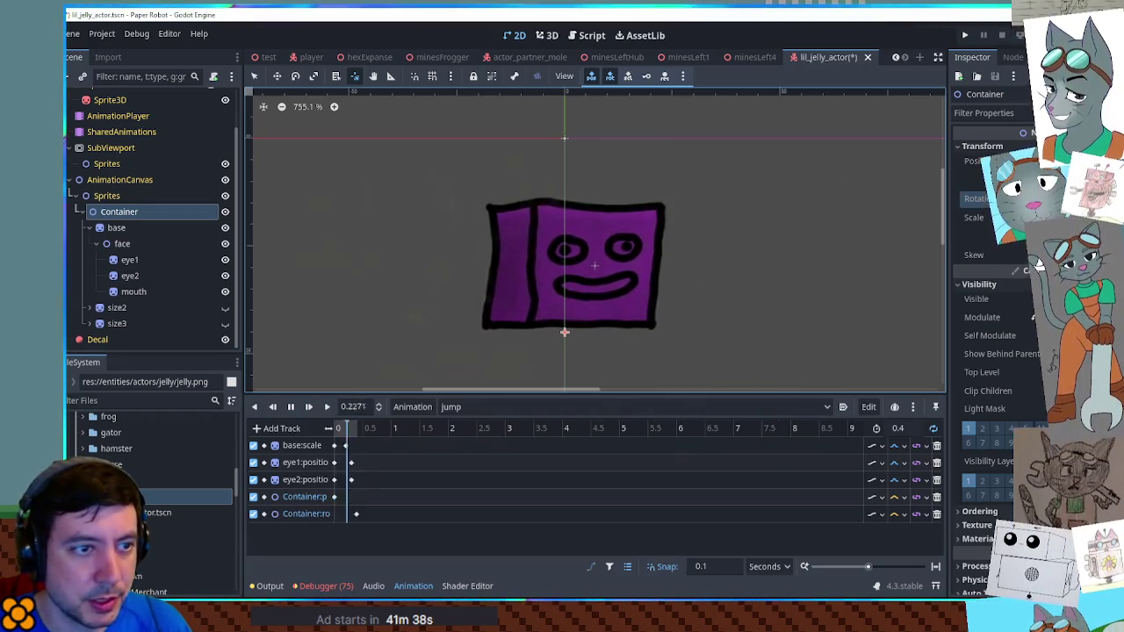
pyautogui.click(335, 513)
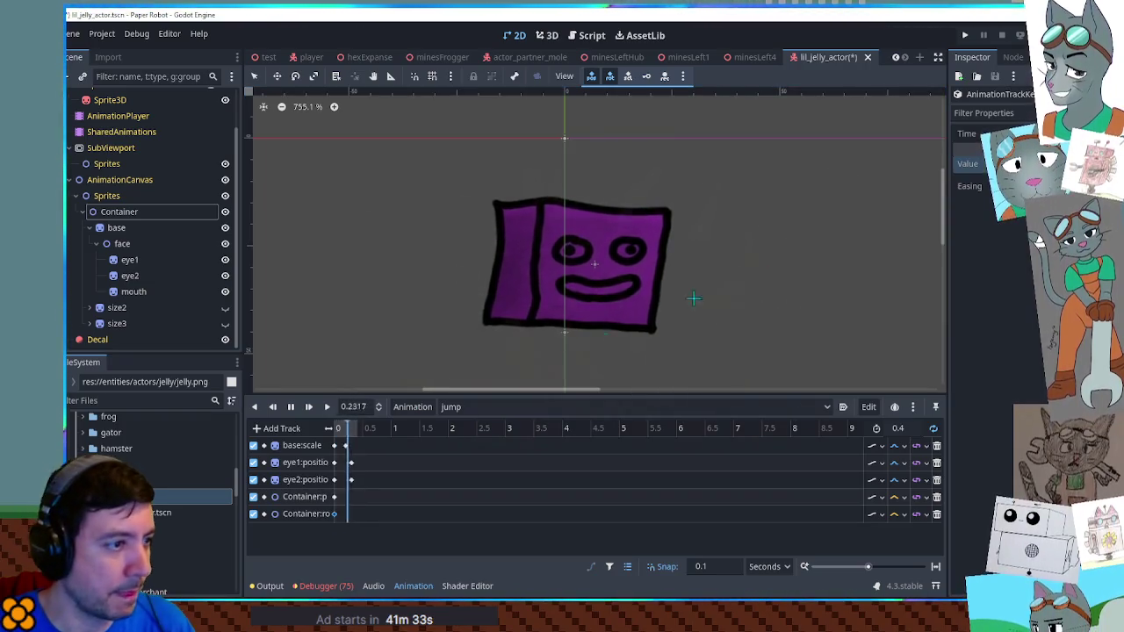
pyautogui.click(908, 517)
pyautogui.click(904, 549)
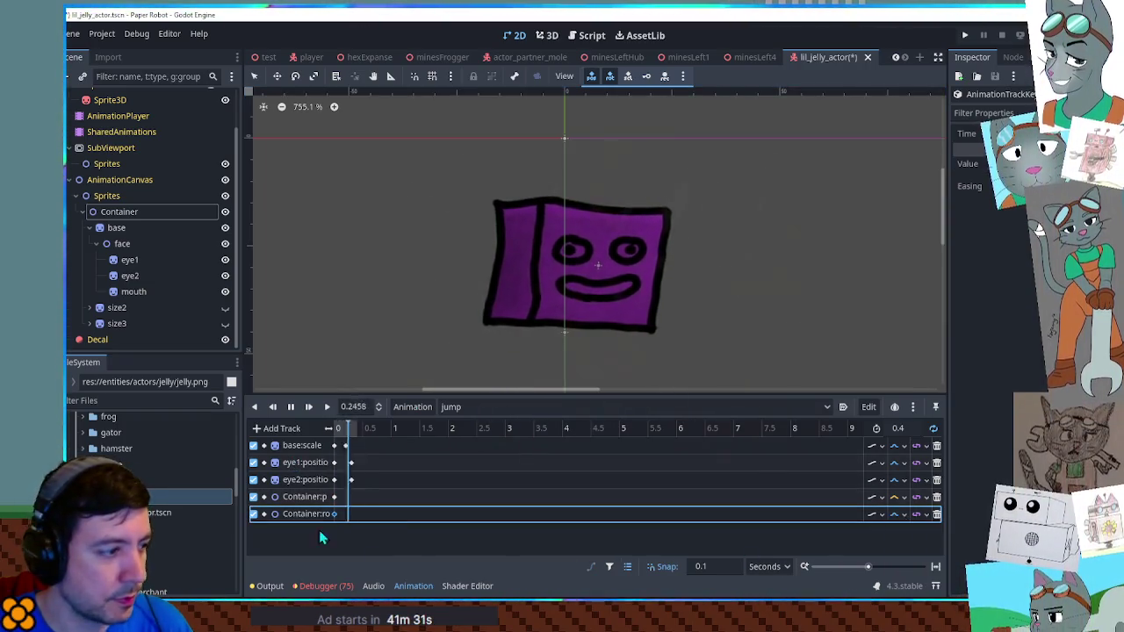
pyautogui.rightClick(350, 514)
pyautogui.click(360, 499)
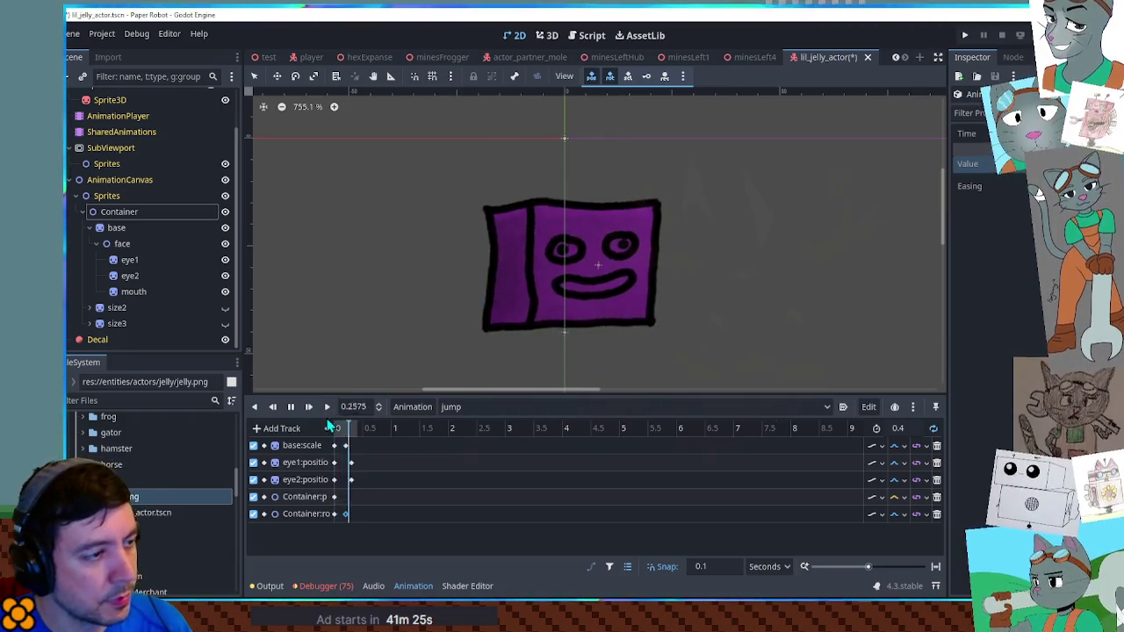
pyautogui.click(291, 407)
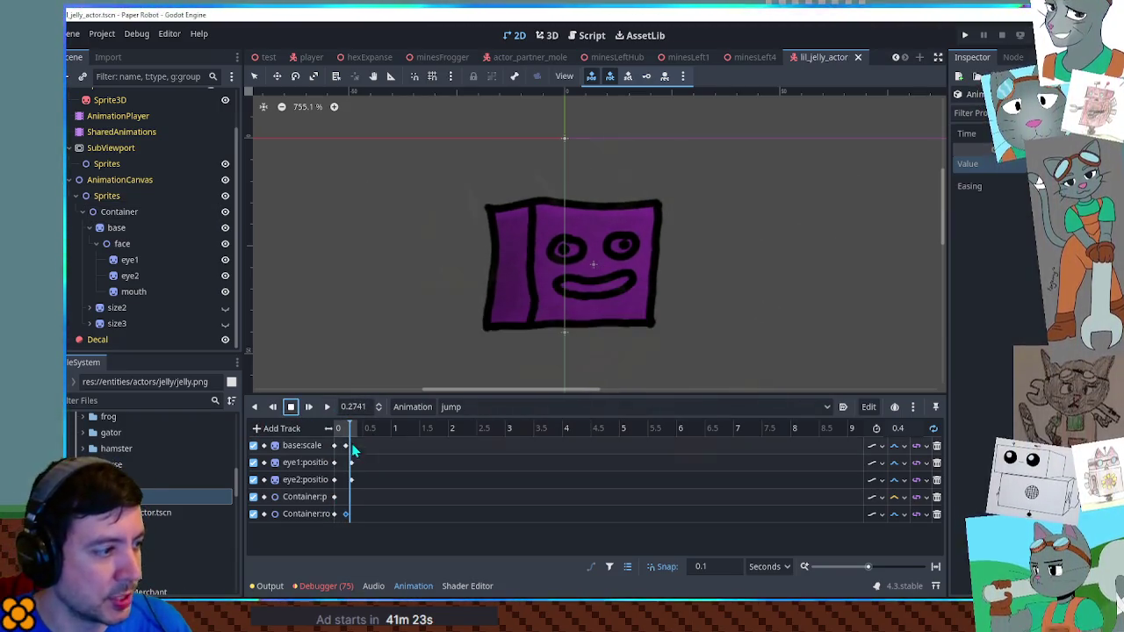
pyautogui.click(321, 430)
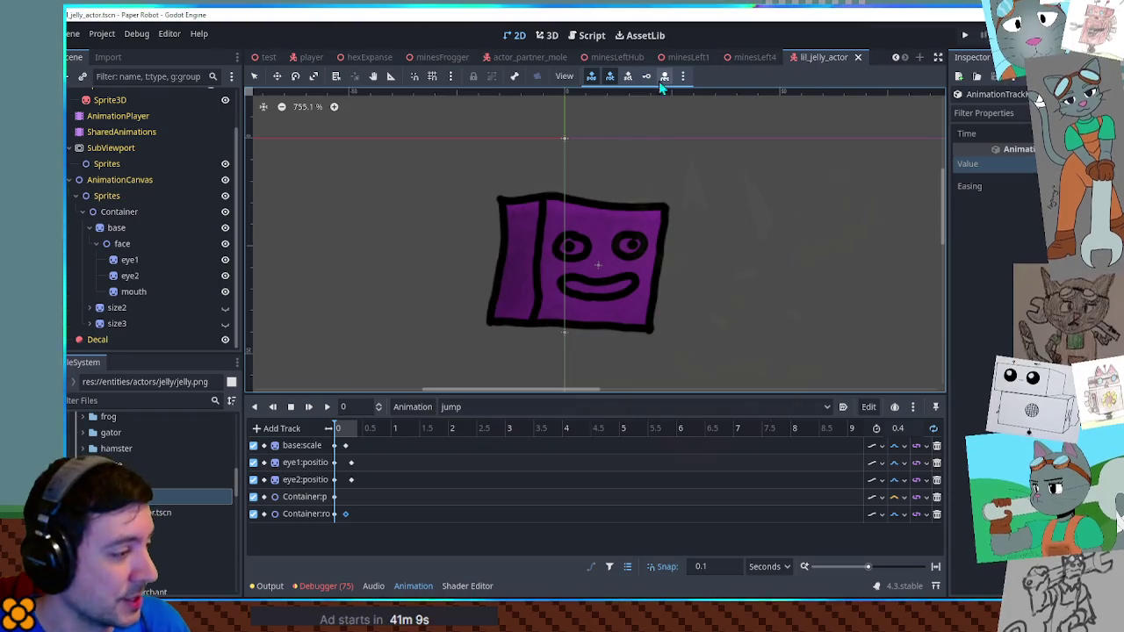
# Switch the Animation panel to the RESET animation
pyautogui.click(474, 407)
pyautogui.click(472, 424)
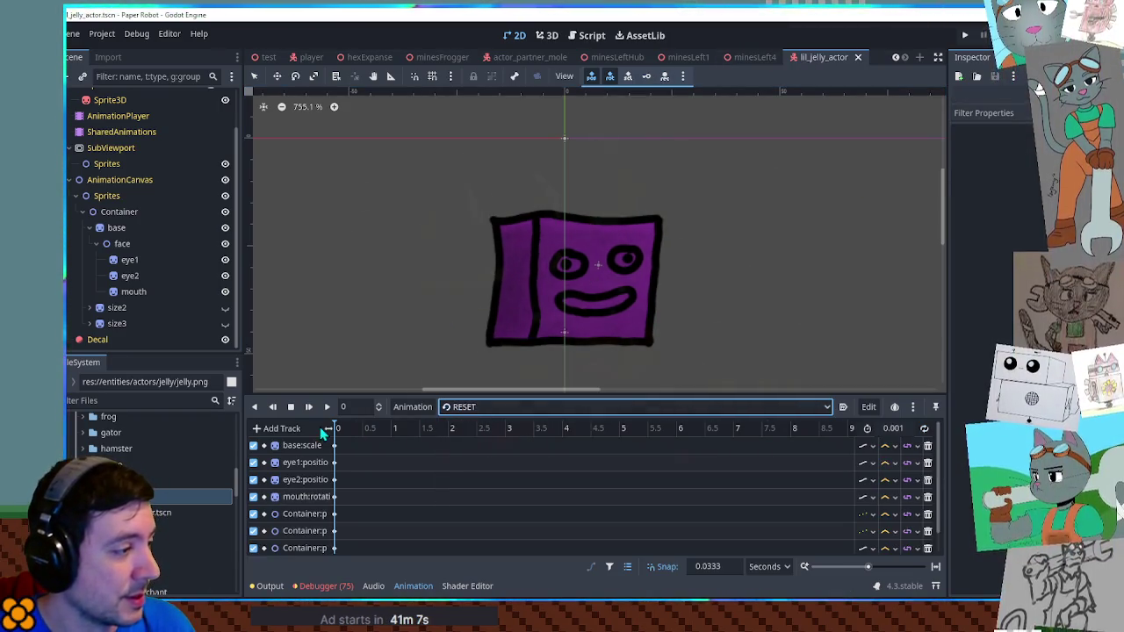
pyautogui.scroll(3, 133, 234)
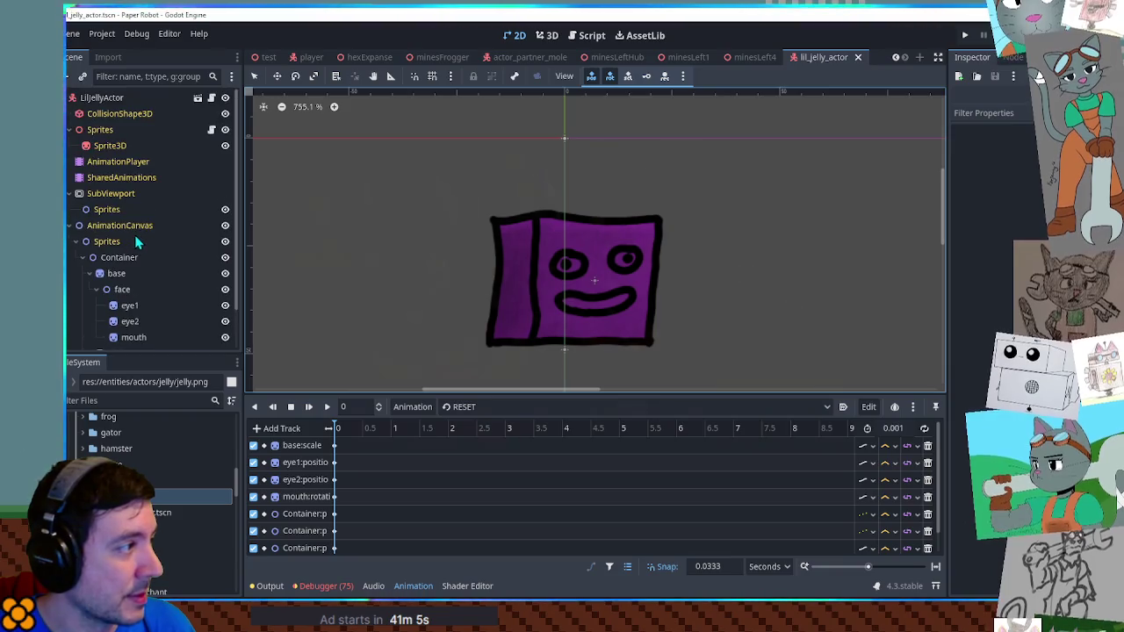
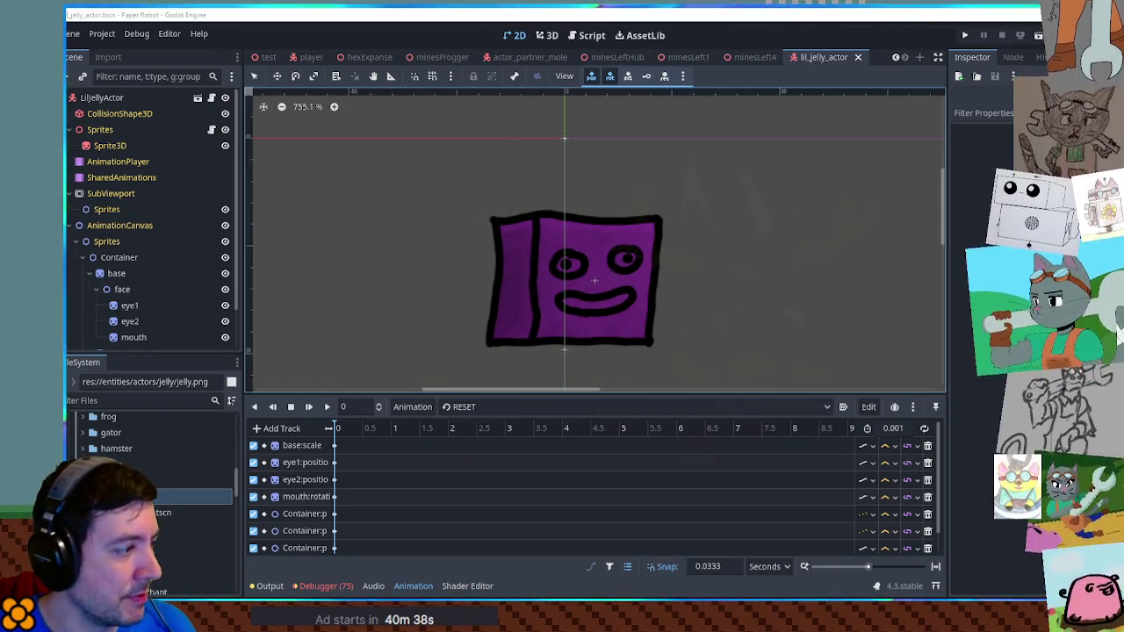
# Create a new scene inheriting from lil_jelly_actor.tscn and rename its root MediumJellyActor
pyautogui.rightClick(136, 512)
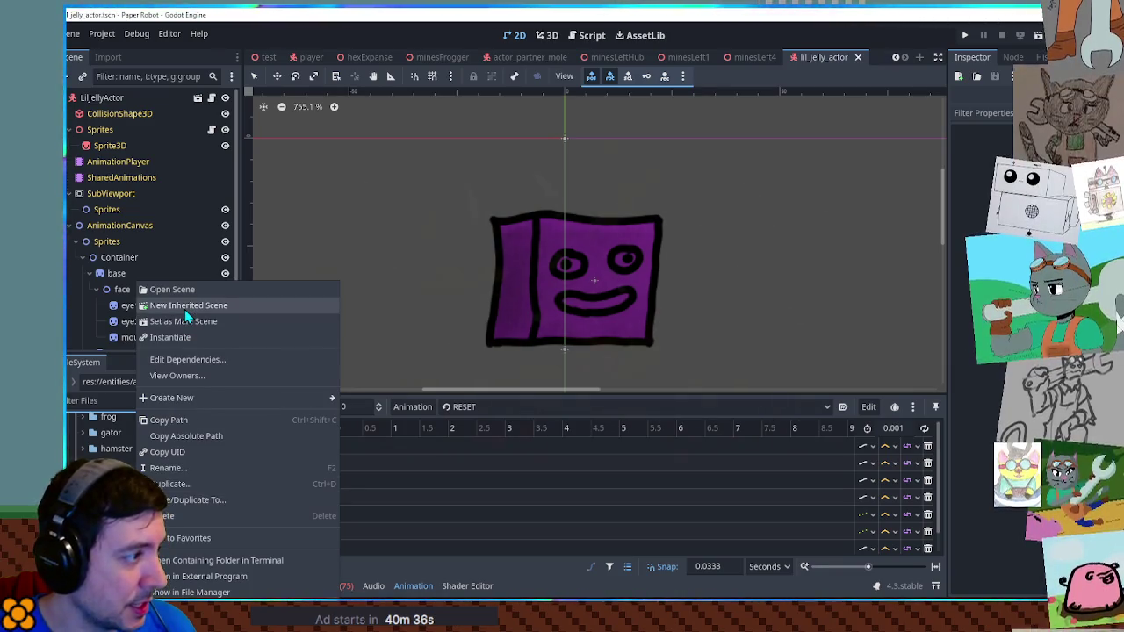
pyautogui.click(186, 305)
pyautogui.doubleClick(115, 99)
pyautogui.write('Medium')
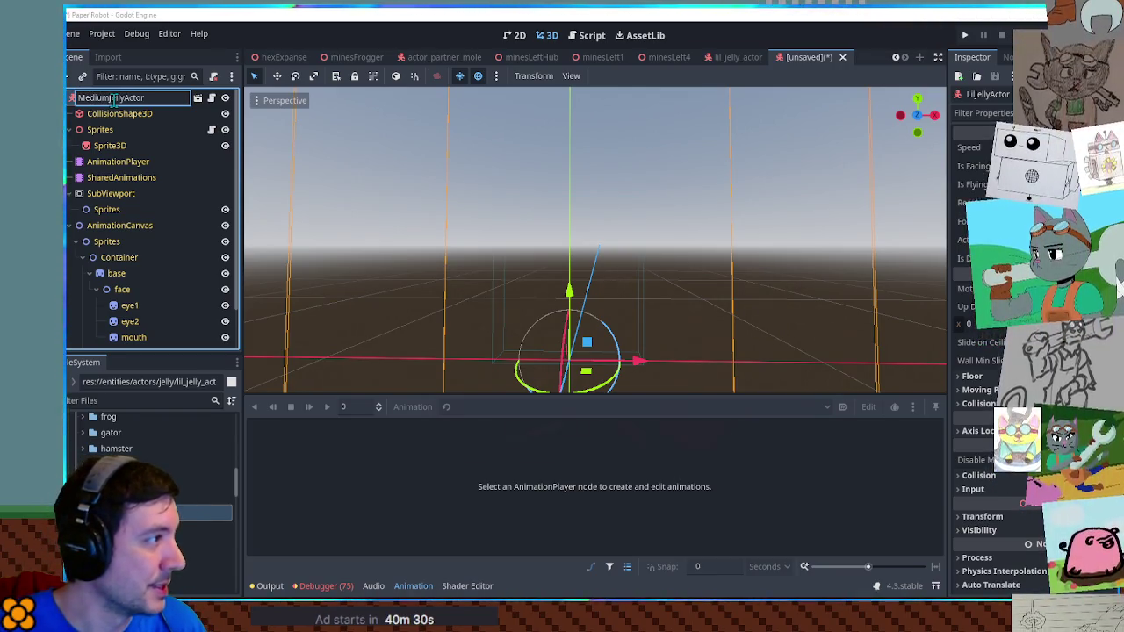
pyautogui.press('Return')
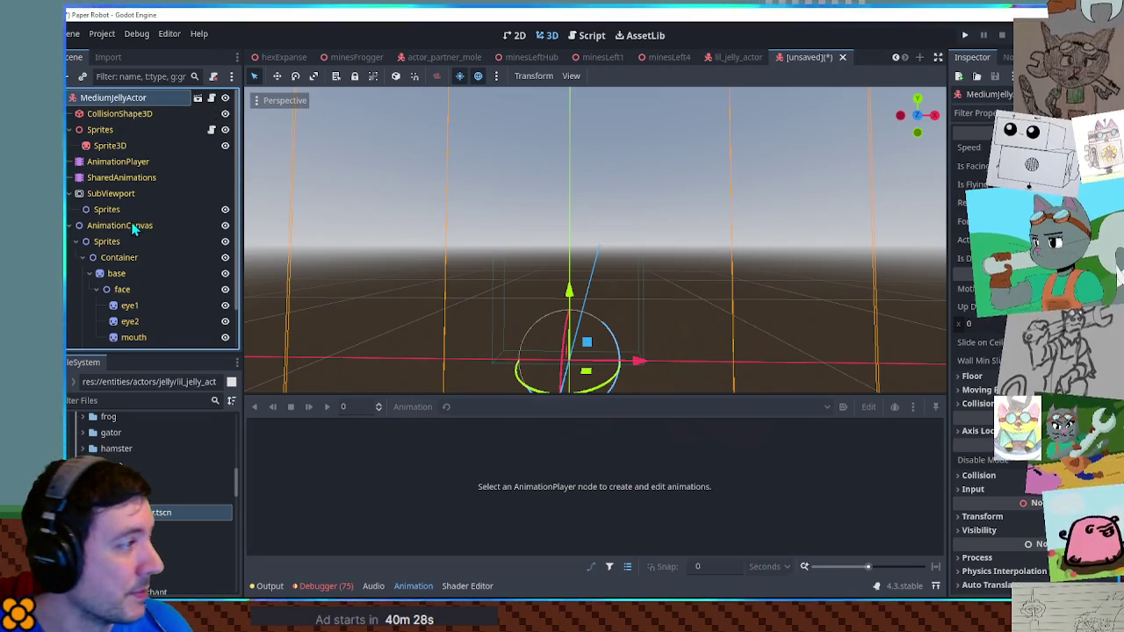
pyautogui.scroll(-2, 132, 226)
pyautogui.moveTo(746, 63)
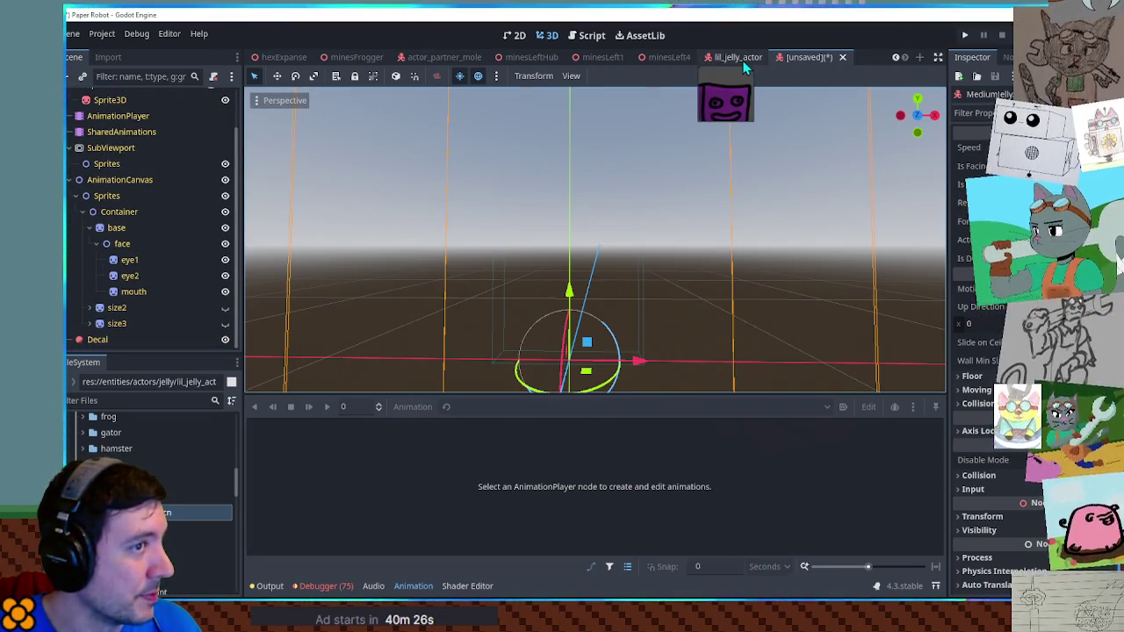
# Save the new scene as medium_jelly_actor.tscn in entities/actors/jelly
pyautogui.hotkey('ctrl', 'shift', 's')
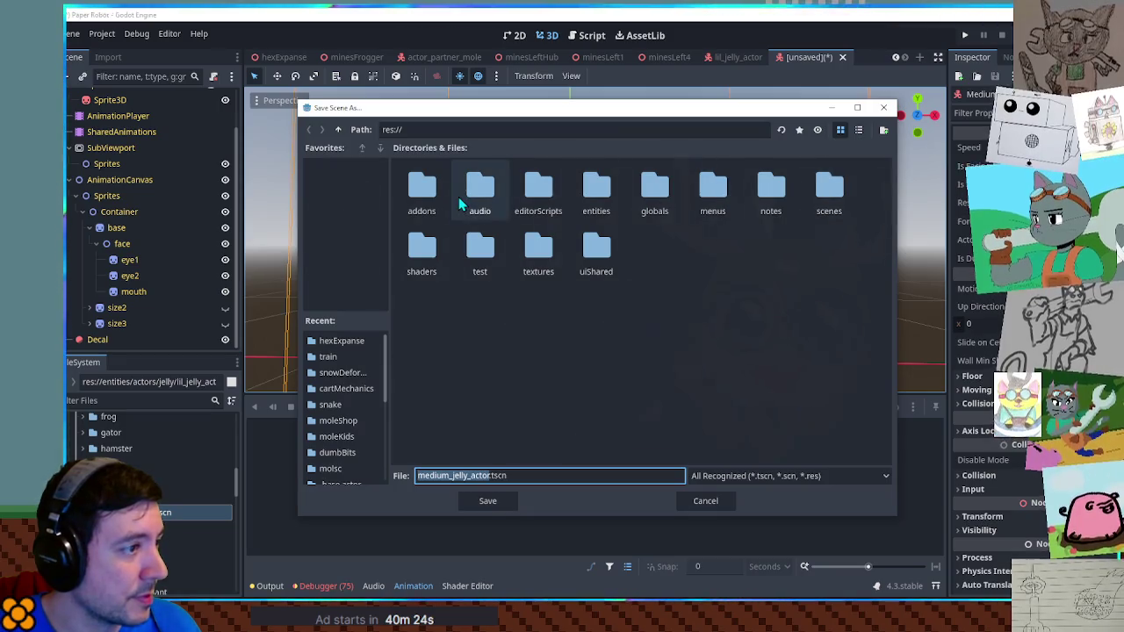
pyautogui.doubleClick(596, 186)
pyautogui.doubleClick(422, 186)
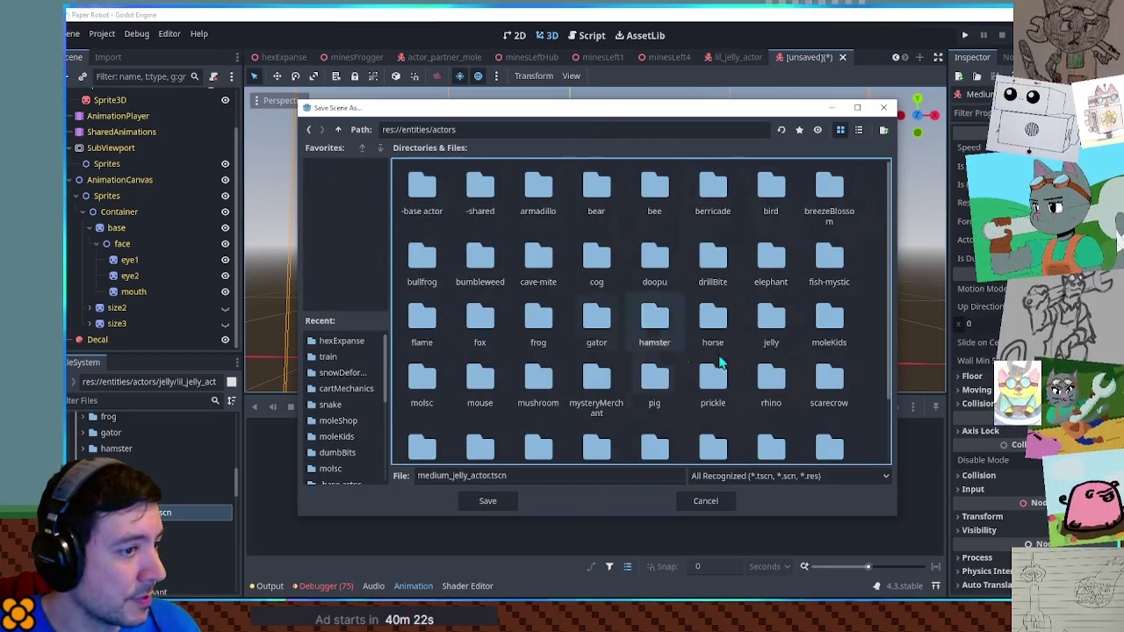
pyautogui.doubleClick(772, 317)
pyautogui.click(486, 500)
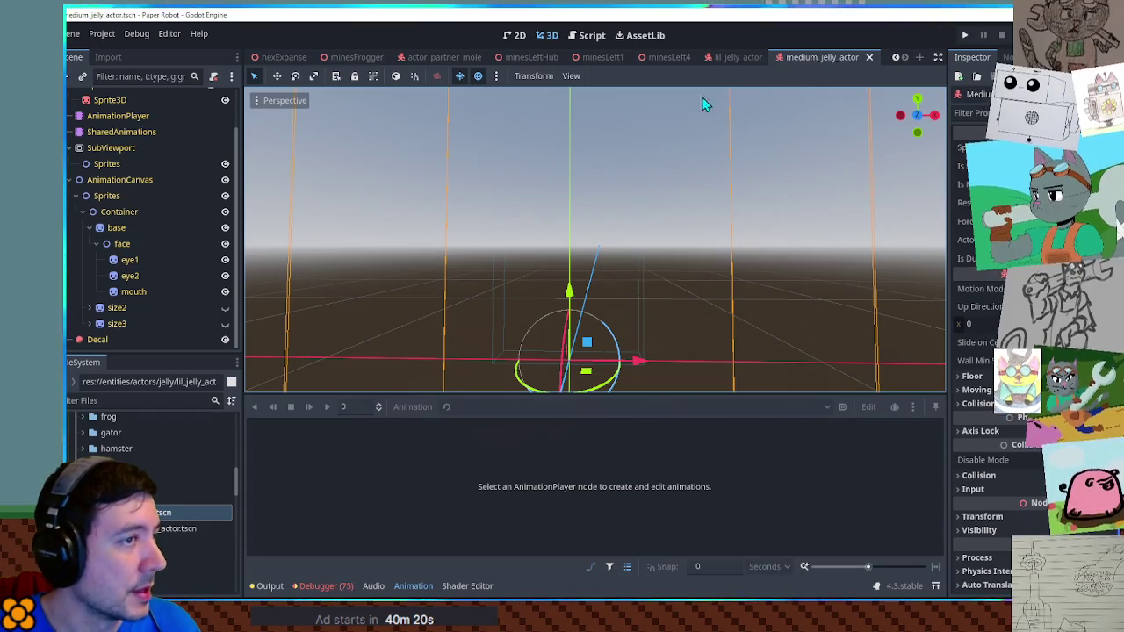
pyautogui.click(513, 35)
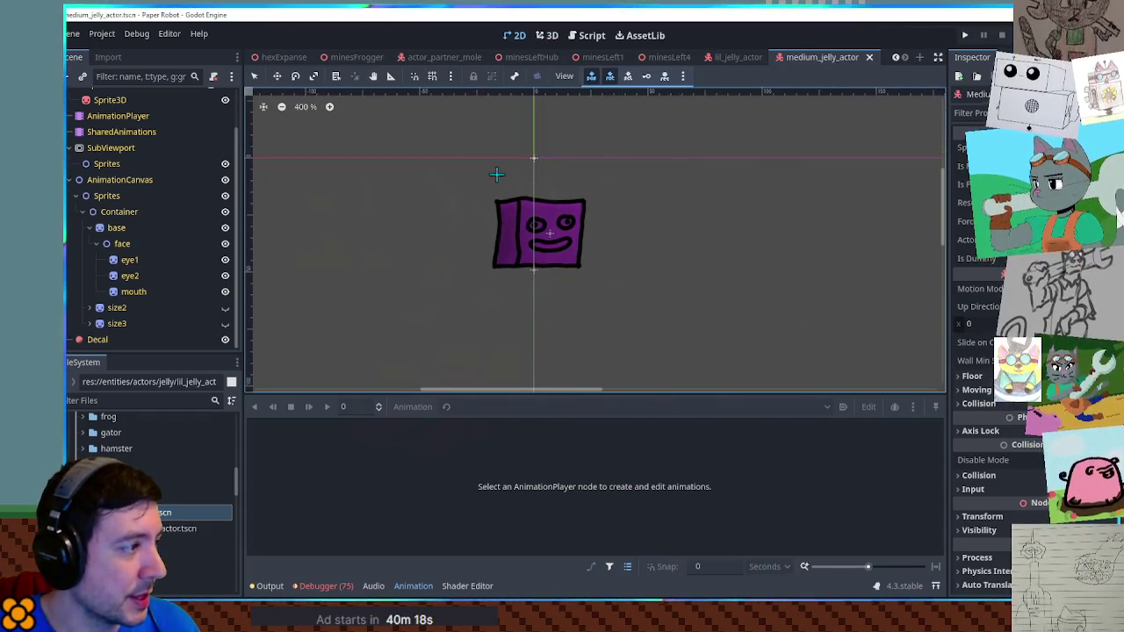
# Enlarge the base sprite to show the larger jelly body
pyautogui.scroll(2, 308, 248)
pyautogui.click(118, 308)
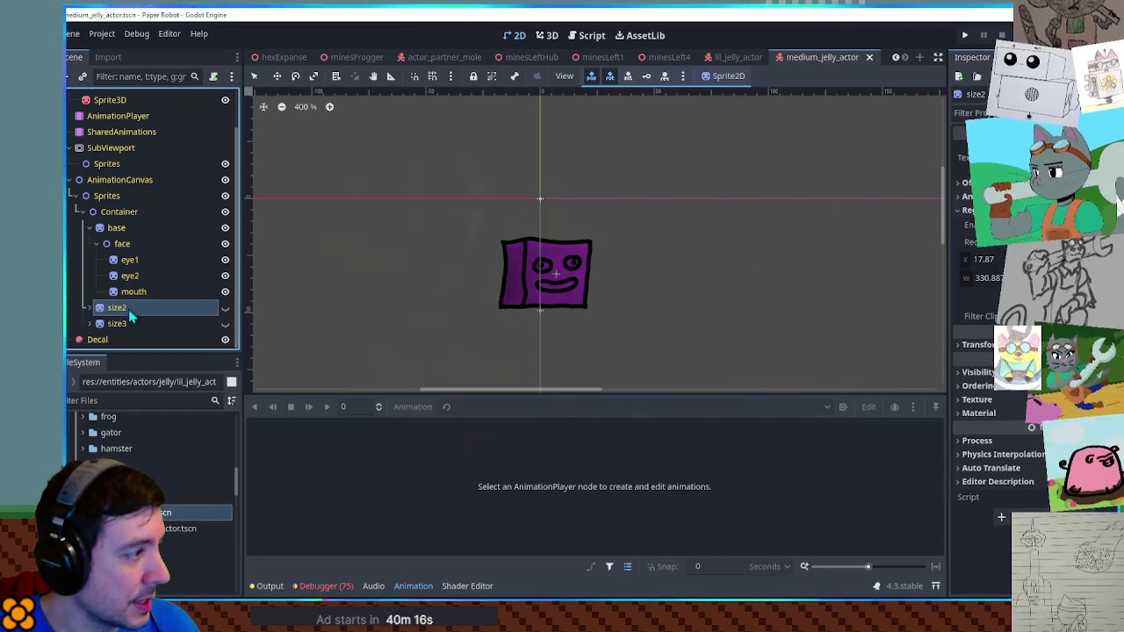
pyautogui.scroll(-2, 114, 318)
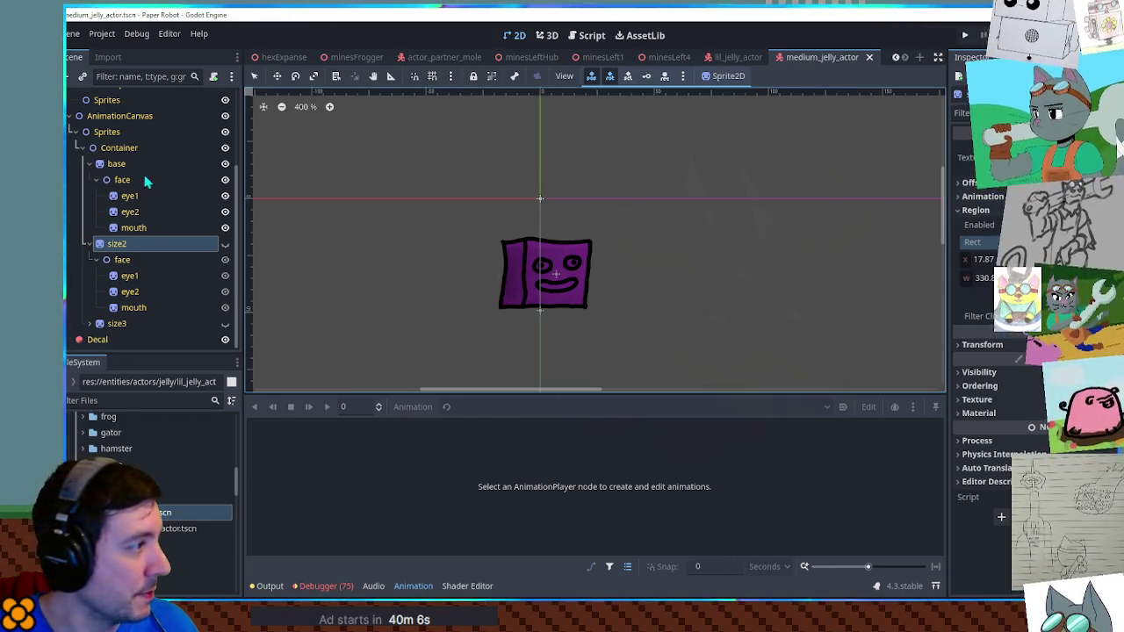
pyautogui.click(112, 165)
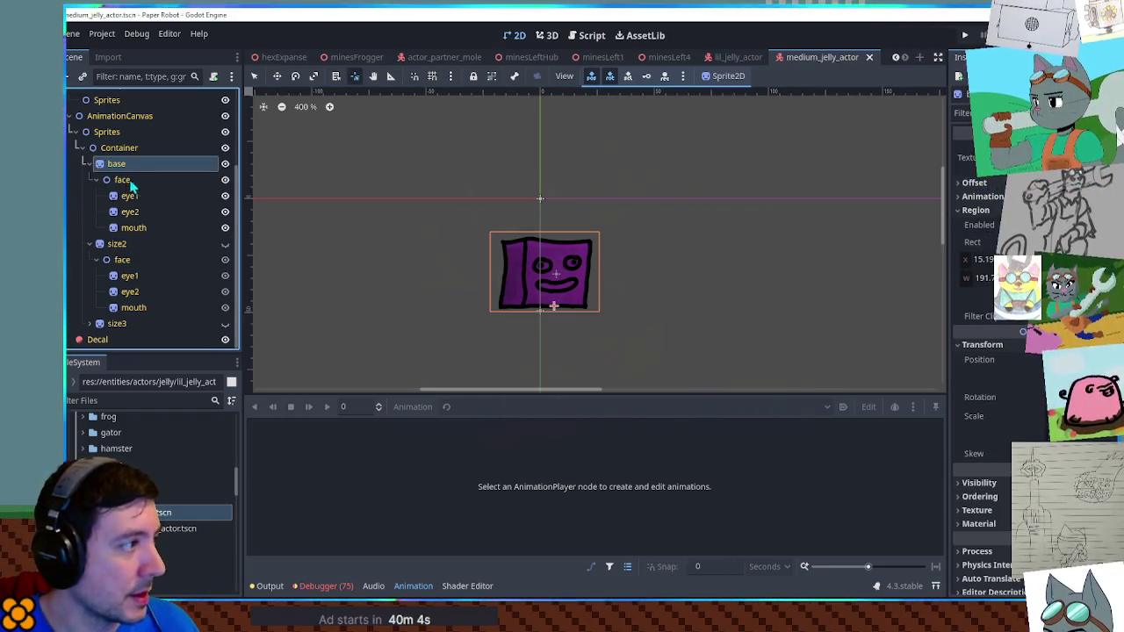
pyautogui.hotkey('ctrl', 'z')
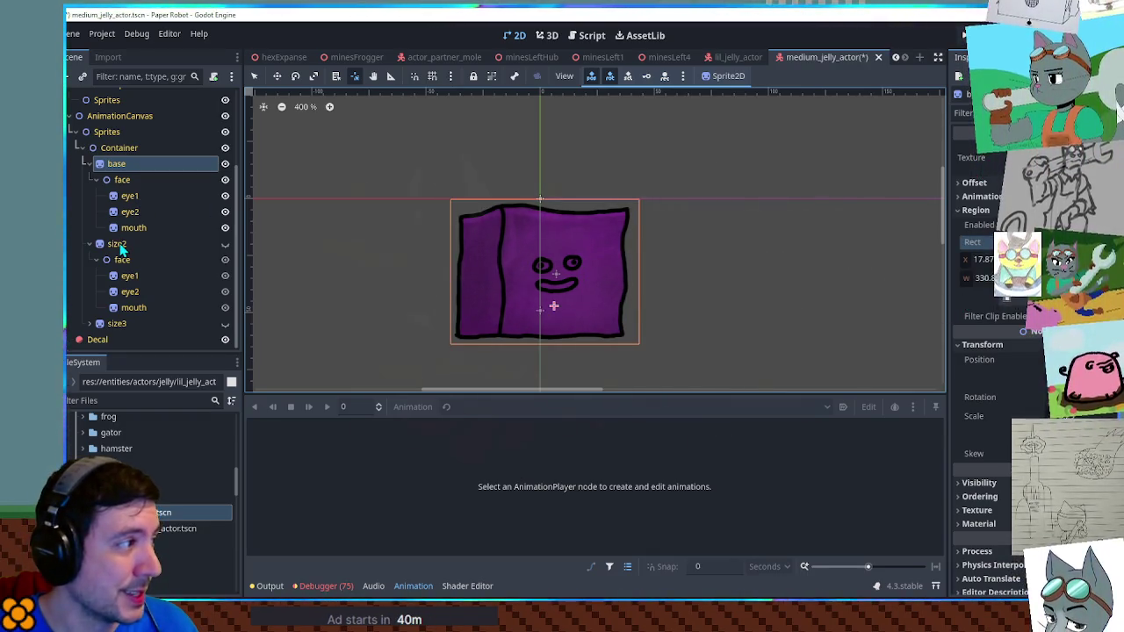
# Expand size2's Offset settings, then view the lil_jelly_actor scene in 2D
pyautogui.click(120, 247)
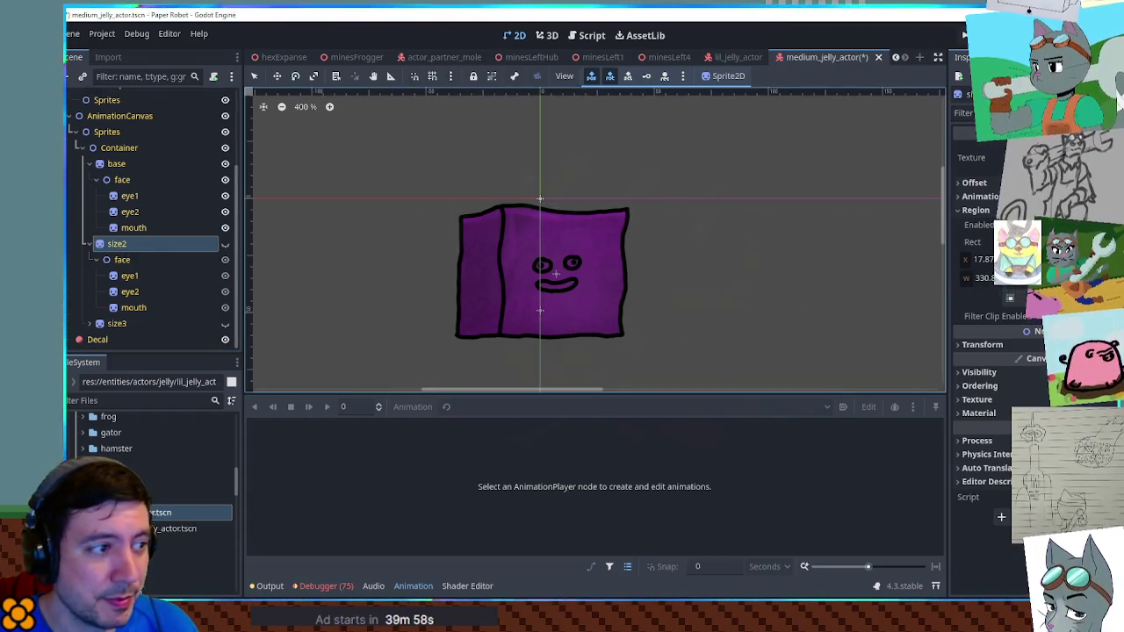
pyautogui.click(973, 183)
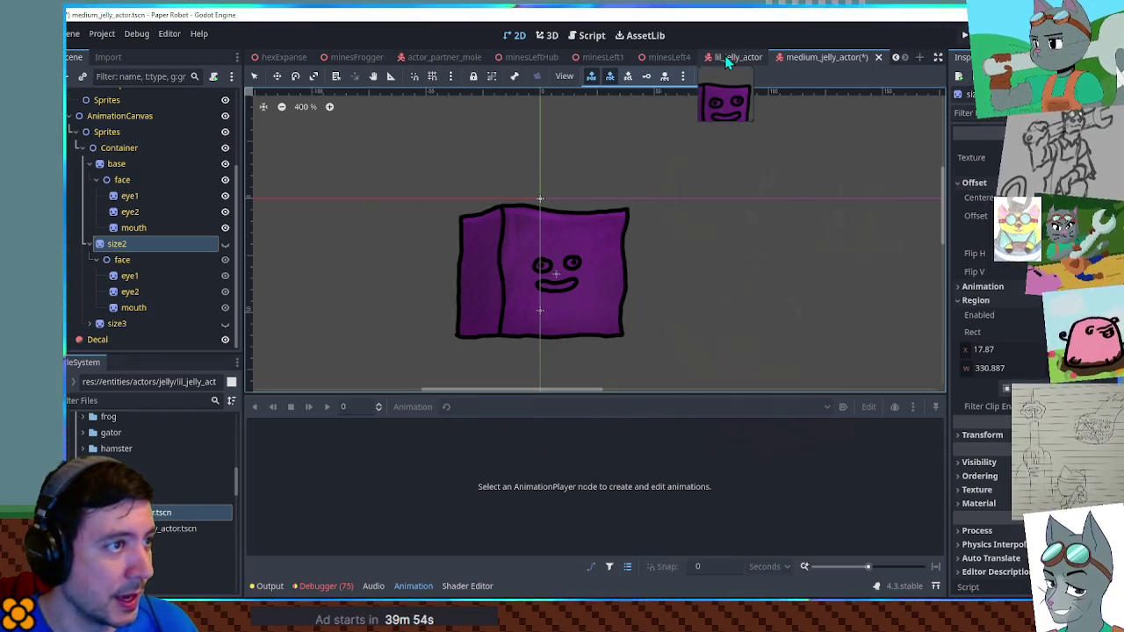
pyautogui.click(724, 55)
pyautogui.click(517, 37)
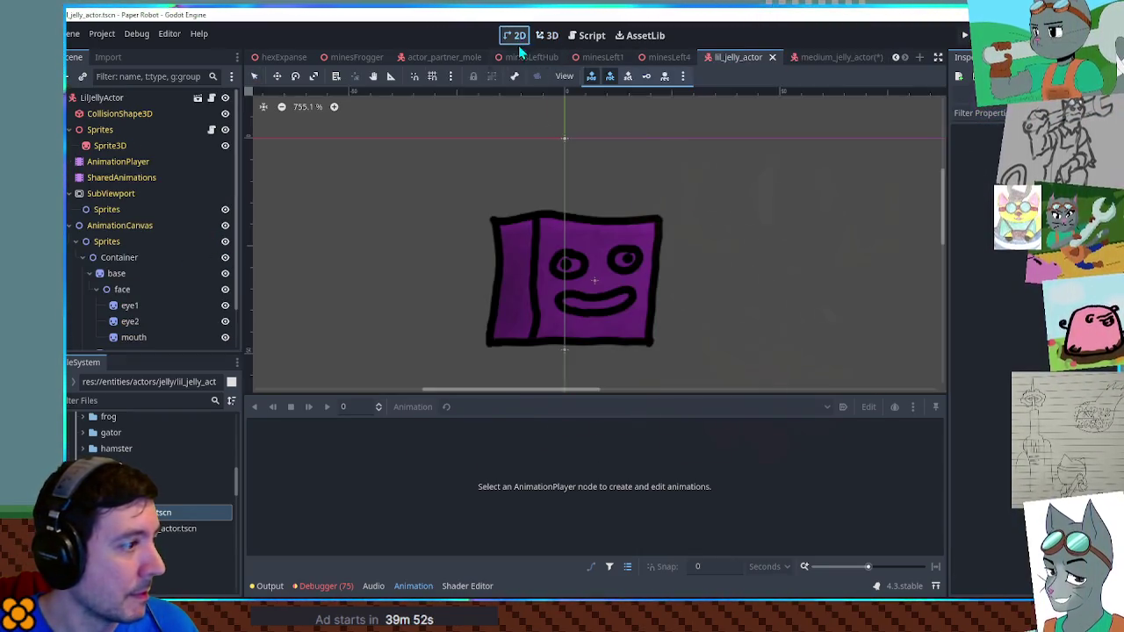
# In lil_jelly_actor, make size2 visible, drag its face Offset, undo it, and return to medium_jelly_actor
pyautogui.scroll(-2, 110, 283)
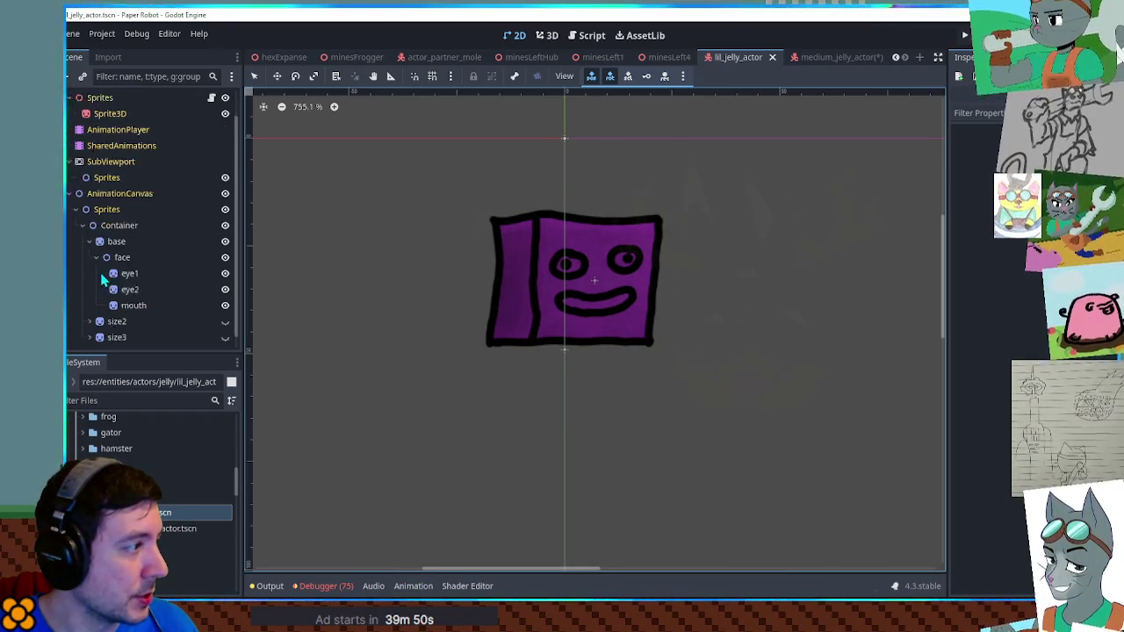
pyautogui.click(131, 308)
pyautogui.click(225, 308)
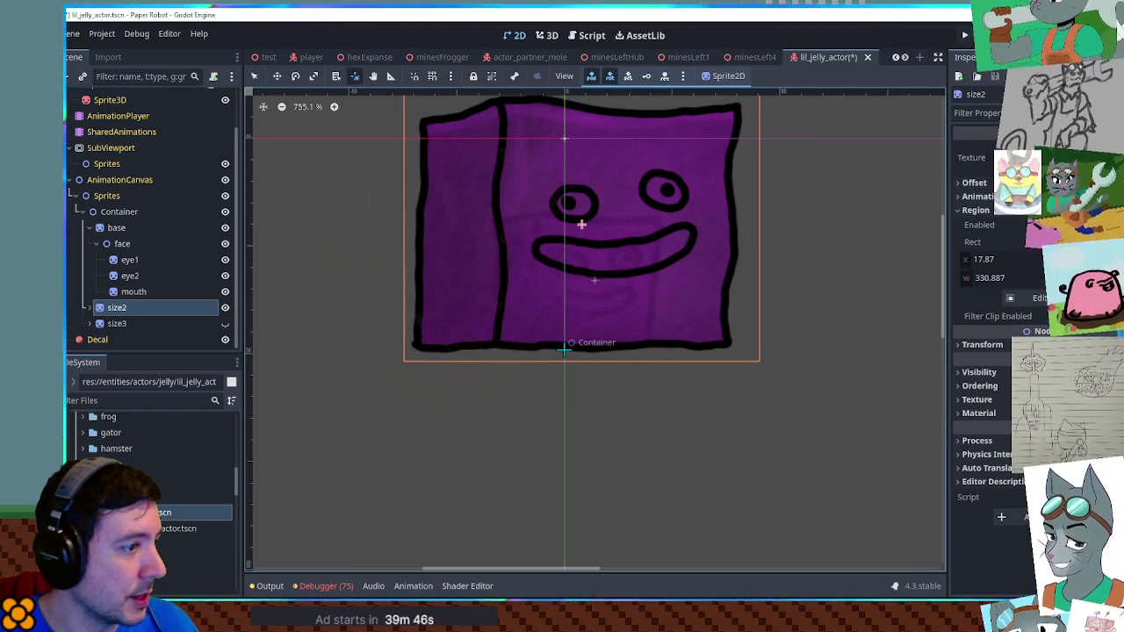
pyautogui.click(986, 183)
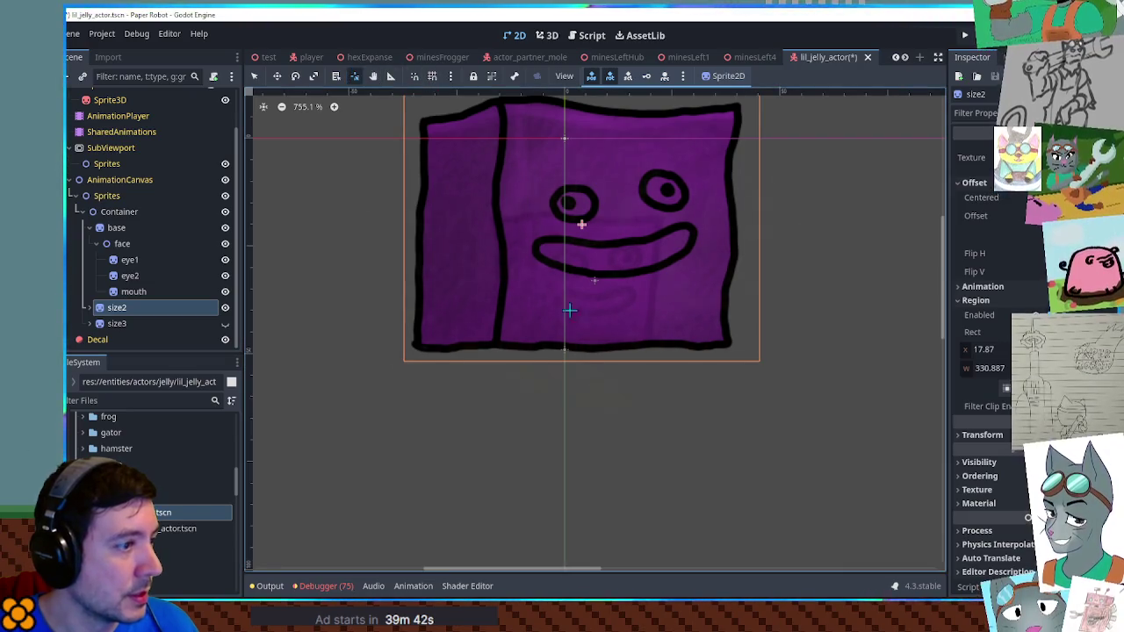
pyautogui.moveTo(597, 346); pyautogui.dragTo(598, 345)
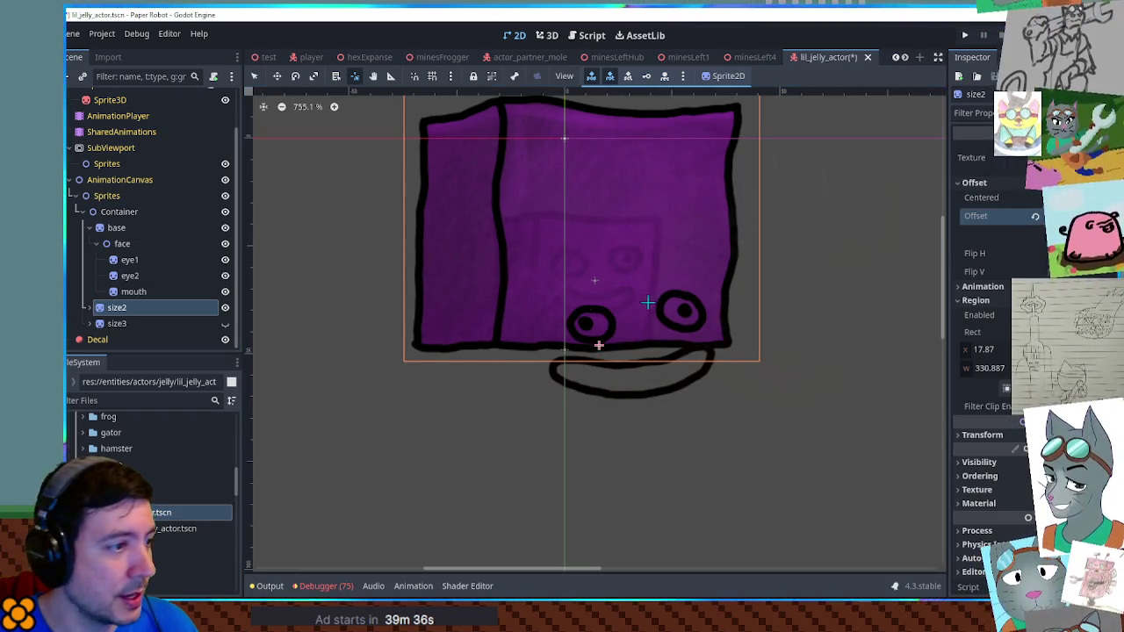
pyautogui.moveTo(304, 281); pyautogui.dragTo(305, 281)
pyautogui.press('Escape')
pyautogui.hotkey('ctrl', 'z')
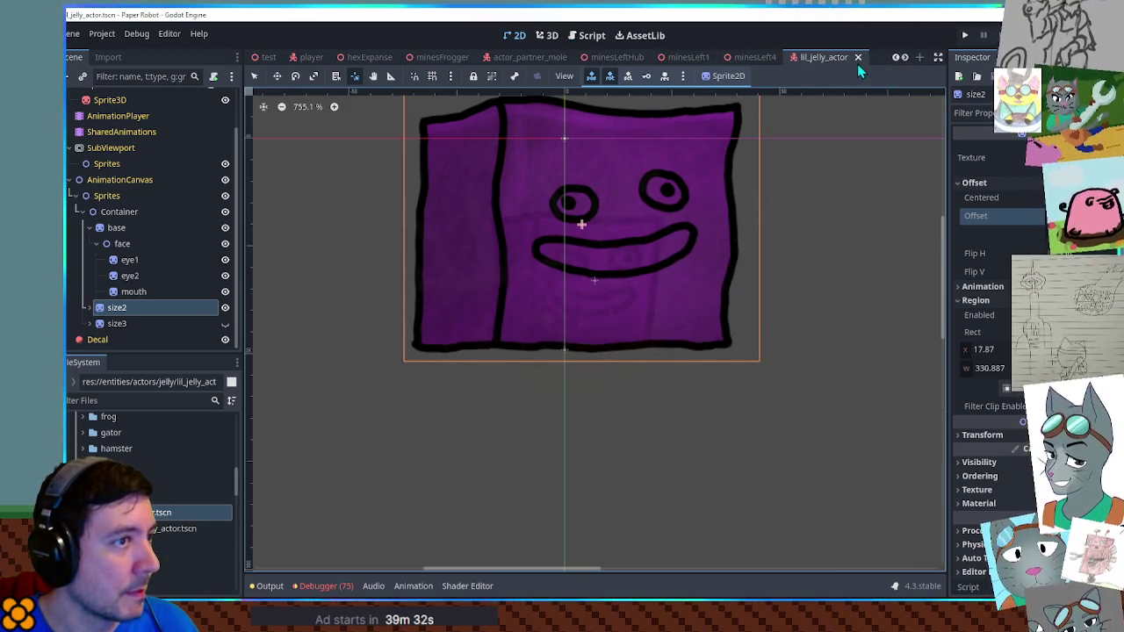
pyautogui.click(835, 55)
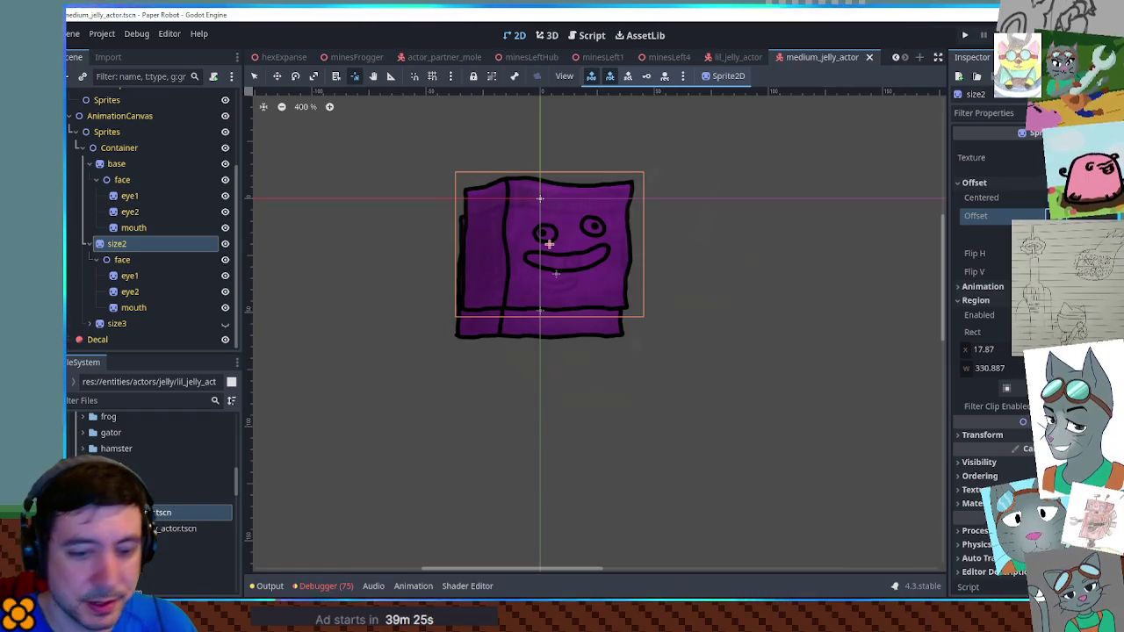
# Raise the base sprite's offset about 35 px, hide size2, and save medium_jelly_actor
pyautogui.moveTo(1054, 216); pyautogui.dragTo(1036, 235)
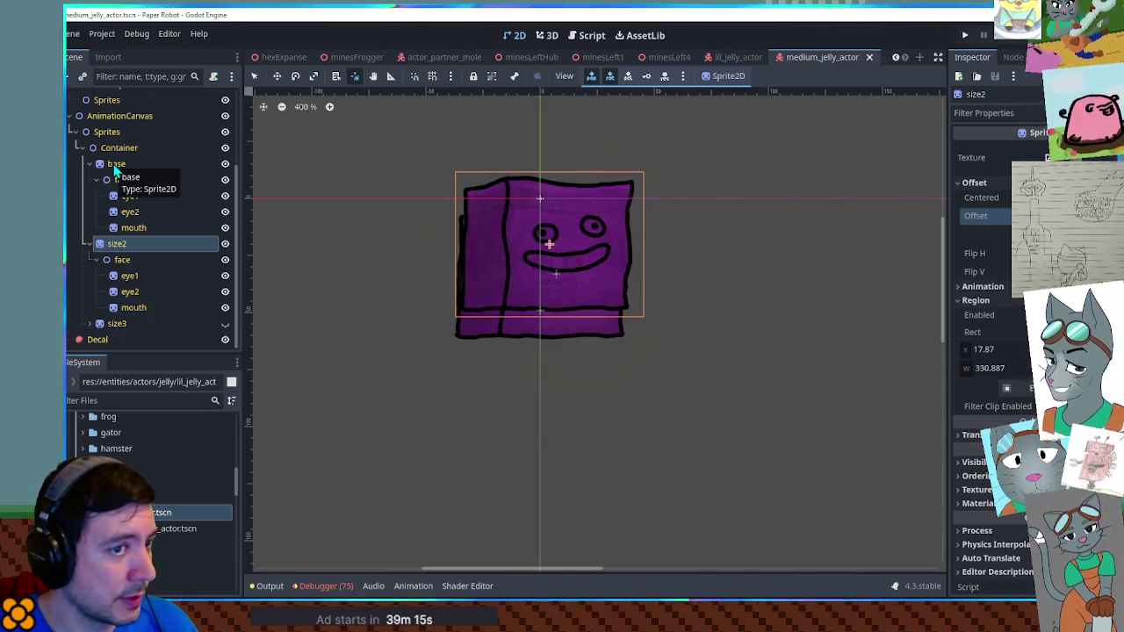
pyautogui.click(115, 165)
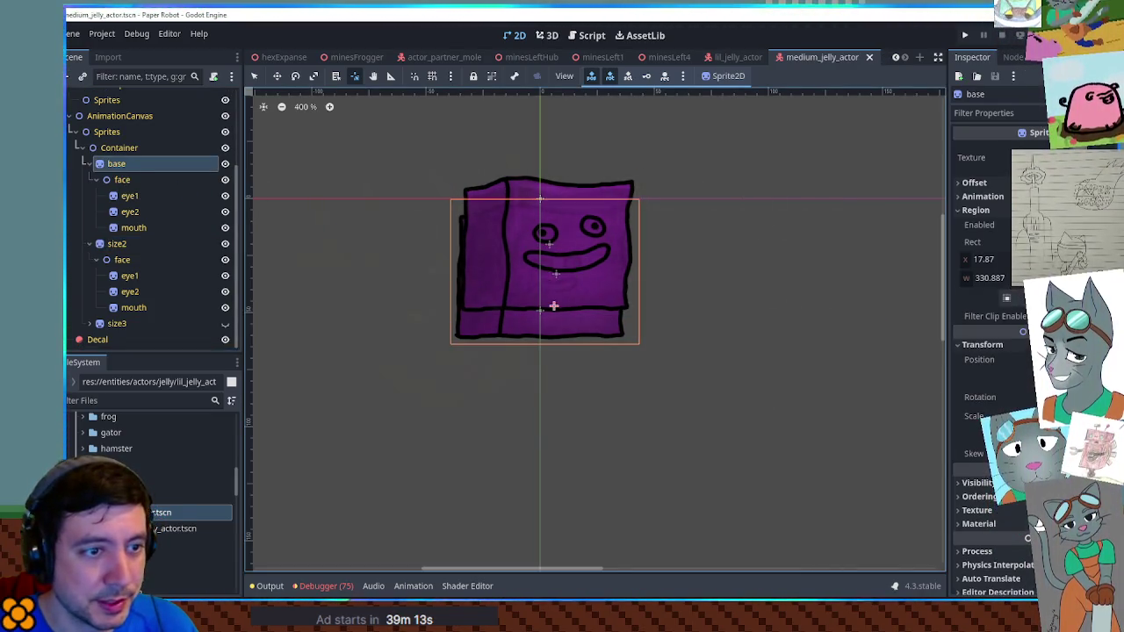
pyautogui.click(974, 183)
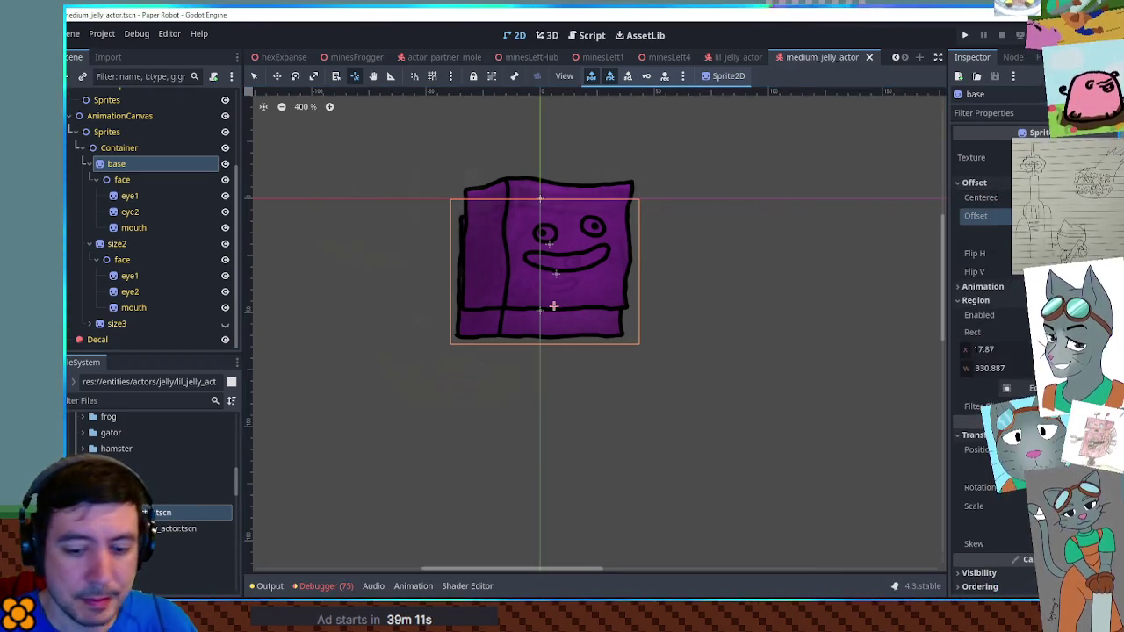
pyautogui.moveTo(1022, 233); pyautogui.dragTo(1023, 225)
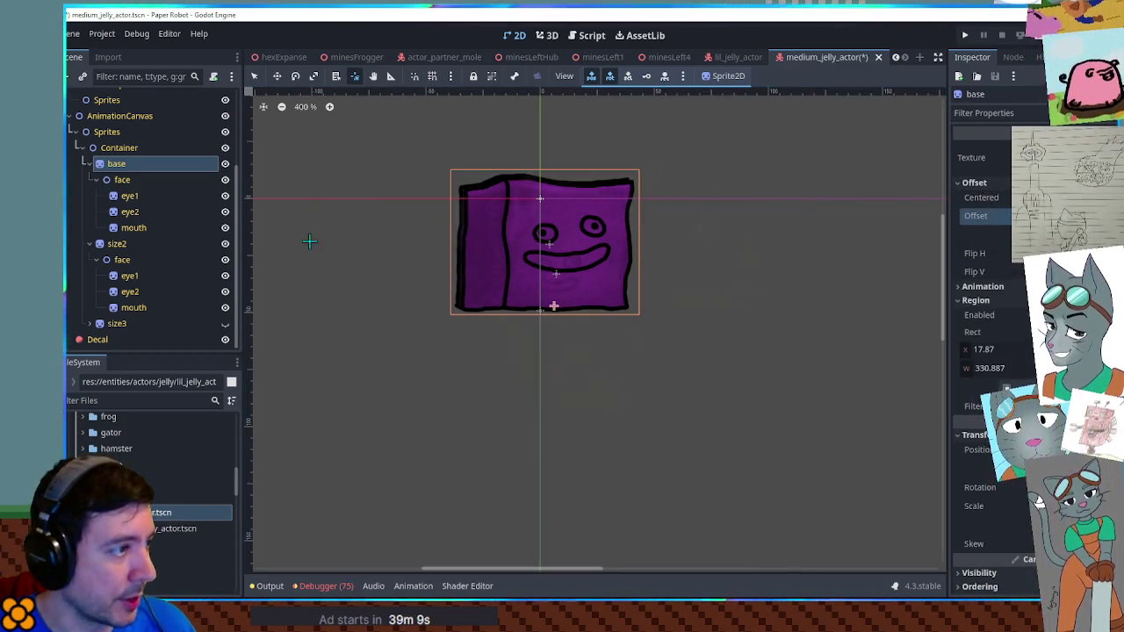
pyautogui.click(226, 244)
pyautogui.hotkey('ctrl', 's')
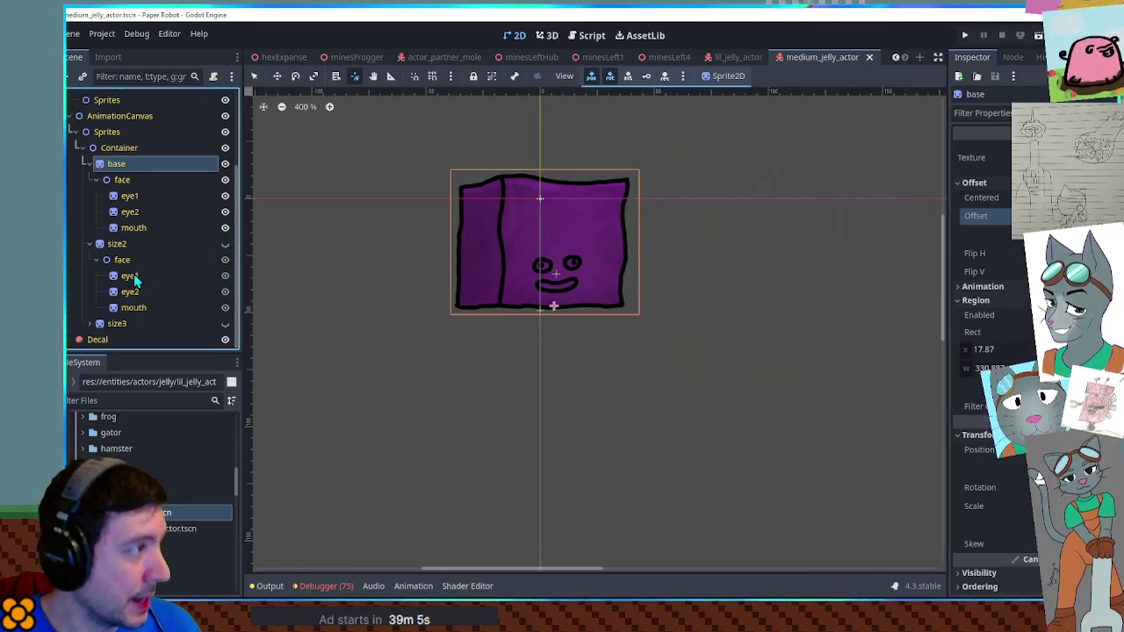
pyautogui.click(129, 276)
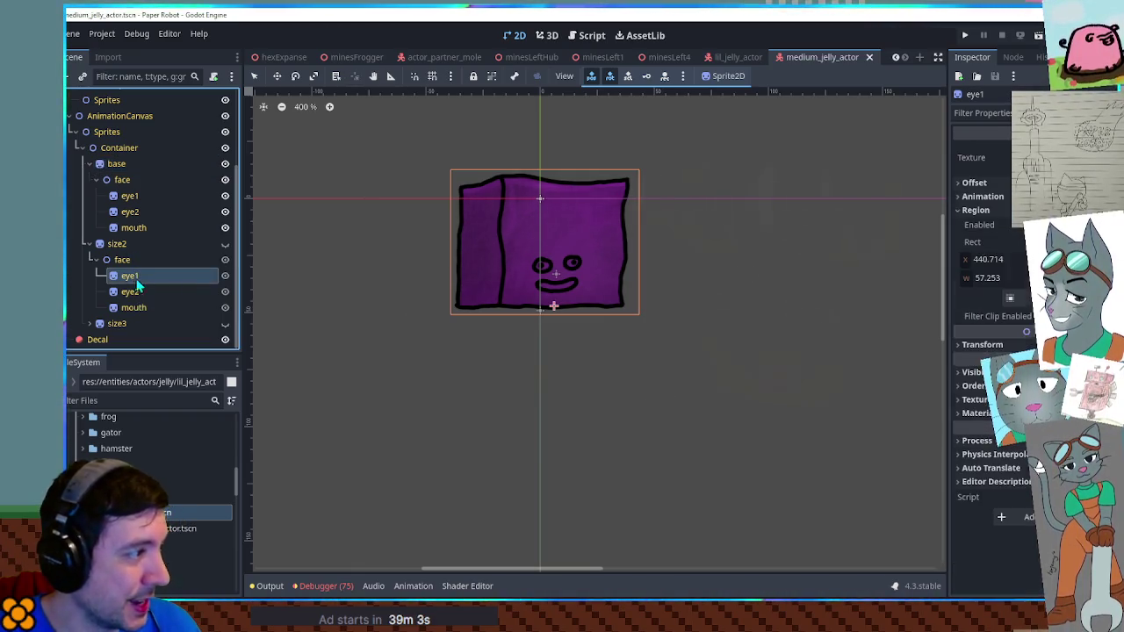
# Copy size2's eye1 Region Rect onto the base face's eye1 and eye2
pyautogui.rightClick(973, 244)
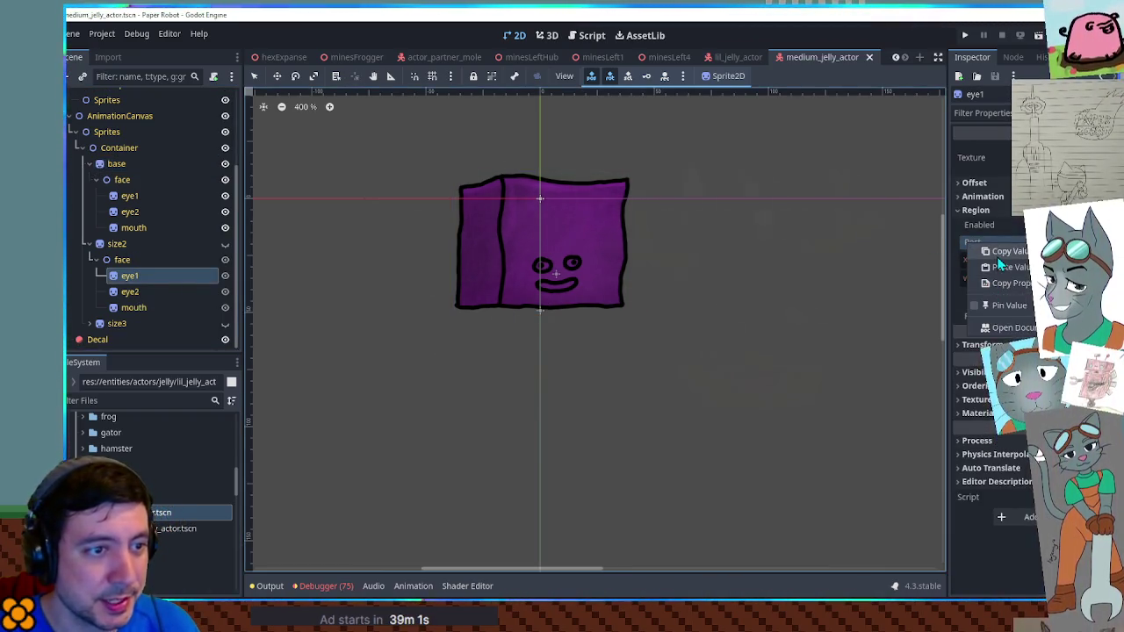
pyautogui.click(989, 284)
pyautogui.click(129, 196)
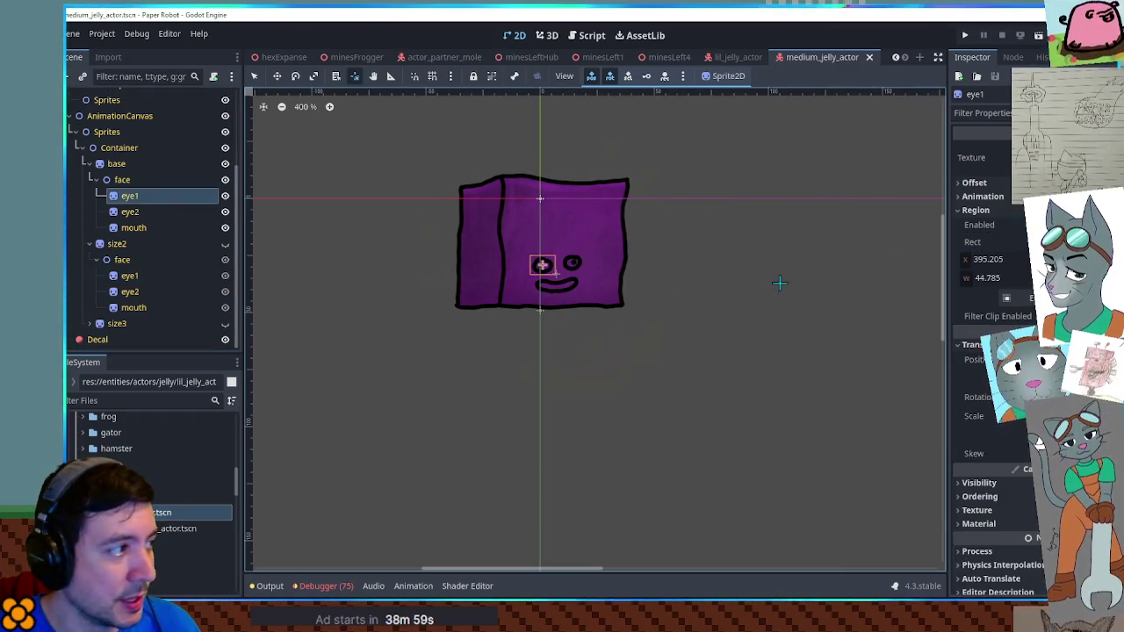
pyautogui.rightClick(991, 245)
pyautogui.click(998, 271)
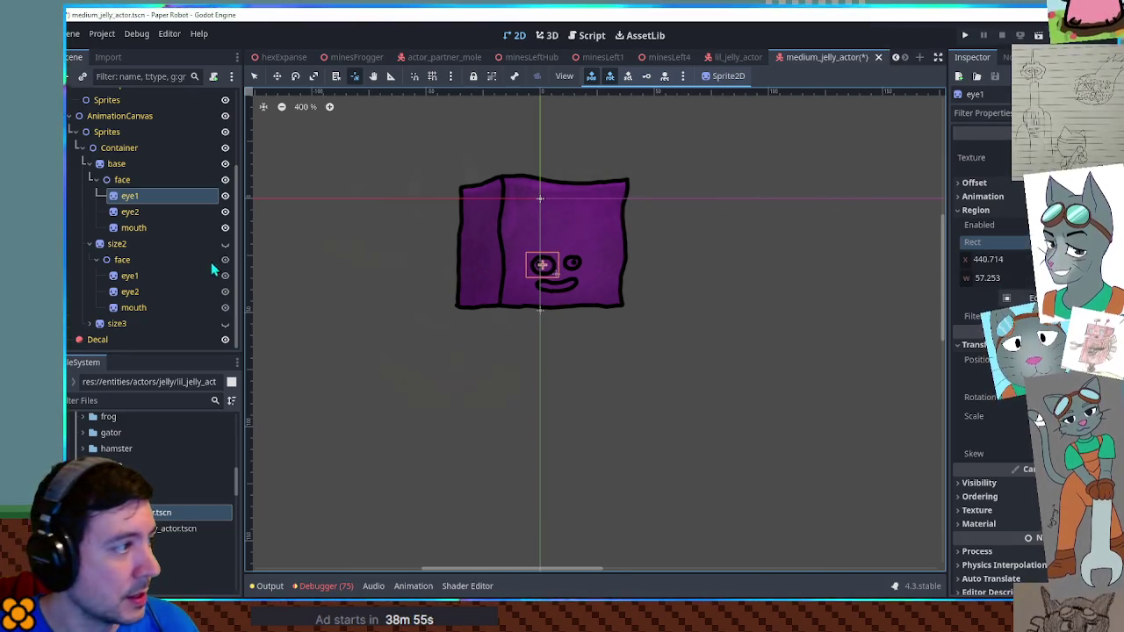
pyautogui.click(130, 293)
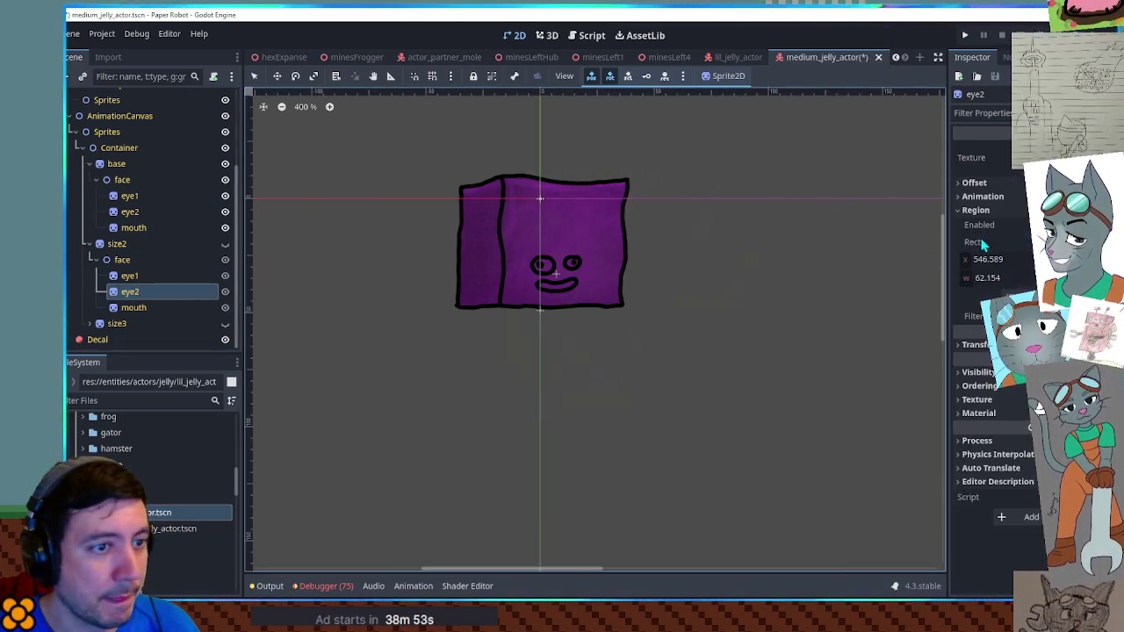
pyautogui.click(130, 212)
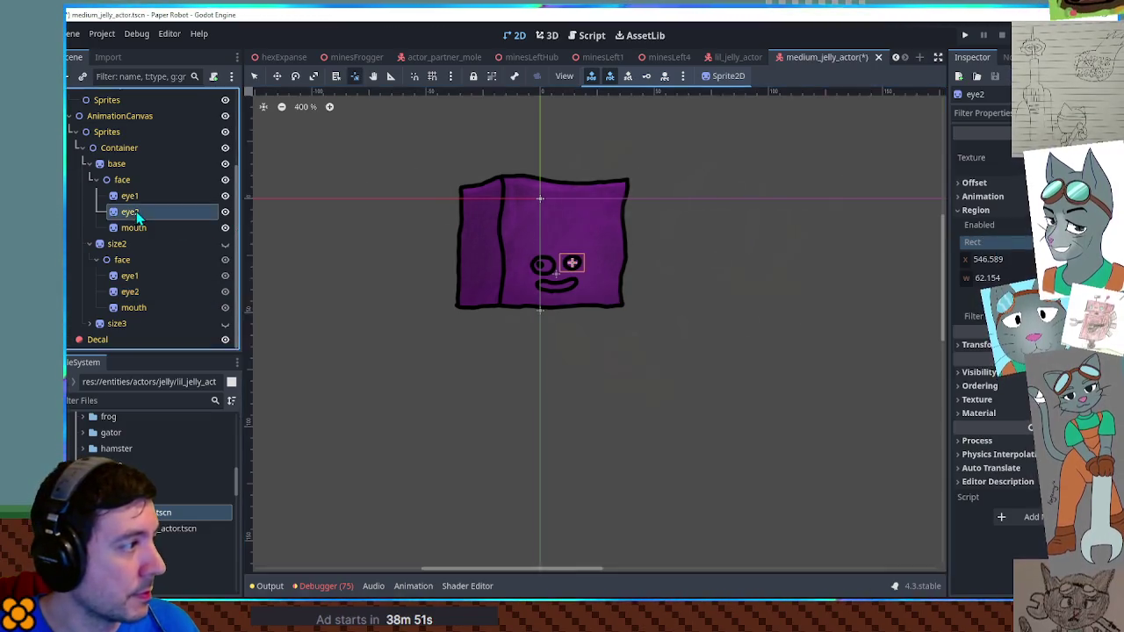
pyautogui.rightClick(984, 244)
pyautogui.click(1009, 264)
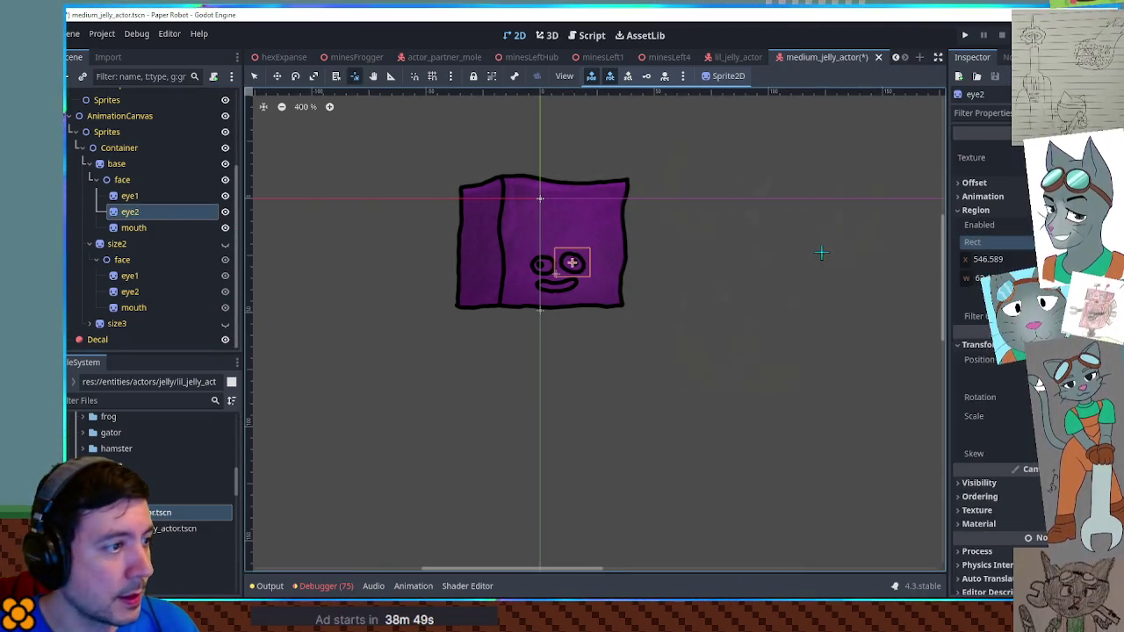
# Paste the wide smile region onto the base face's mouth, comparing with size2's mouth
pyautogui.click(154, 227)
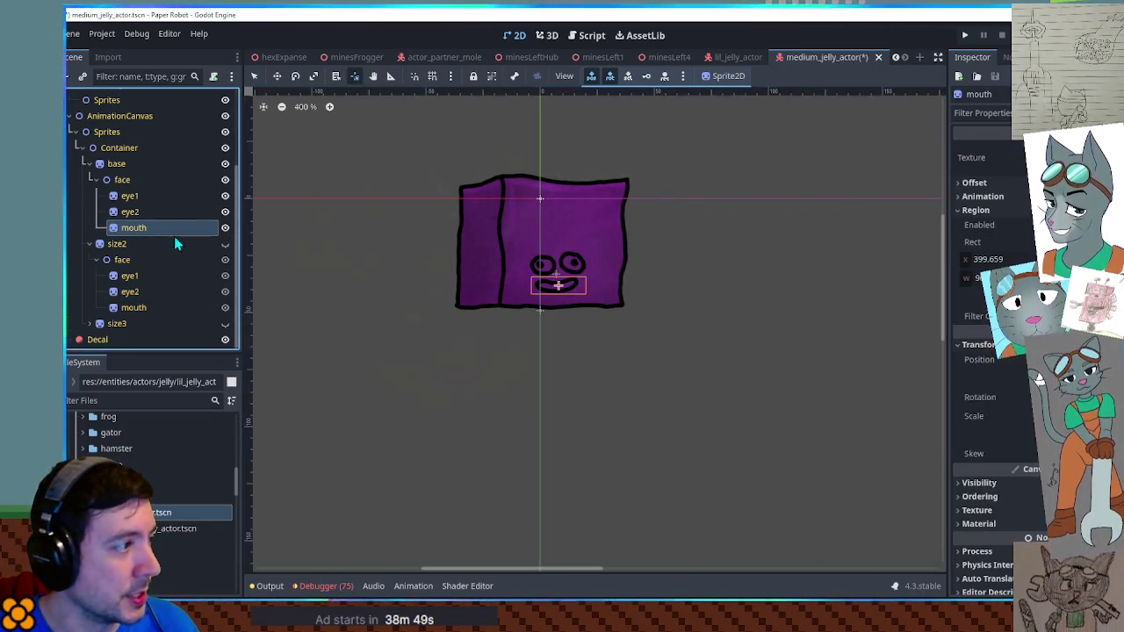
pyautogui.rightClick(975, 242)
pyautogui.click(1009, 250)
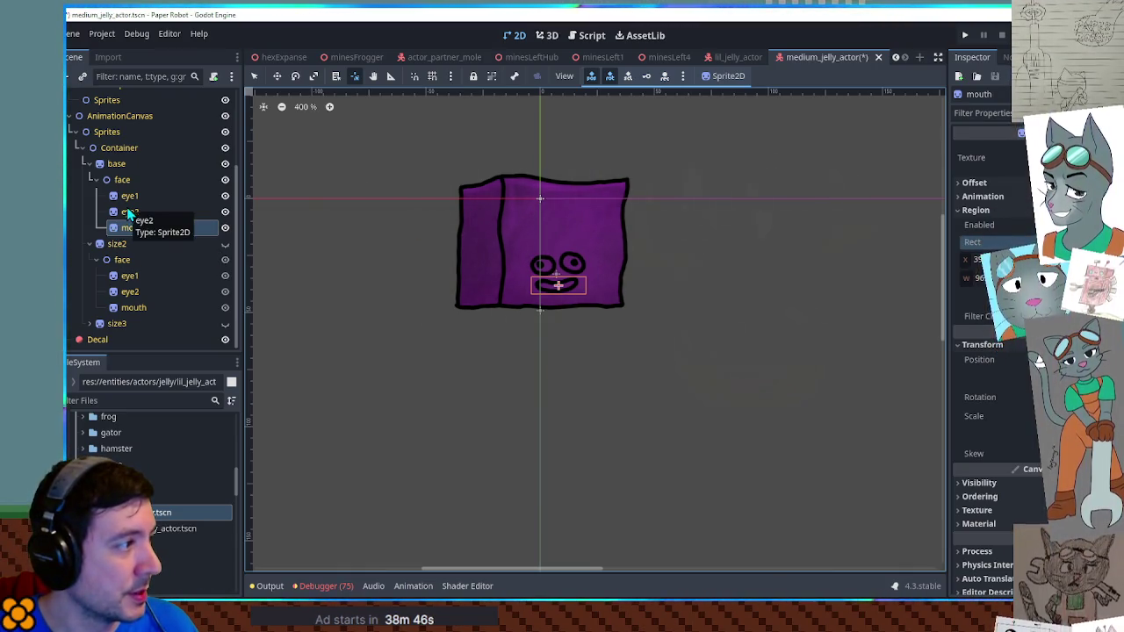
pyautogui.click(145, 306)
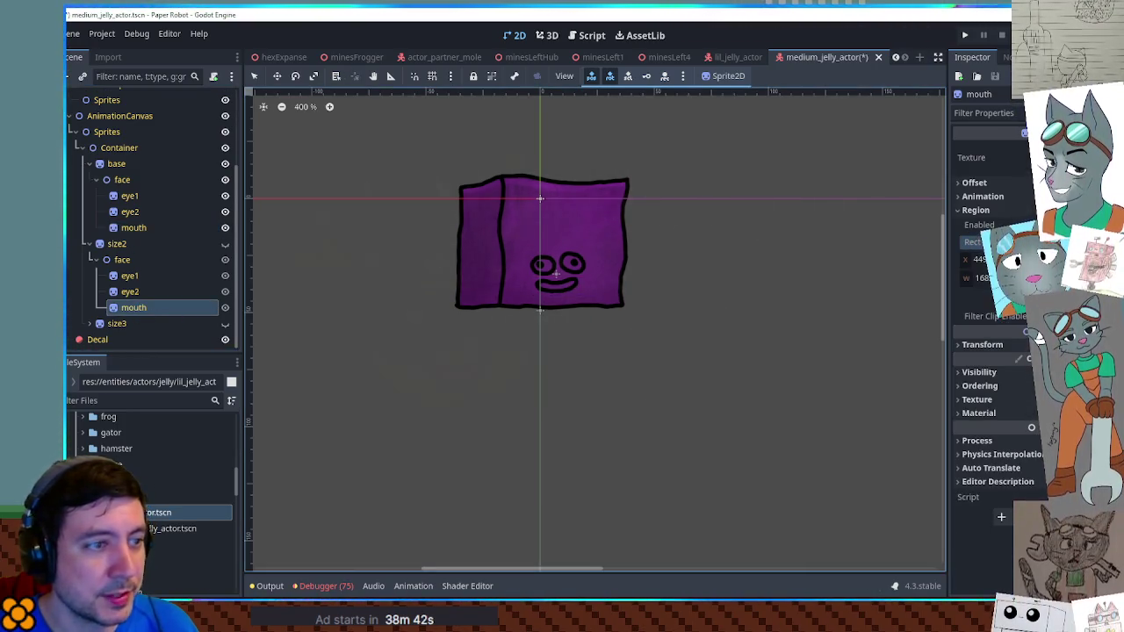
pyautogui.click(133, 227)
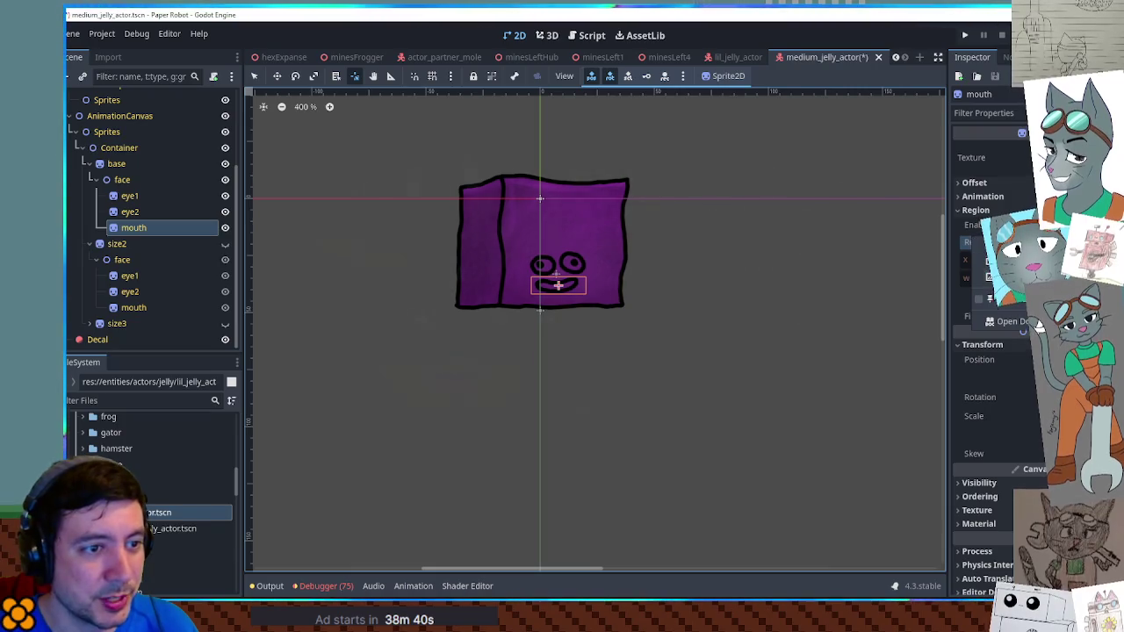
pyautogui.hotkey('ctrl', 'v')
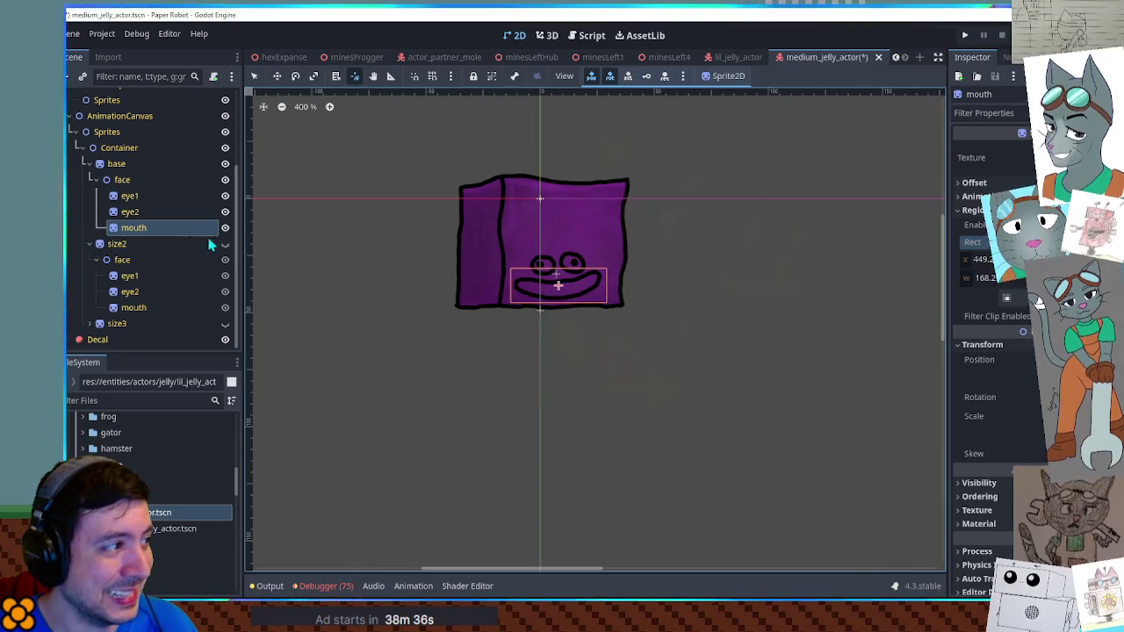
pyautogui.click(133, 307)
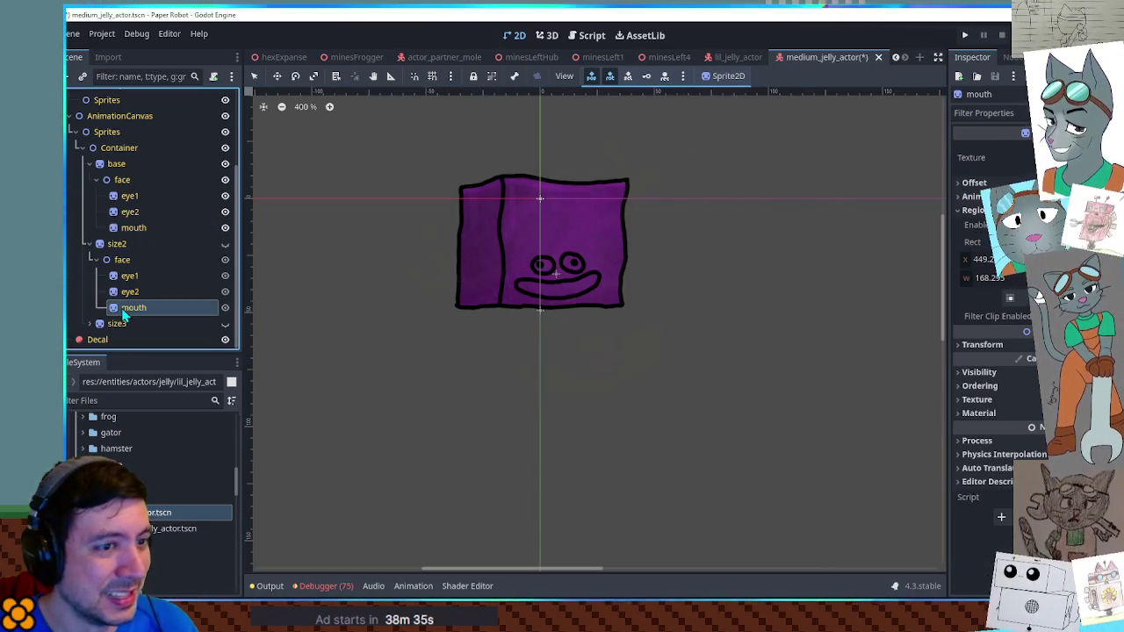
pyautogui.click(129, 212)
# Move the base face group up about 9 px and save the medium jelly scene
pyautogui.click(128, 196)
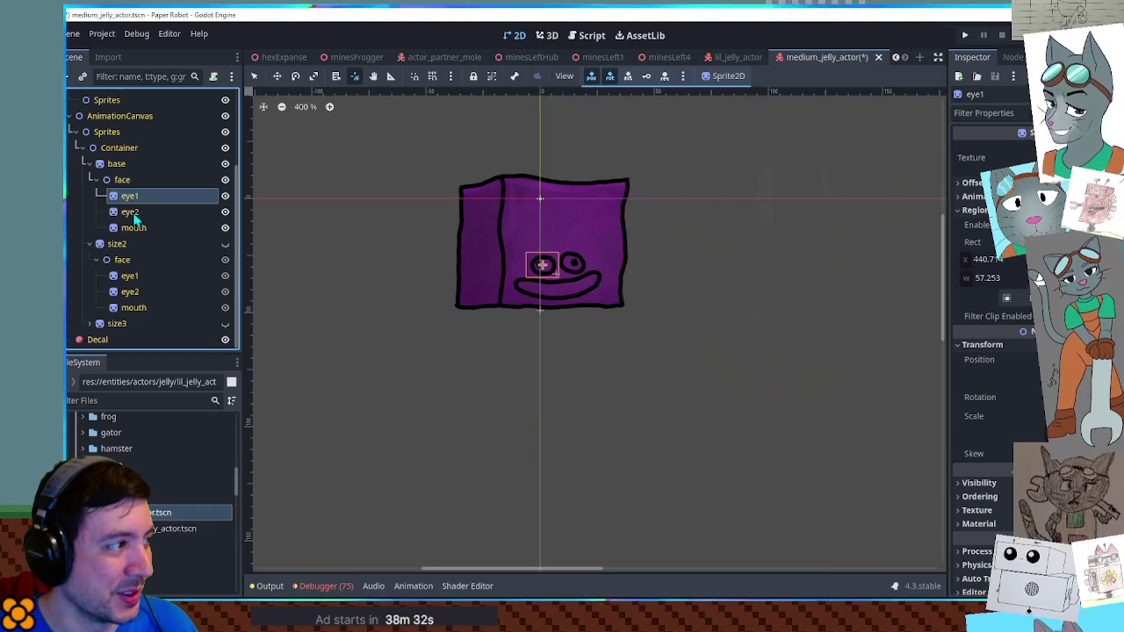
pyautogui.click(133, 213)
pyautogui.click(136, 229)
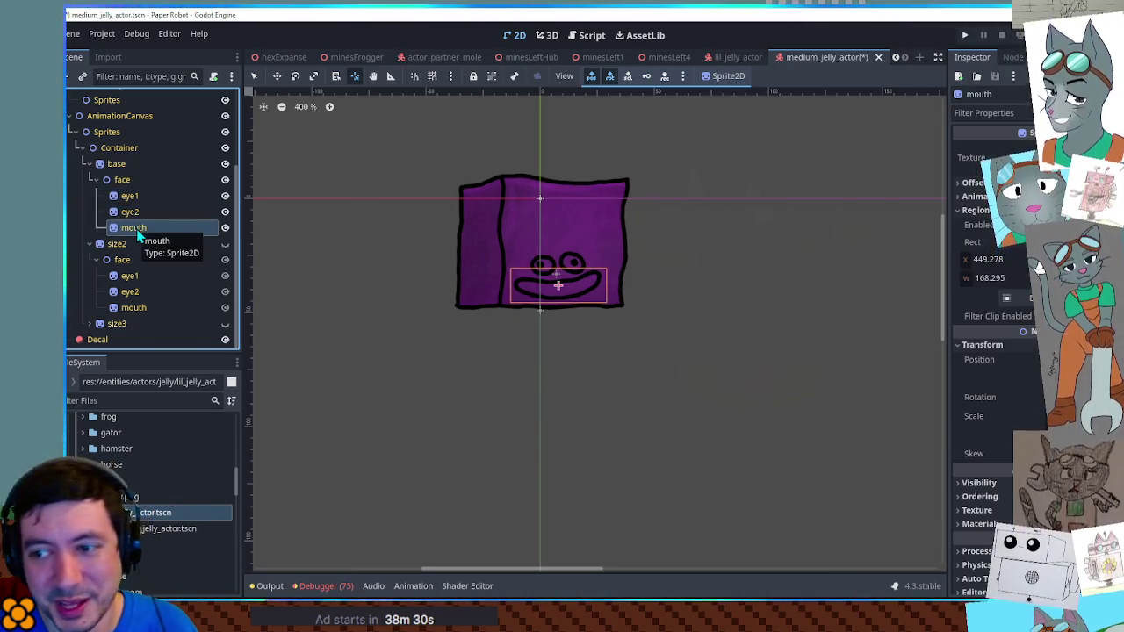
pyautogui.click(125, 181)
pyautogui.moveTo(561, 275); pyautogui.dragTo(562, 252)
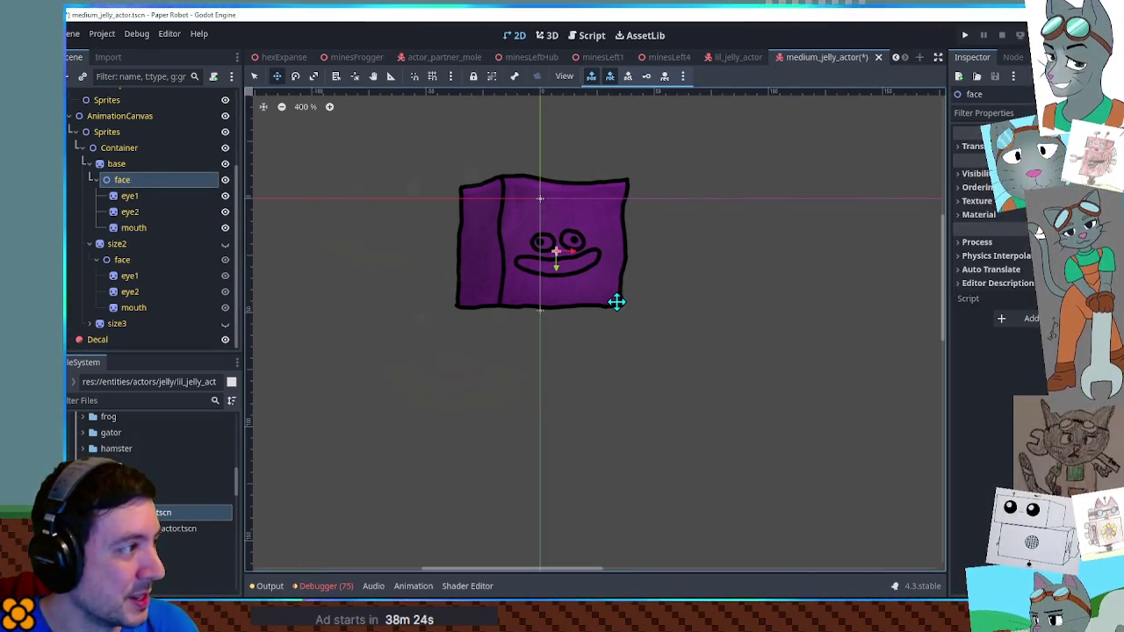
pyautogui.hotkey('ctrl', 's')
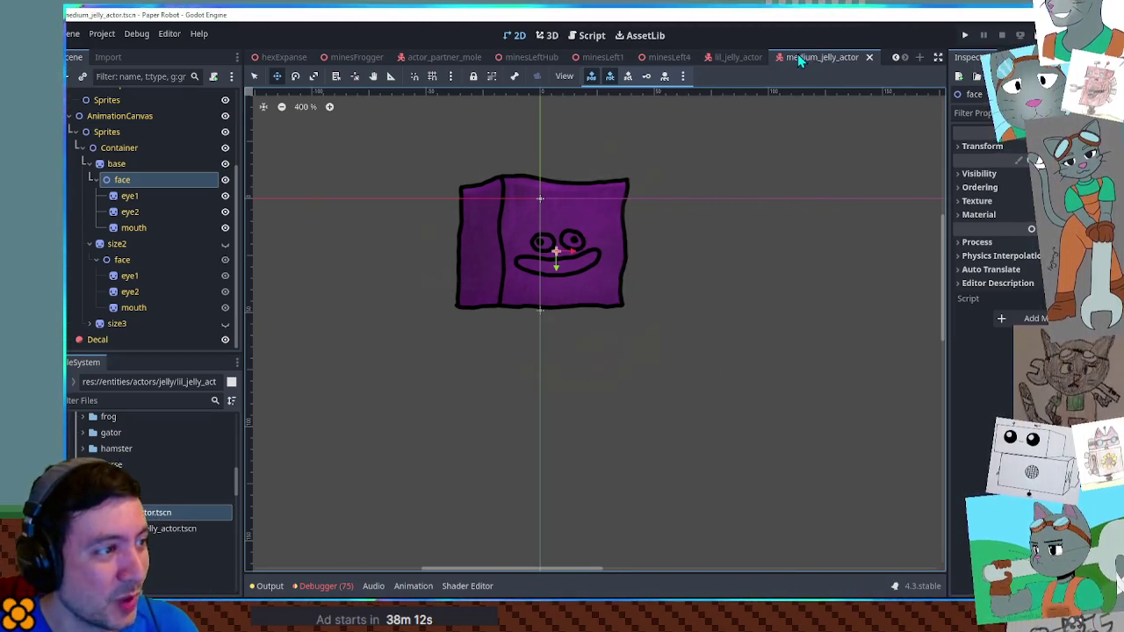
# Delete the size2 node from lil_jelly_actor and save the scene
pyautogui.click(733, 57)
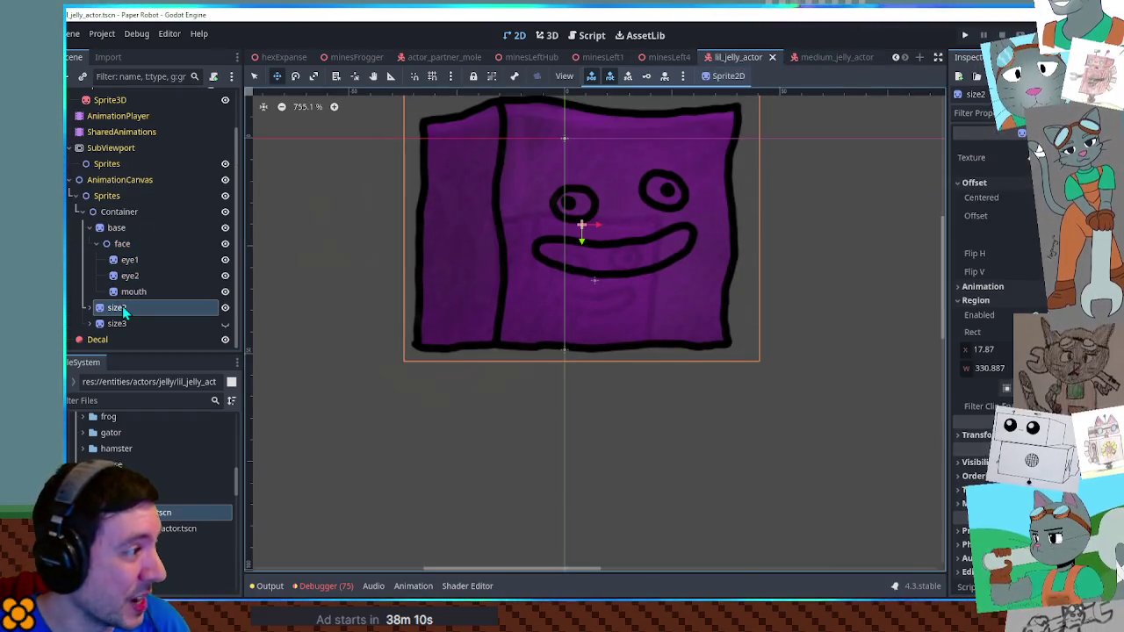
pyautogui.press('Delete')
pyautogui.press('Return')
pyautogui.hotkey('ctrl', 's')
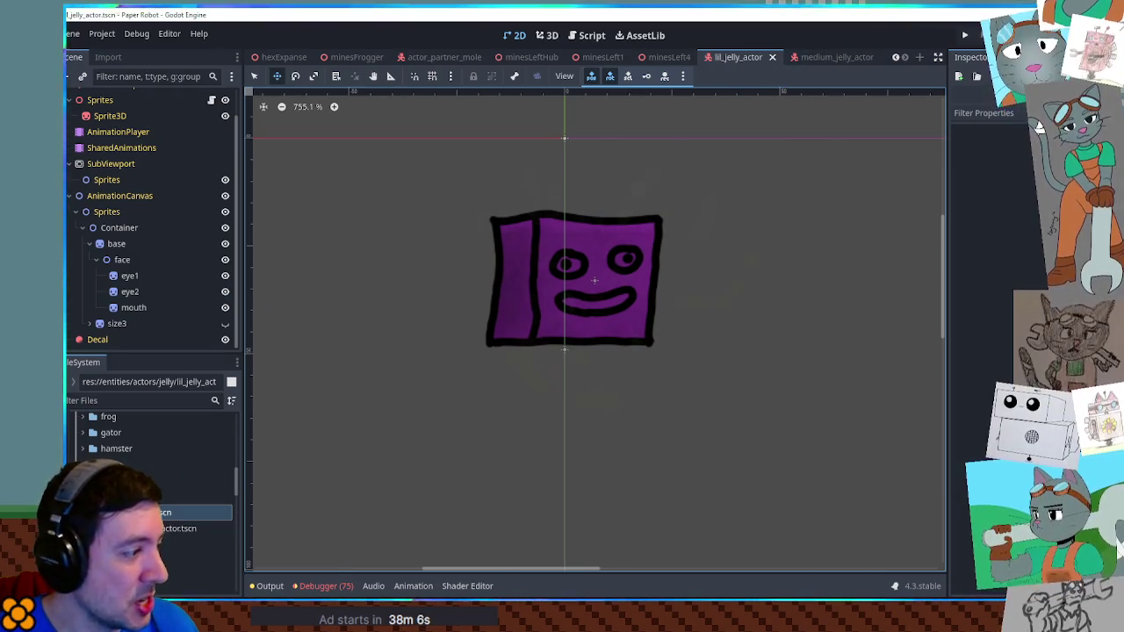
# Create another scene inheriting lil_jelly_actor.tscn with its root renamed BigJellyActor
pyautogui.rightClick(200, 512)
pyautogui.click(204, 306)
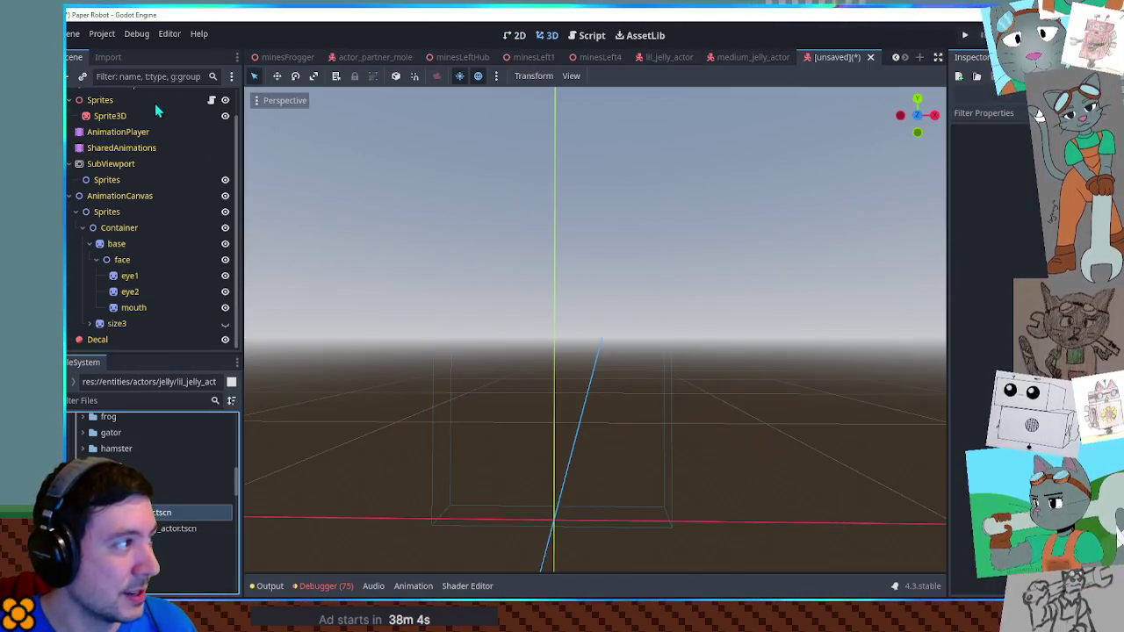
pyautogui.scroll(2, 159, 109)
pyautogui.doubleClick(98, 97)
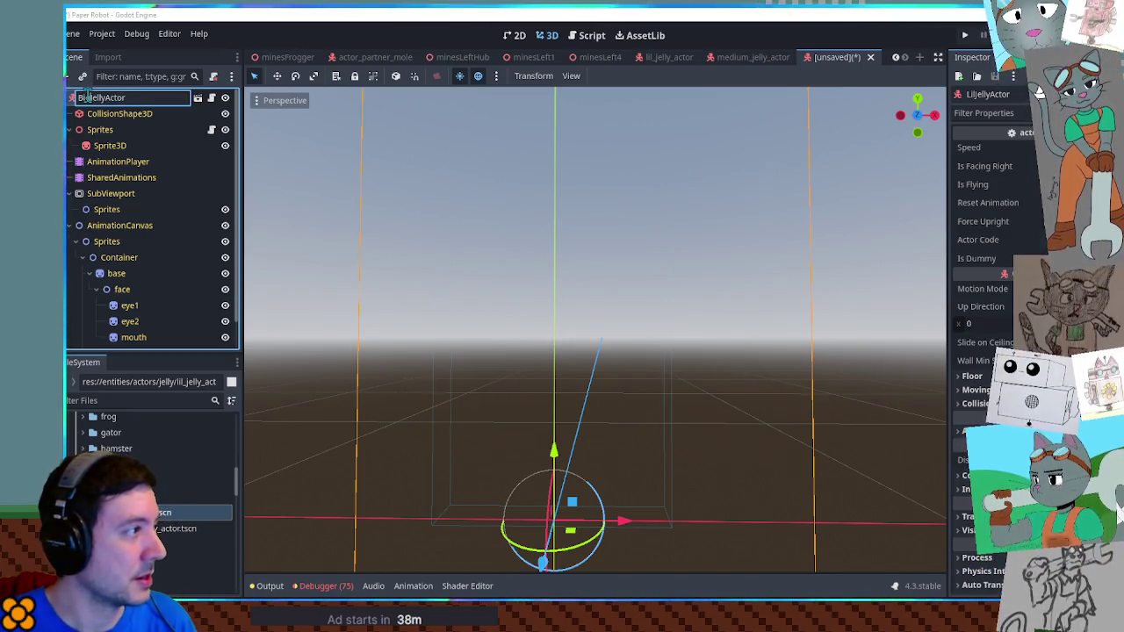
pyautogui.write('g')
pyautogui.press('Return')
pyautogui.click(514, 35)
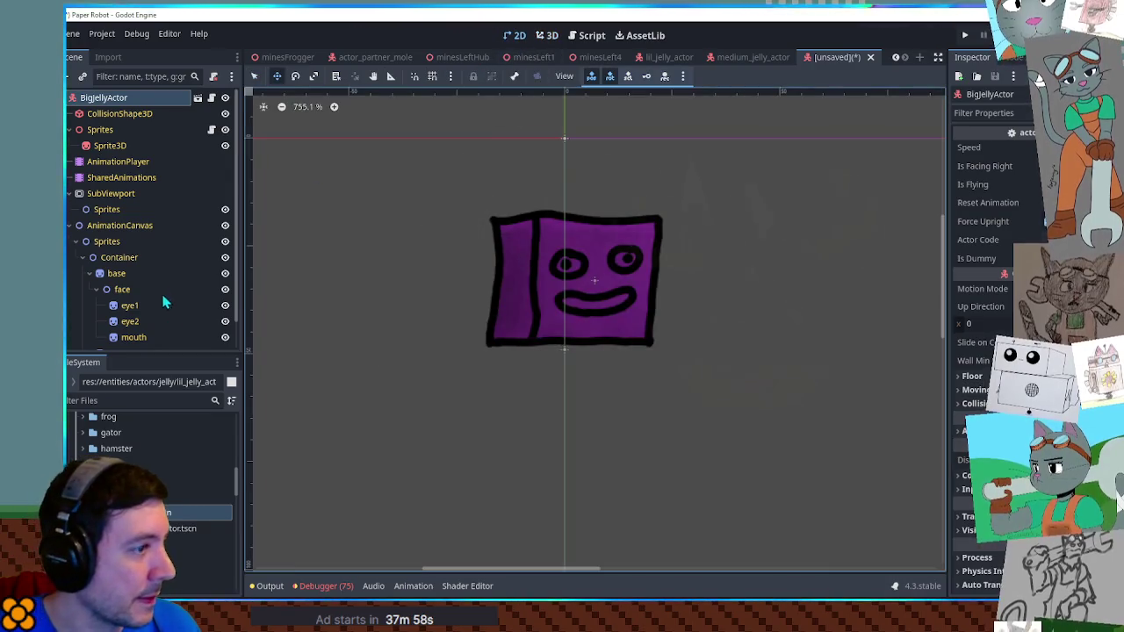
# Paste a larger Region Rect onto the new scene's base body sprite
pyautogui.scroll(-1, 170, 307)
pyautogui.scroll(-3, 641, 190)
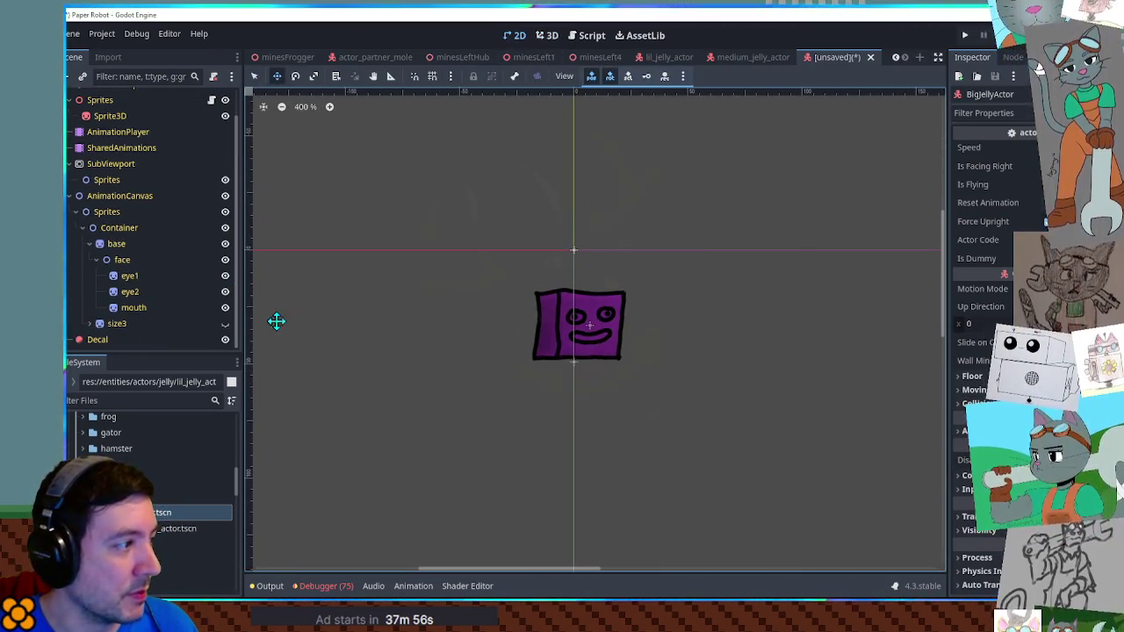
pyautogui.click(89, 323)
pyautogui.click(122, 325)
pyautogui.scroll(-2, 140, 322)
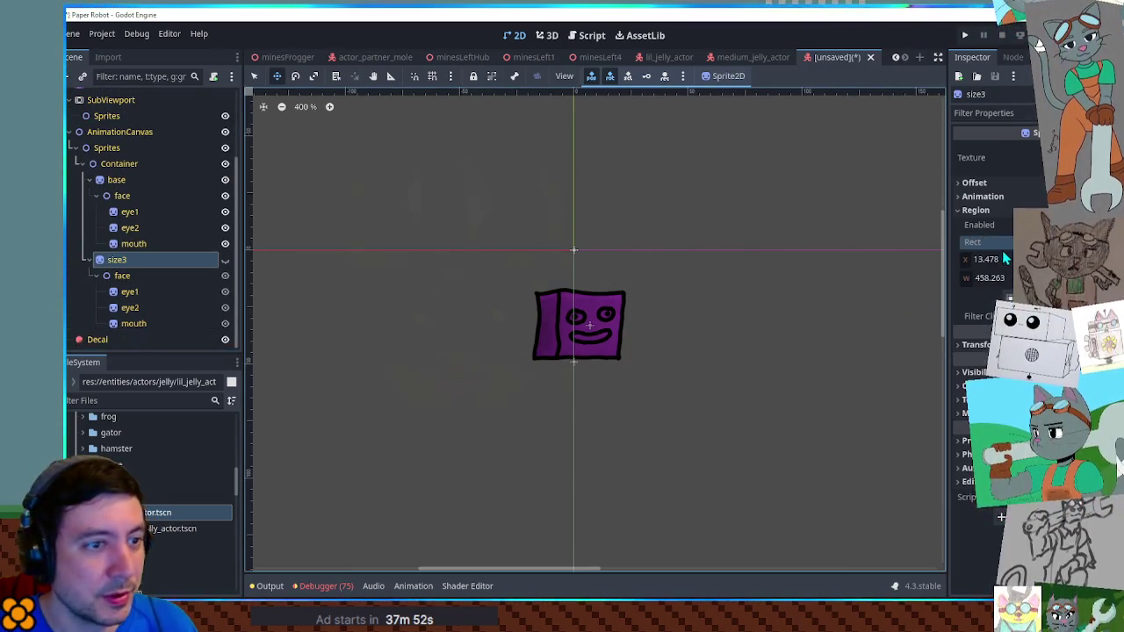
pyautogui.click(118, 180)
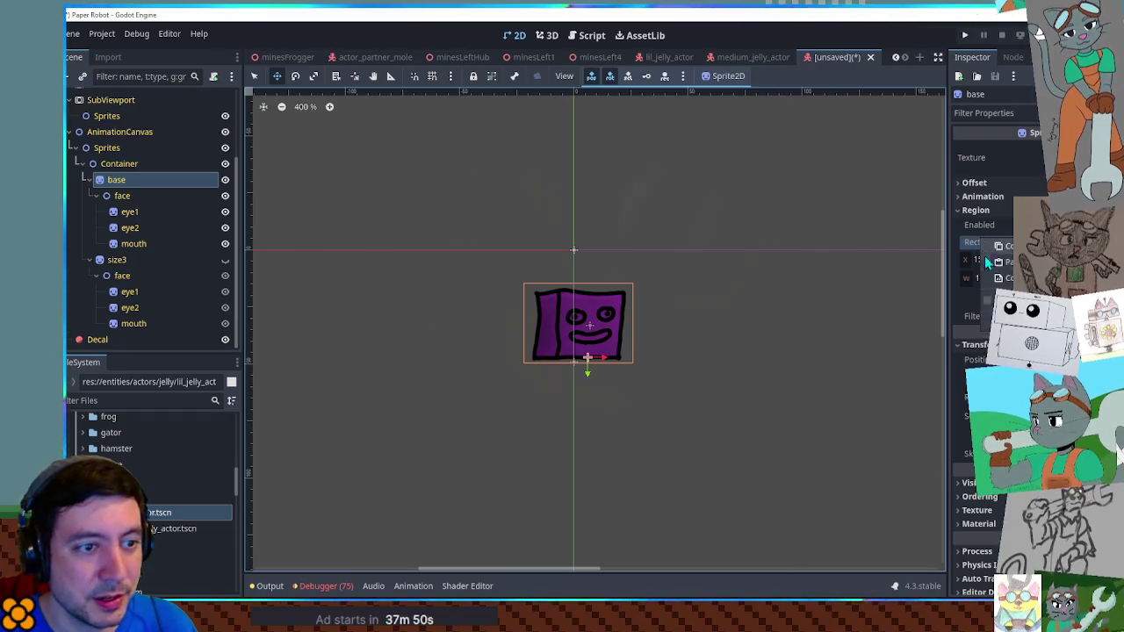
pyautogui.click(1005, 261)
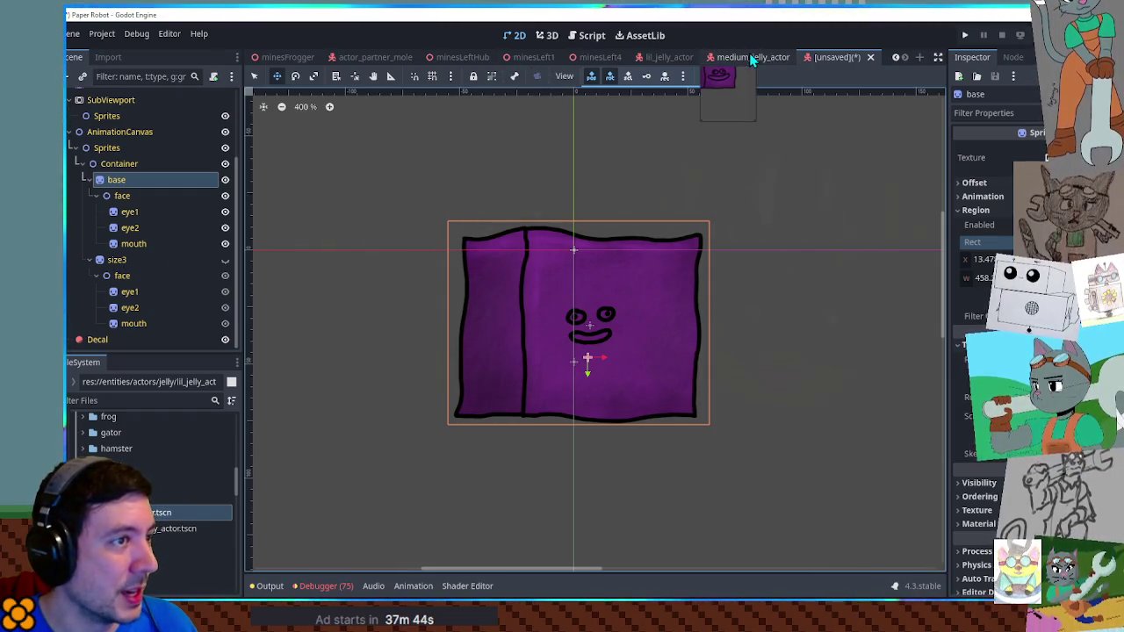
# In lil_jelly_actor, try moving size3's pivot to its bottom, undo it, and save
pyautogui.click(667, 57)
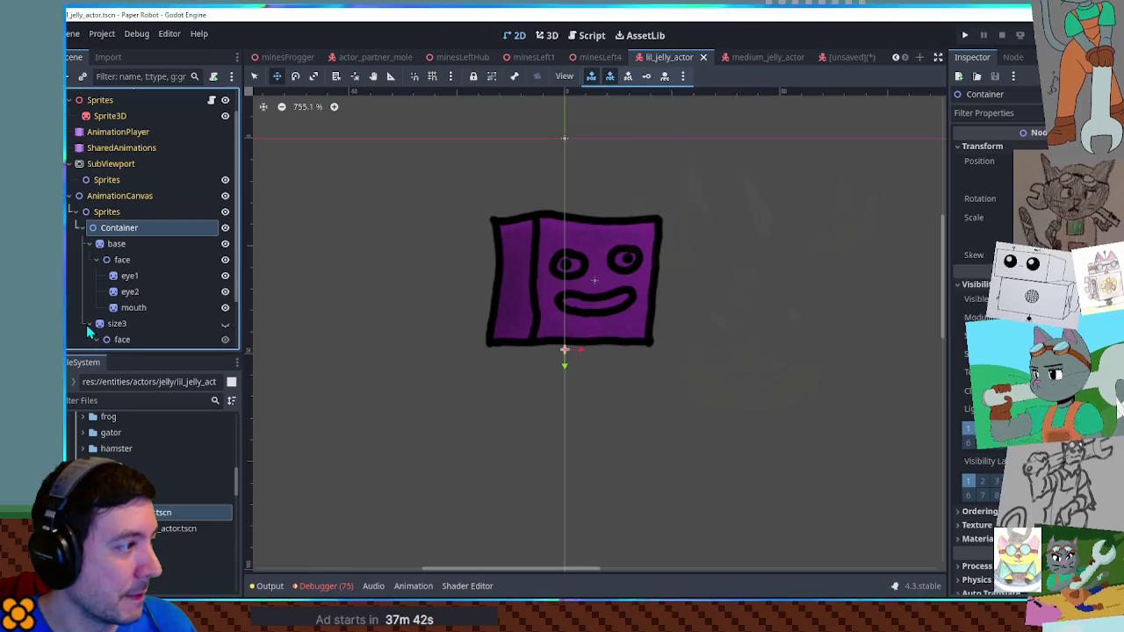
pyautogui.click(186, 327)
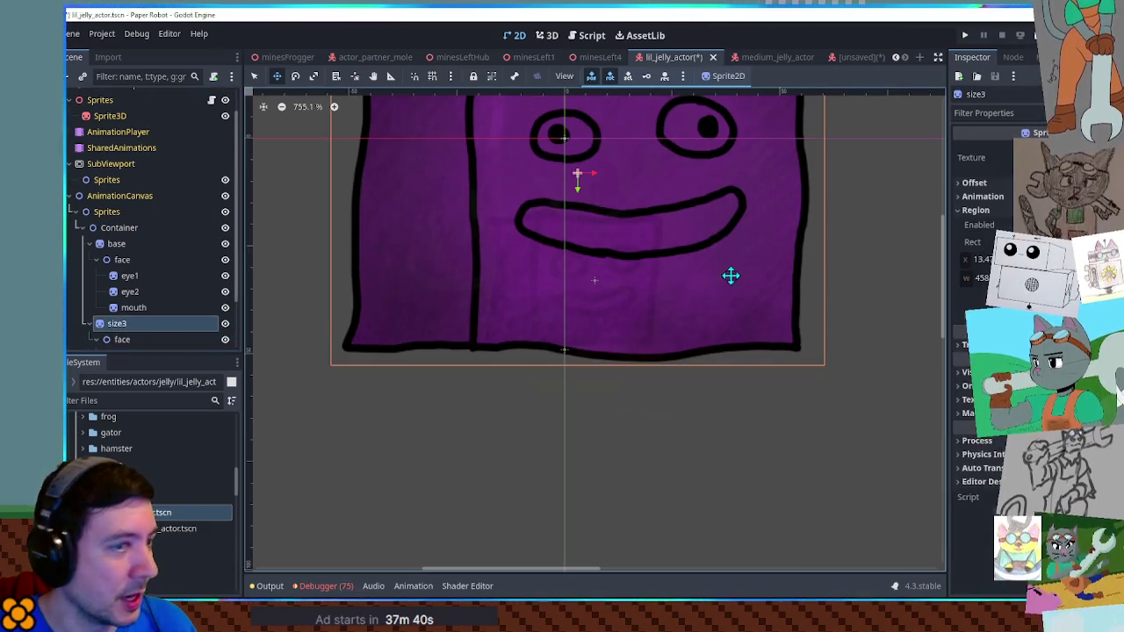
pyautogui.click(992, 185)
pyautogui.press('v')
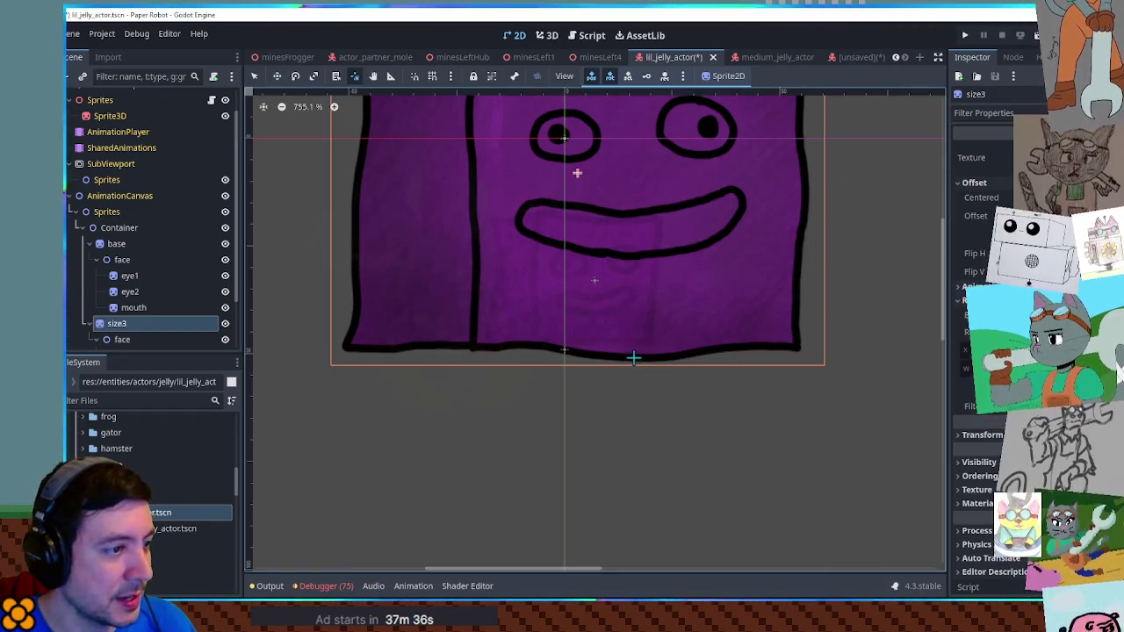
pyautogui.click(638, 357)
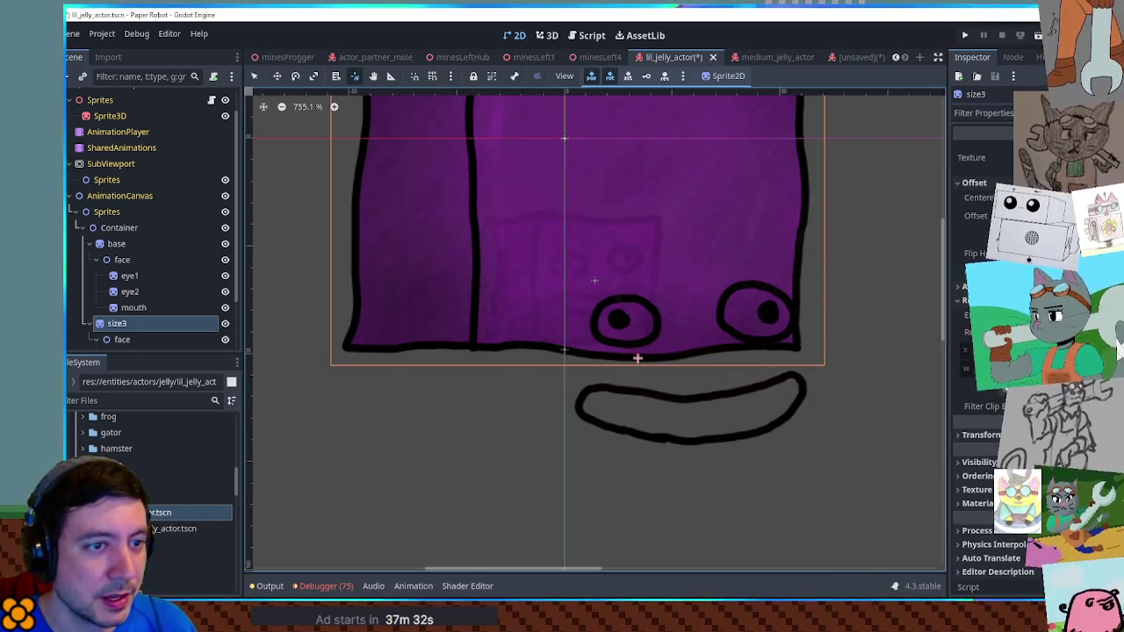
pyautogui.hotkey('ctrl', 'z')
pyautogui.hotkey('ctrl', 'z')
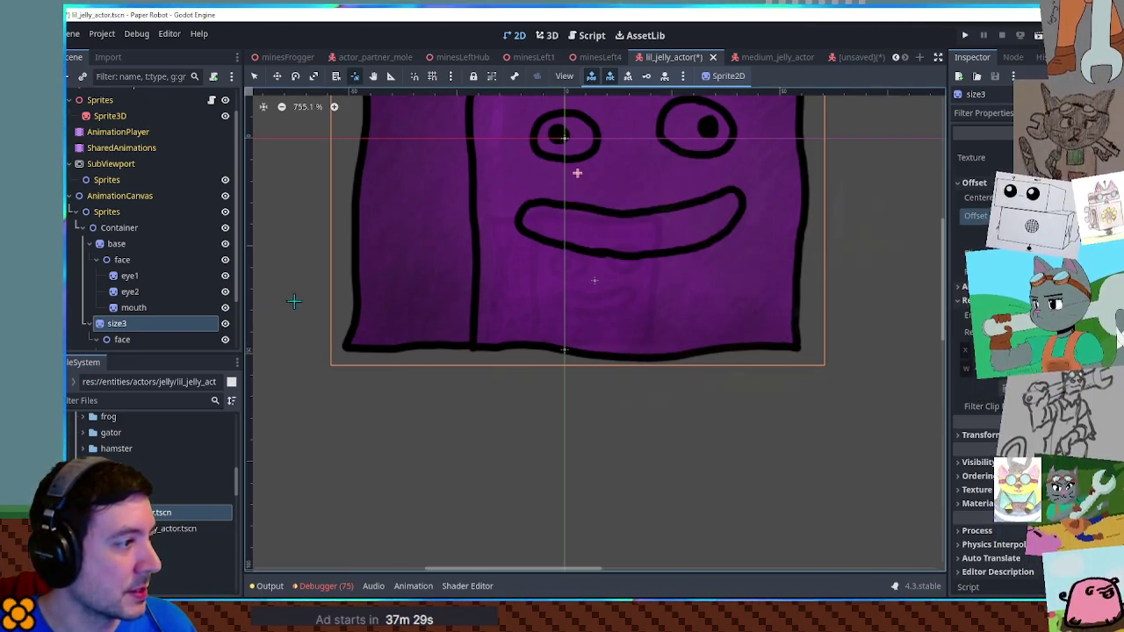
pyautogui.hotkey('ctrl', 's')
pyautogui.click(852, 57)
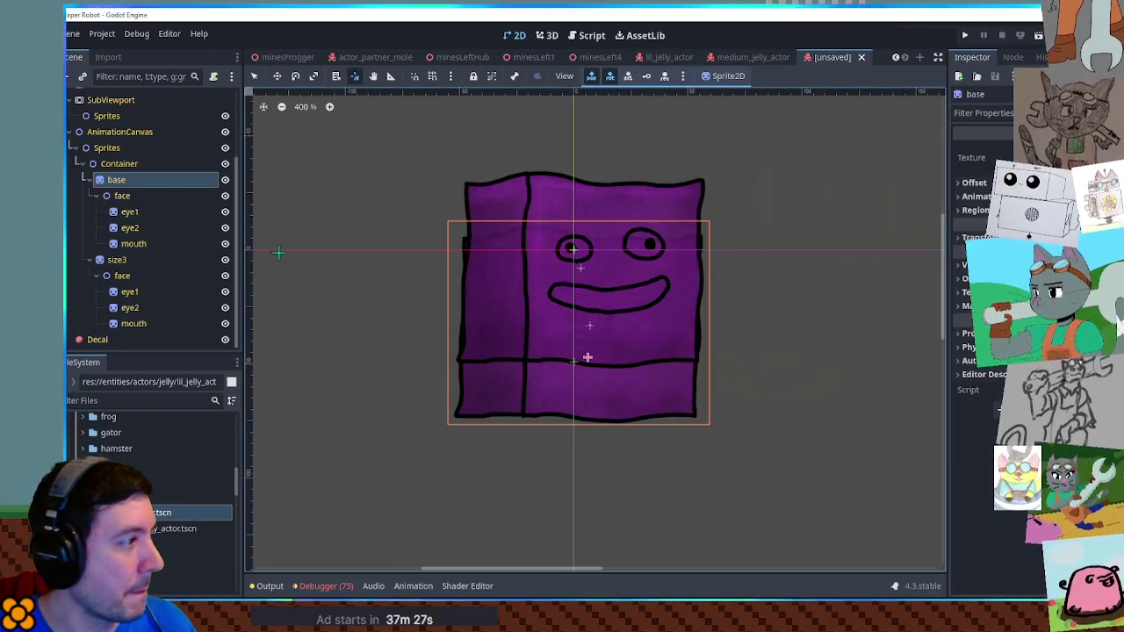
# Adjust the base sprite's offset, undo the nudge, and compare the base face with size3's
pyautogui.click(974, 182)
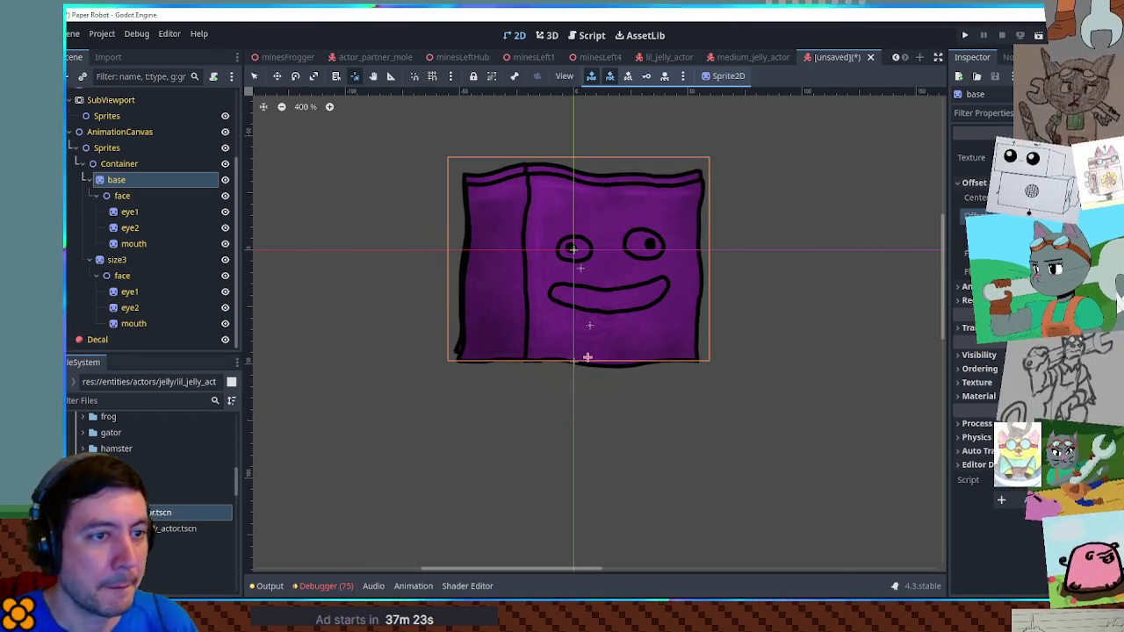
pyautogui.press('Return')
pyautogui.hotkey('ctrl', 'z')
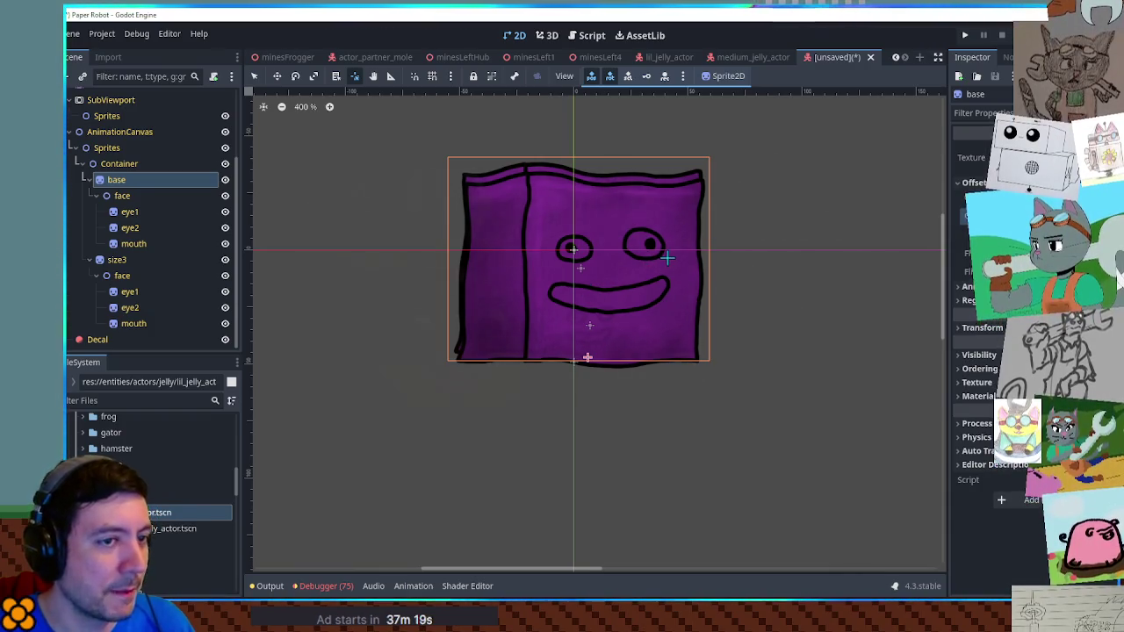
pyautogui.click(122, 195)
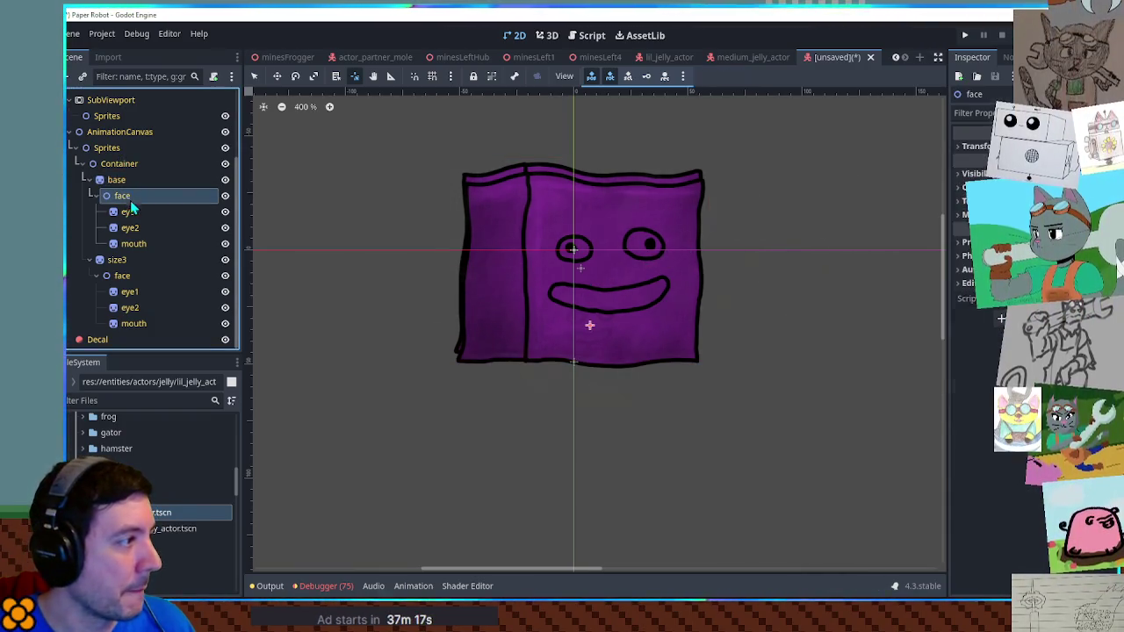
pyautogui.click(133, 296)
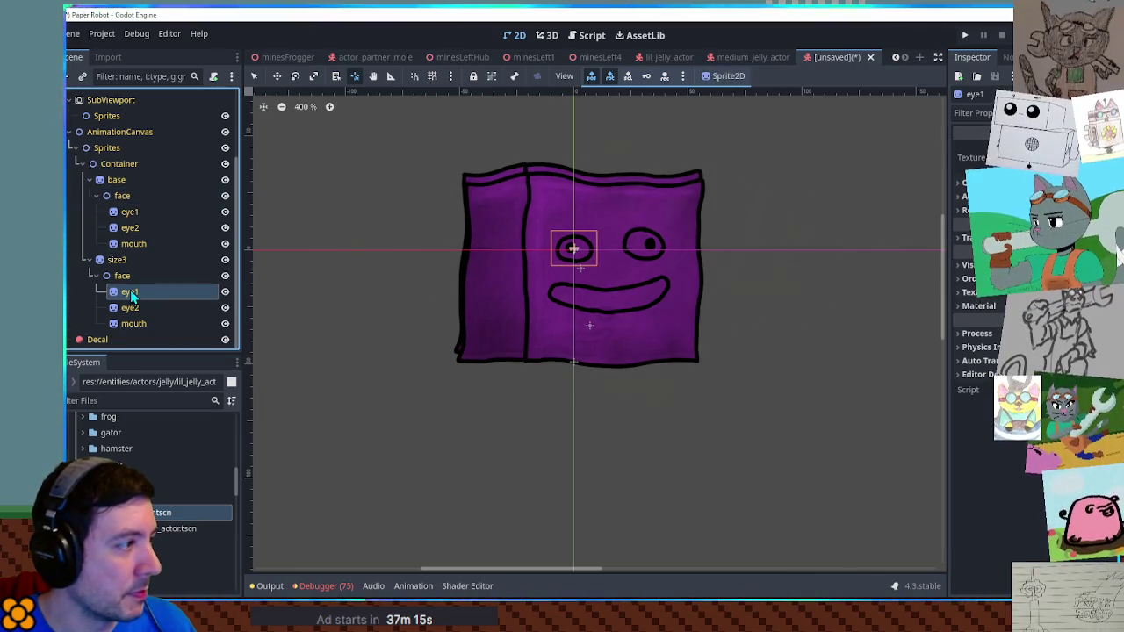
pyautogui.click(225, 261)
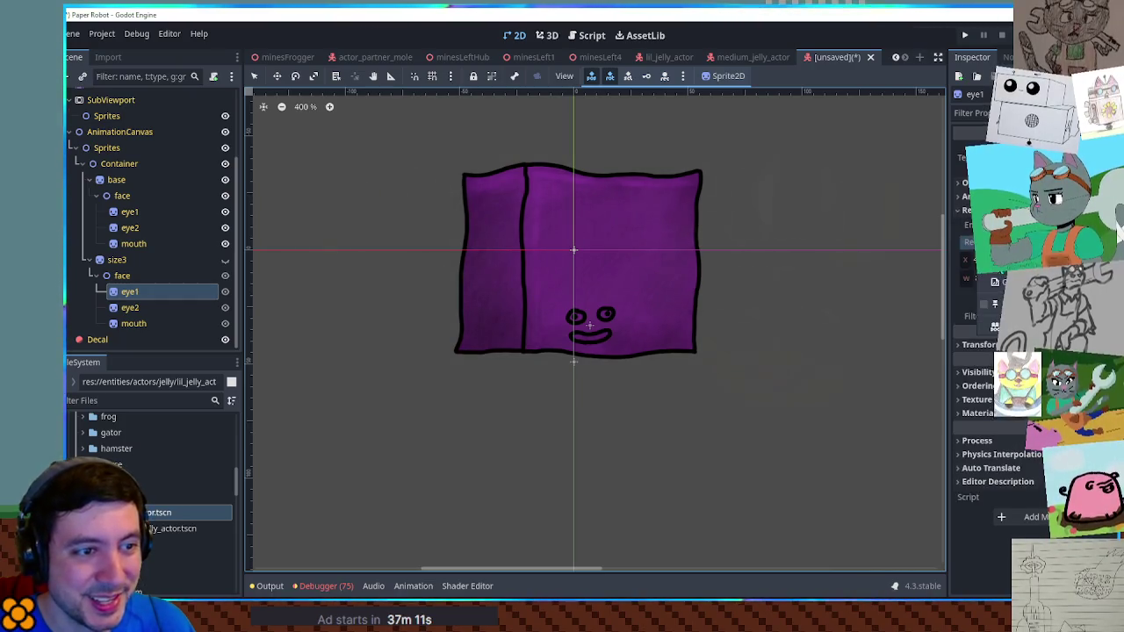
pyautogui.click(129, 212)
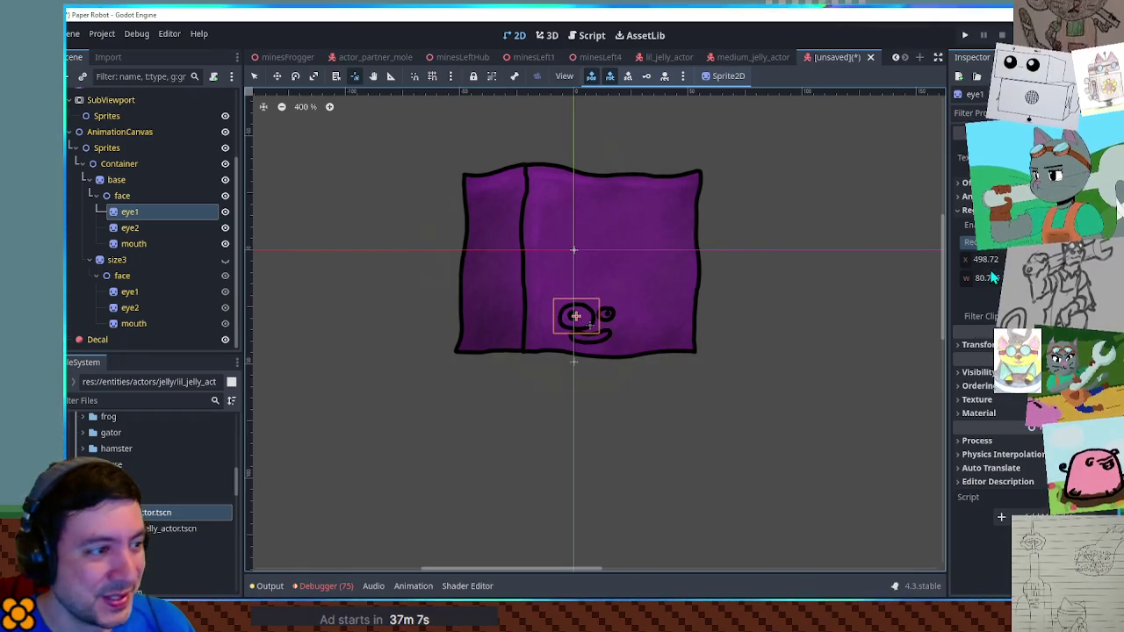
# Give the base face's eye2 and mouth the larger region values from size3's face
pyautogui.click(130, 308)
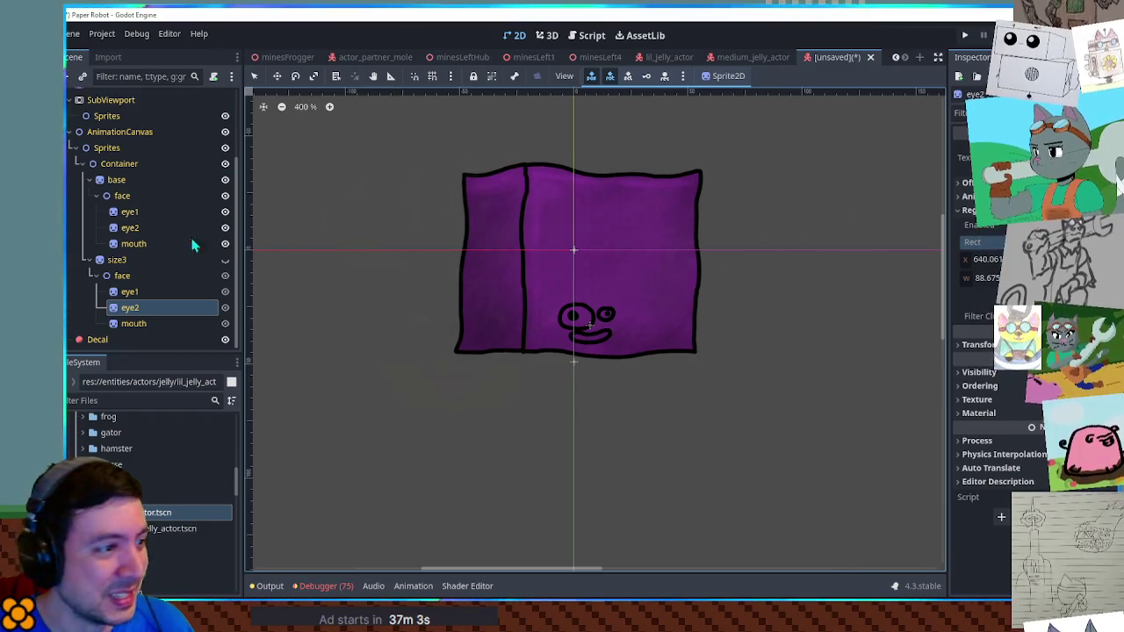
pyautogui.click(130, 228)
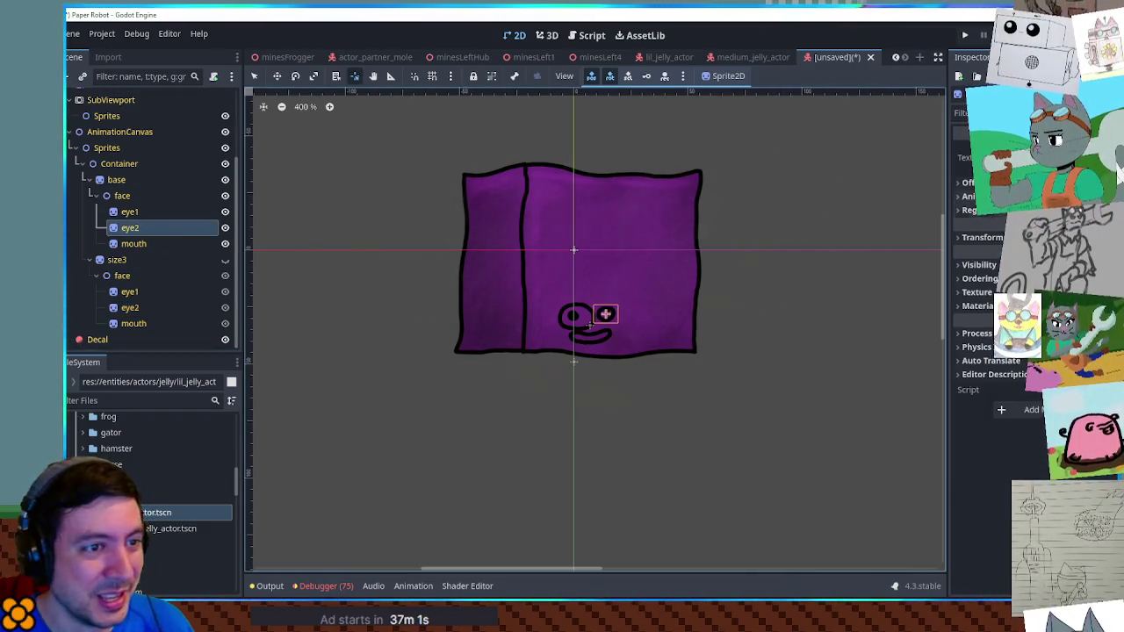
pyautogui.rightClick(982, 244)
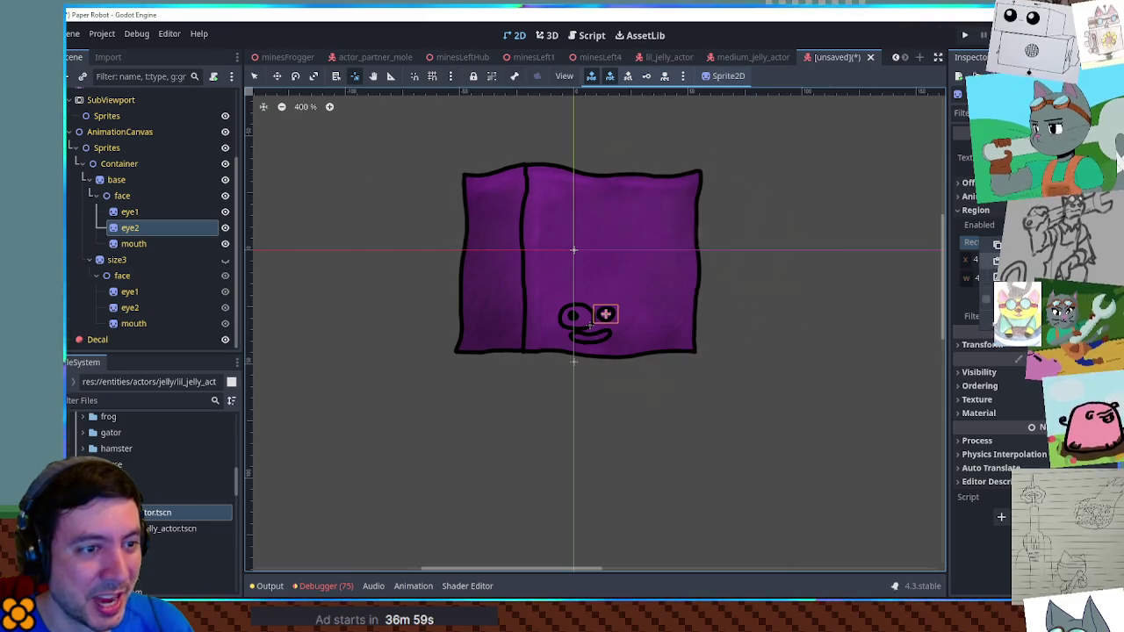
pyautogui.click(989, 262)
pyautogui.click(133, 323)
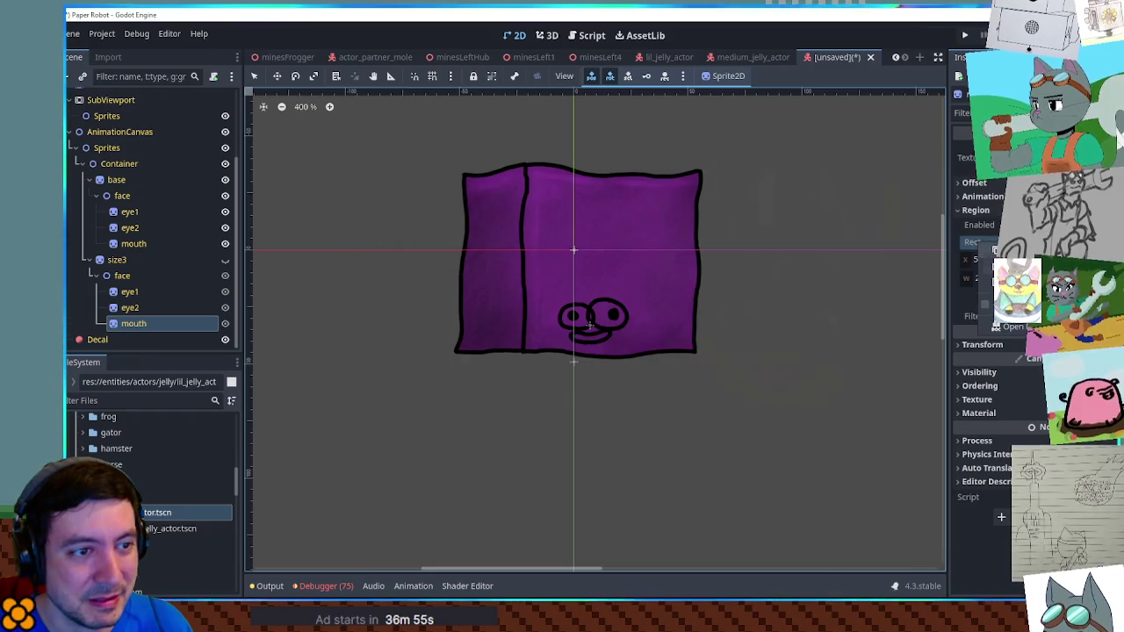
pyautogui.click(134, 243)
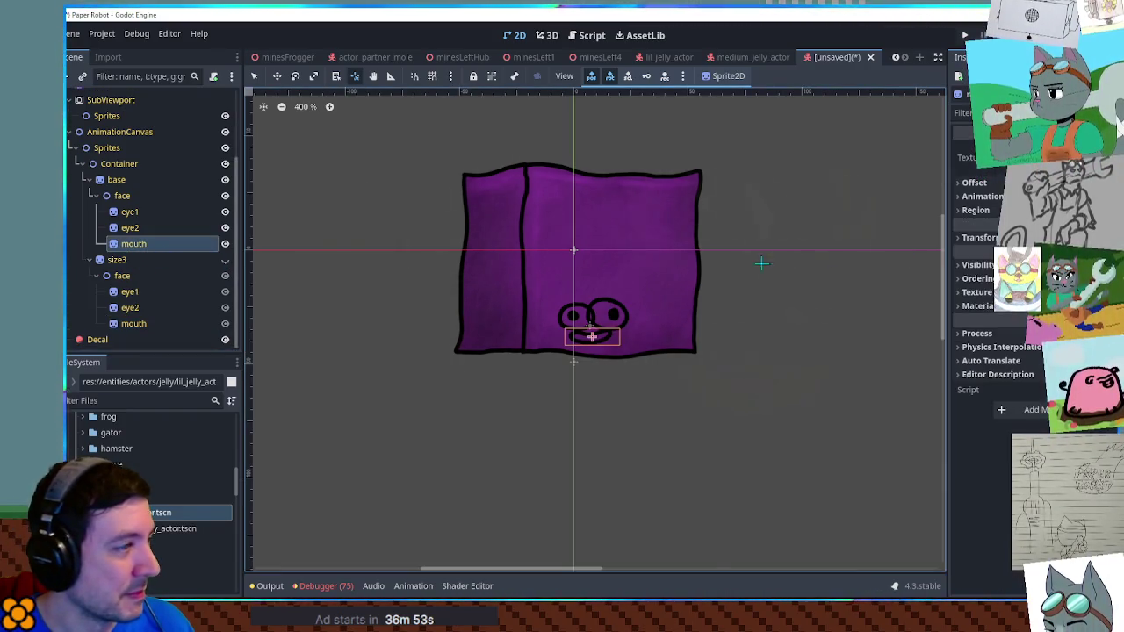
pyautogui.click(975, 210)
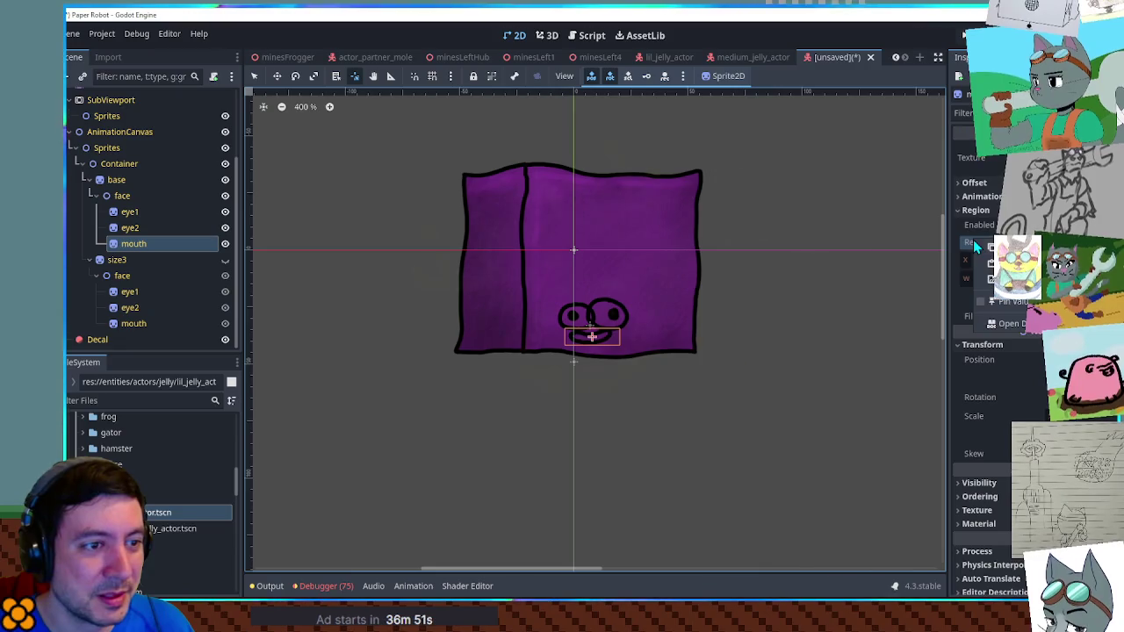
# Save the scene as big_jelly_actor.tscn
pyautogui.scroll(3, 614, 325)
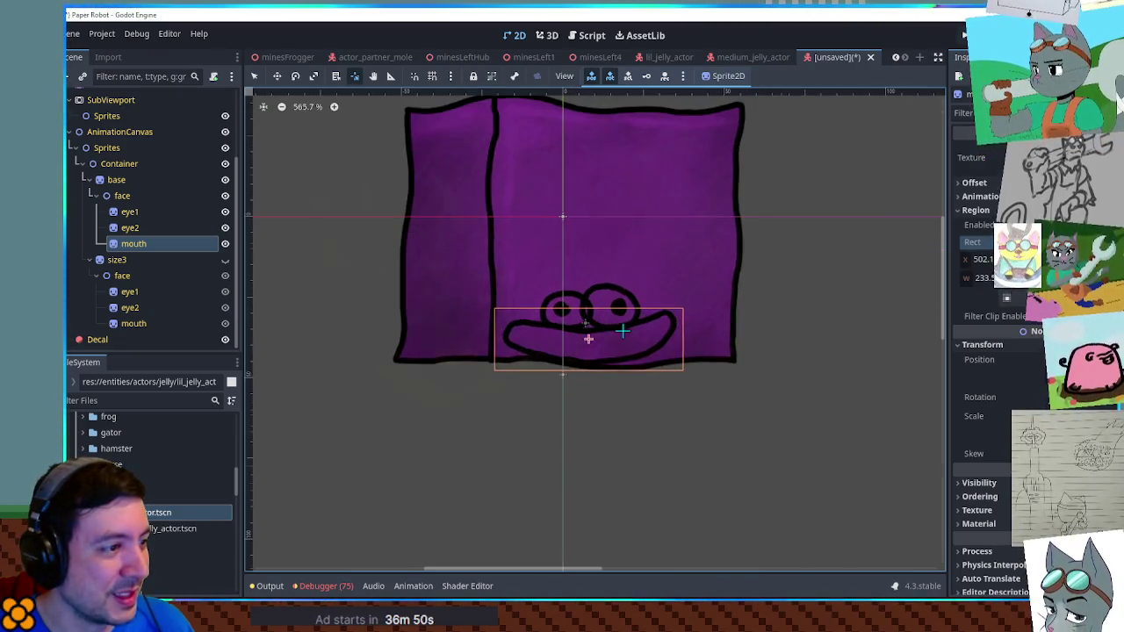
pyautogui.scroll(-4, 698, 313)
pyautogui.hotkey('ctrl', 's')
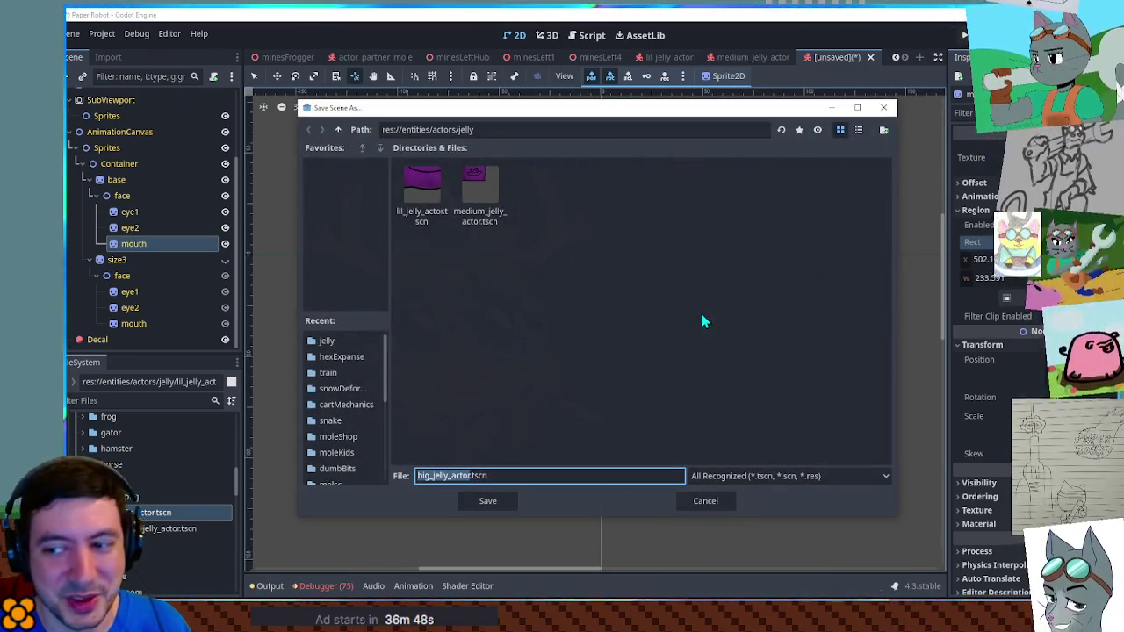
pyautogui.click(487, 508)
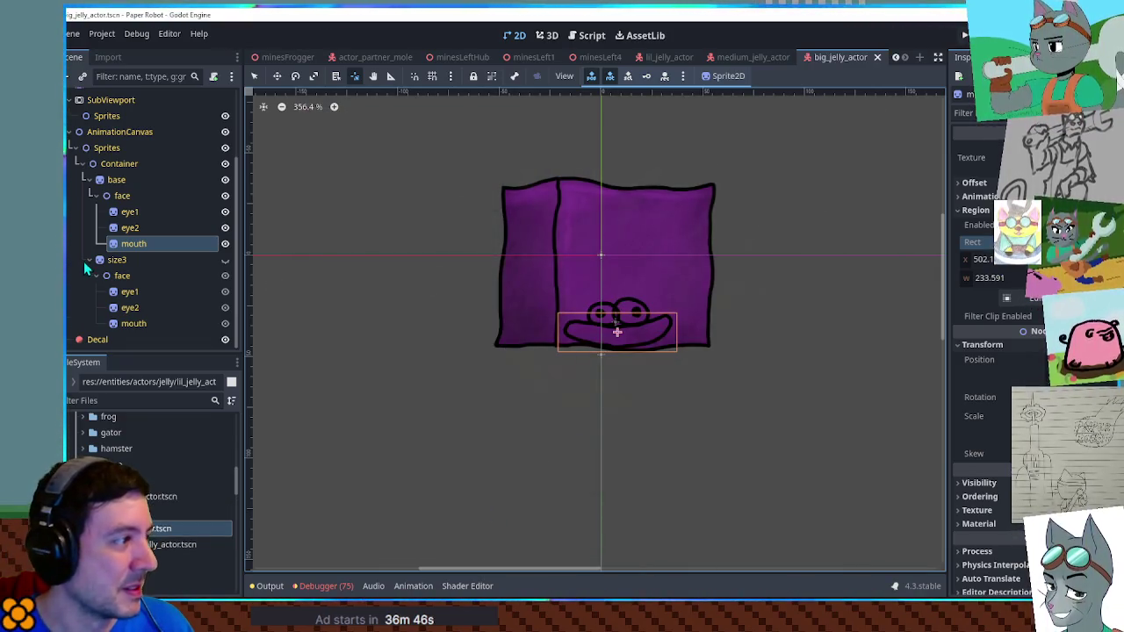
# Delete the size3 face group from lil_jelly_actor and wrap eye1 in a new Node2D
pyautogui.click(641, 63)
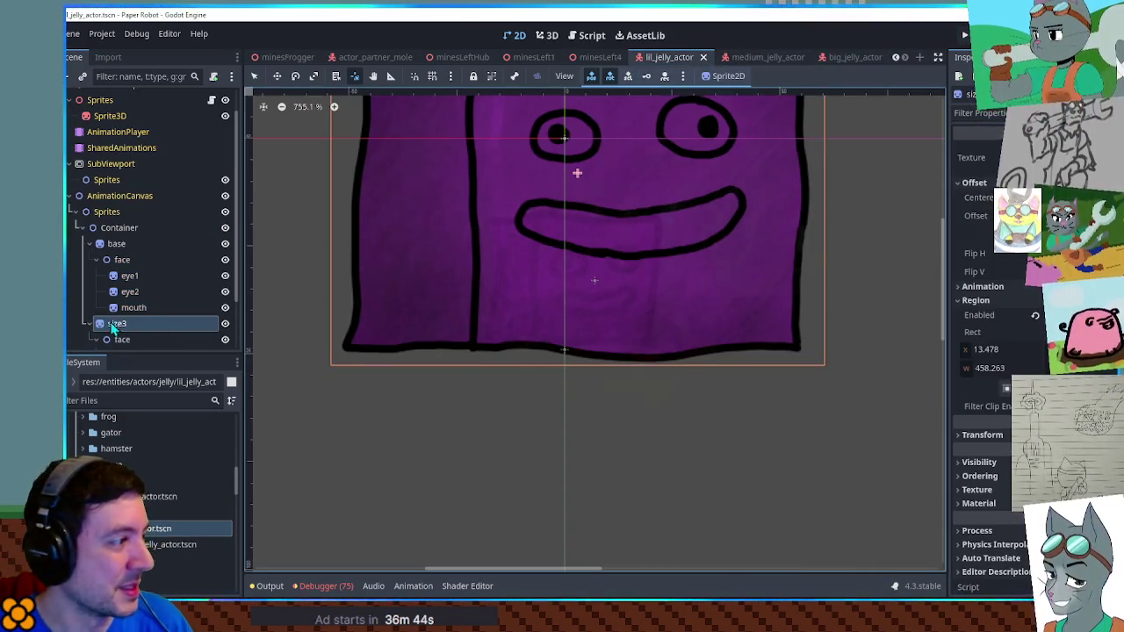
pyautogui.click(114, 324)
pyautogui.press('Delete')
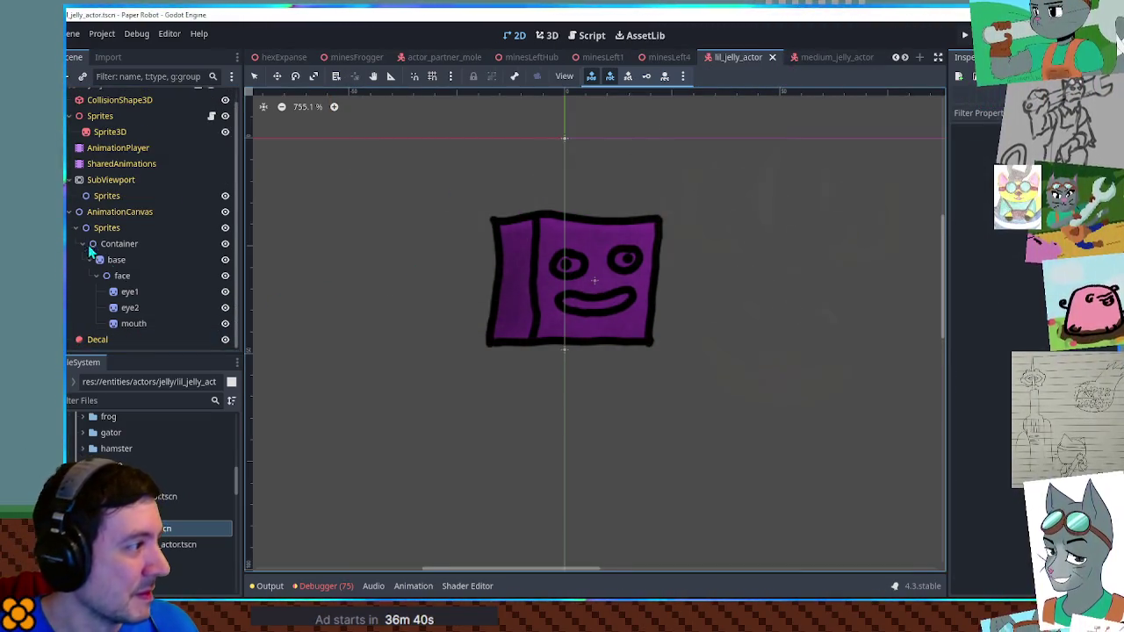
pyautogui.click(129, 297)
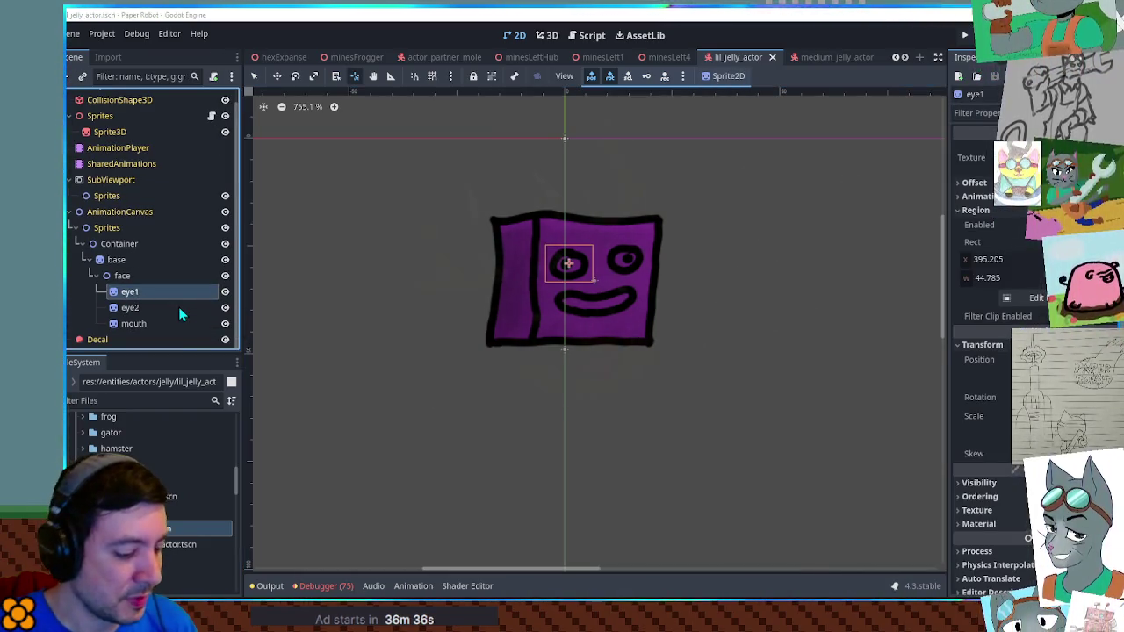
pyautogui.hotkey('ctrl', 'a')
pyautogui.press('Return')
pyautogui.moveTo(178, 307); pyautogui.dragTo(133, 294)
pyautogui.hotkey('ctrl', 's')
# Wrap eye2 and the mouth in new Node2D parents, save, then undo the added parents
pyautogui.click(130, 324)
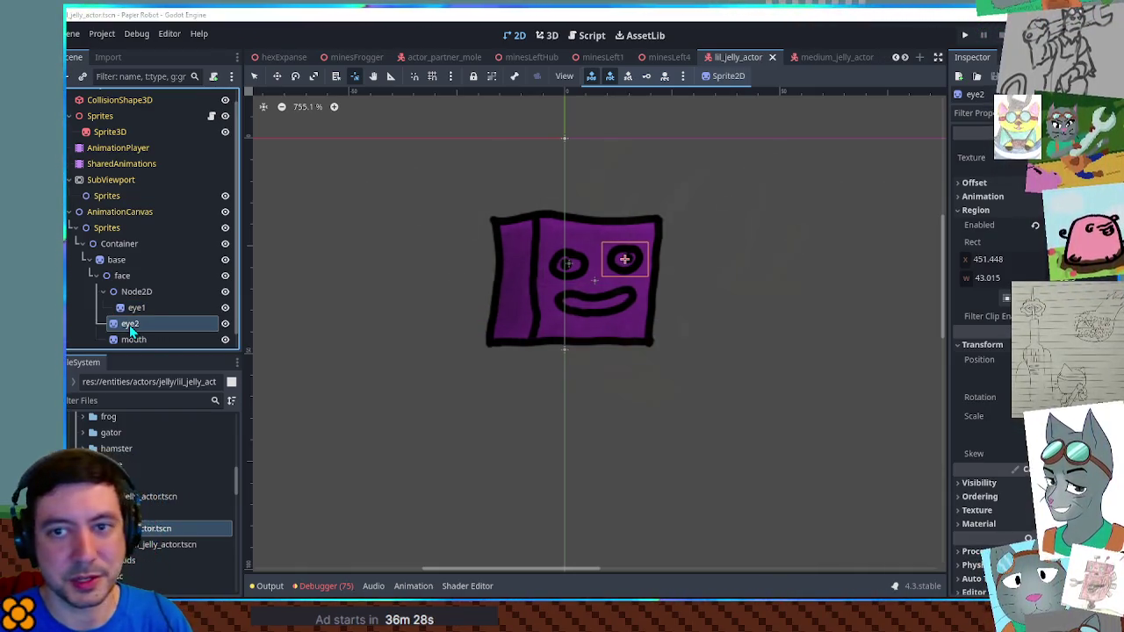
pyautogui.hotkey('ctrl', 'a')
pyautogui.press('Return')
pyautogui.click(133, 326)
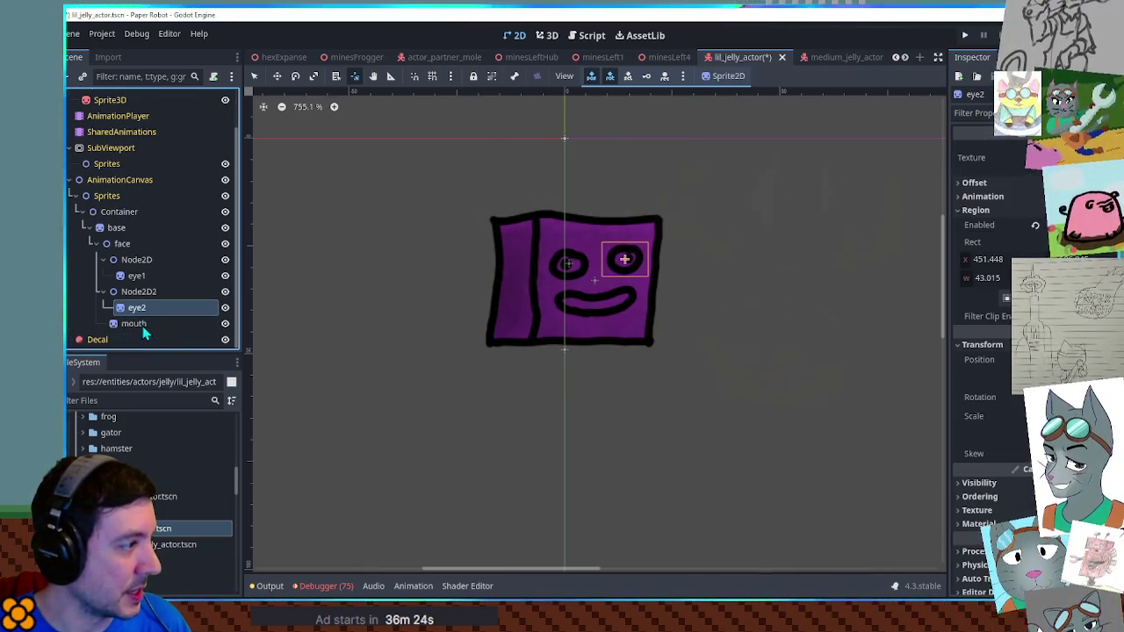
pyautogui.click(140, 326)
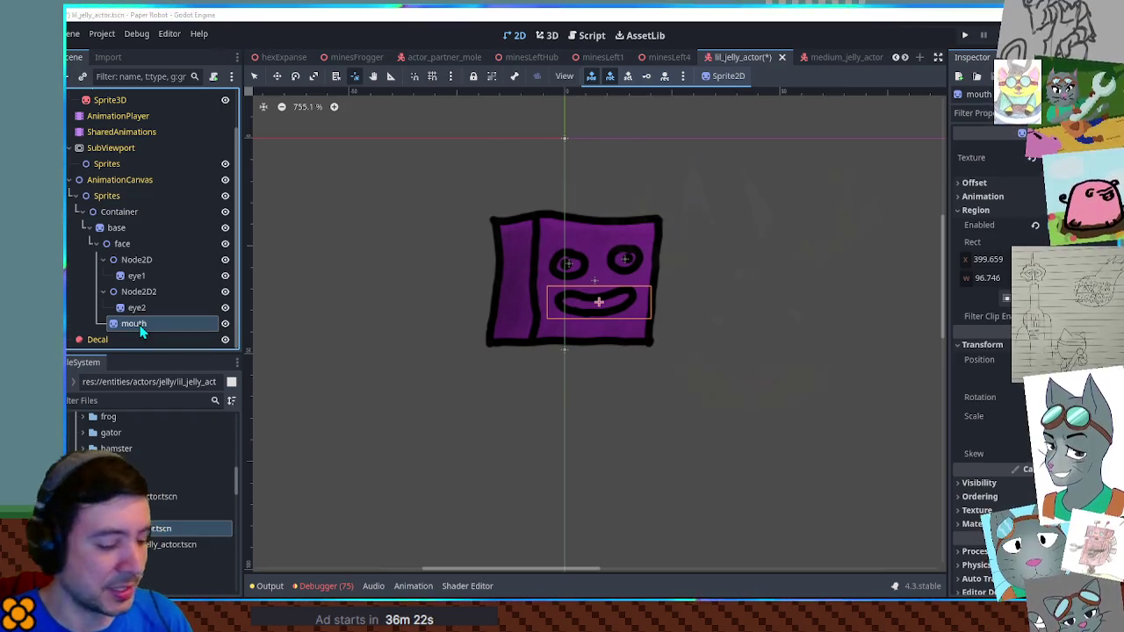
pyautogui.hotkey('ctrl', 'a')
pyautogui.press('Return')
pyautogui.moveTo(137, 323)
pyautogui.mouseDown()
pyautogui.moveTo(139, 333)
pyautogui.moveTo(138, 318)
pyautogui.moveTo(148, 327)
pyautogui.mouseUp()
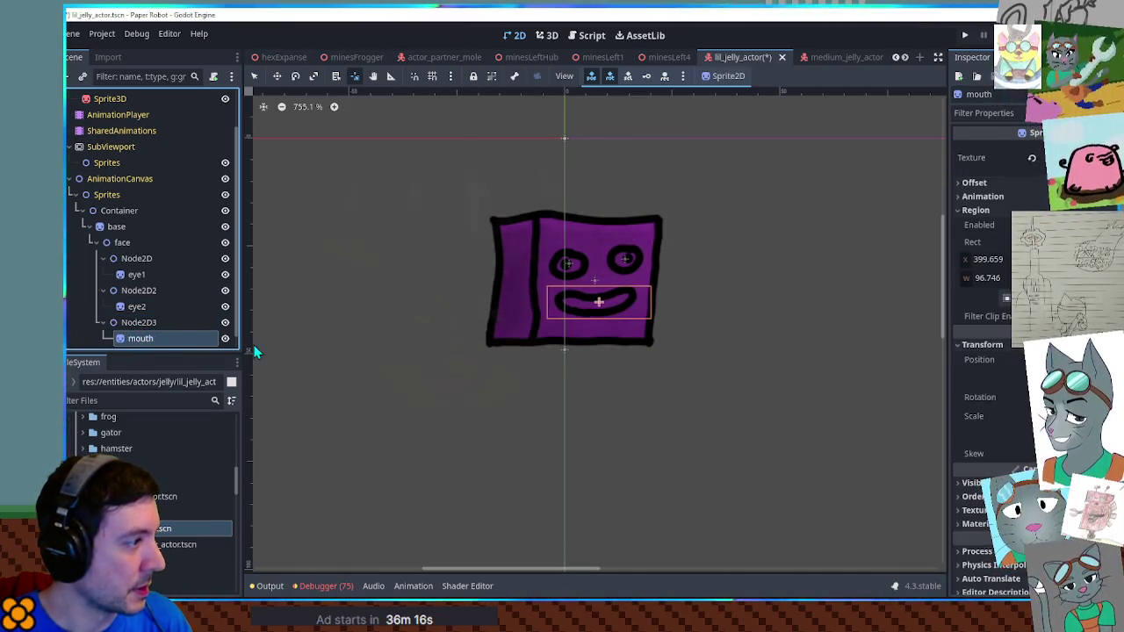
pyautogui.hotkey('ctrl', 's')
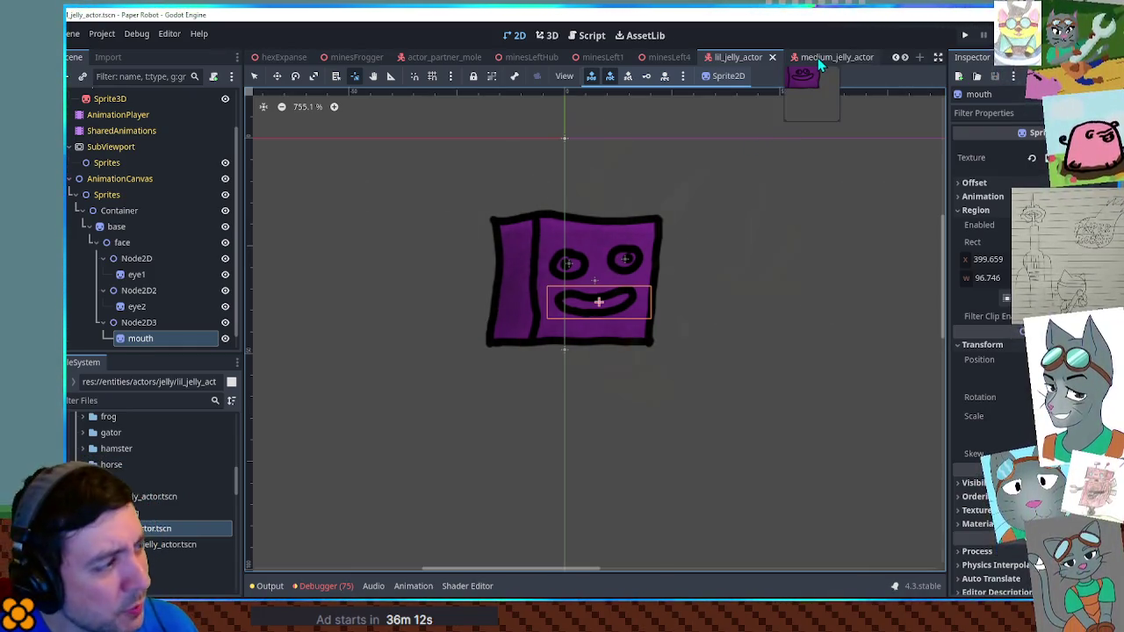
pyautogui.hotkey('ctrl', 'z')
pyautogui.hotkey('ctrl', 'z')
pyautogui.hotkey('ctrl', 'z')
pyautogui.hotkey('ctrl', 'z')
pyautogui.hotkey('ctrl', 'z')
pyautogui.hotkey('ctrl', 'z')
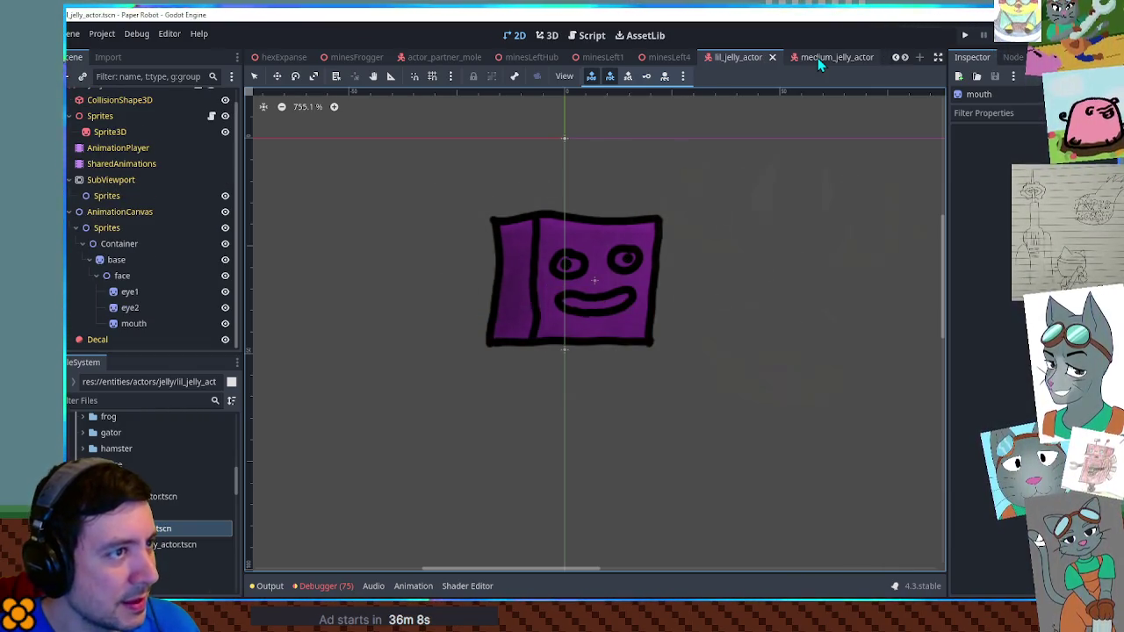
pyautogui.click(818, 58)
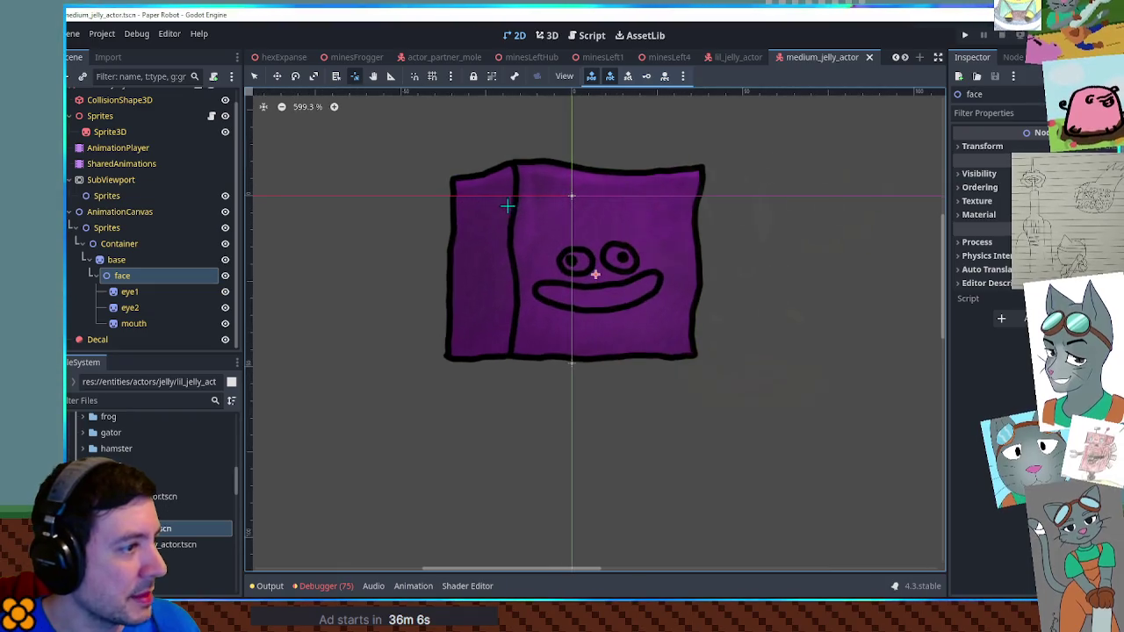
# Play the AnimationPlayer's idle animation, inspect eye1 and eye2, and save medium_jelly_actor
pyautogui.click(143, 297)
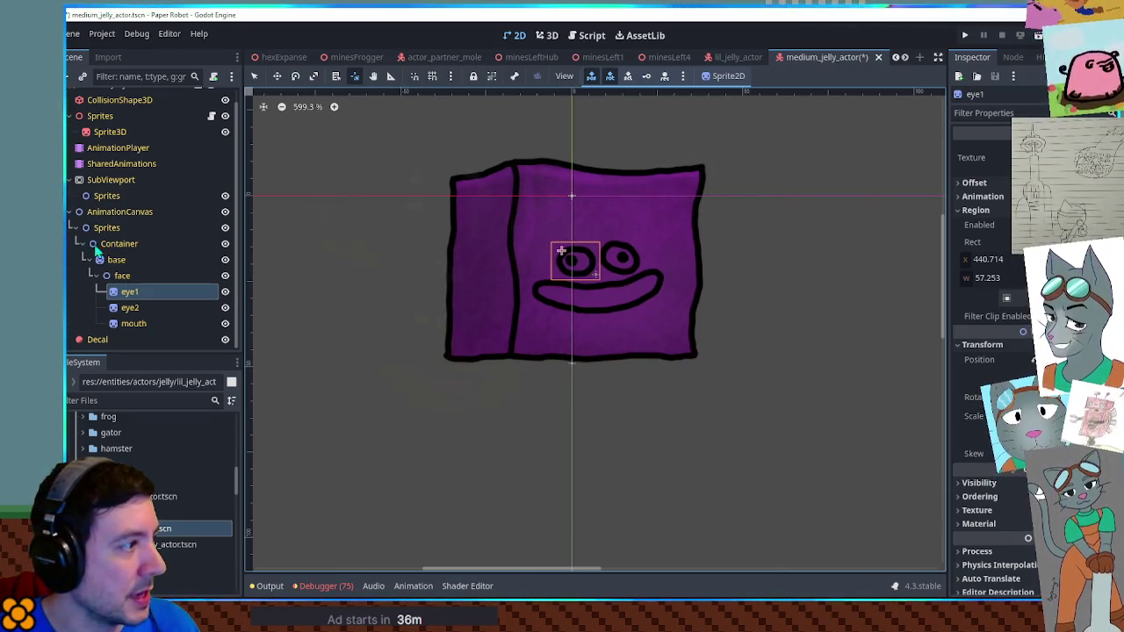
pyautogui.click(117, 148)
pyautogui.click(449, 407)
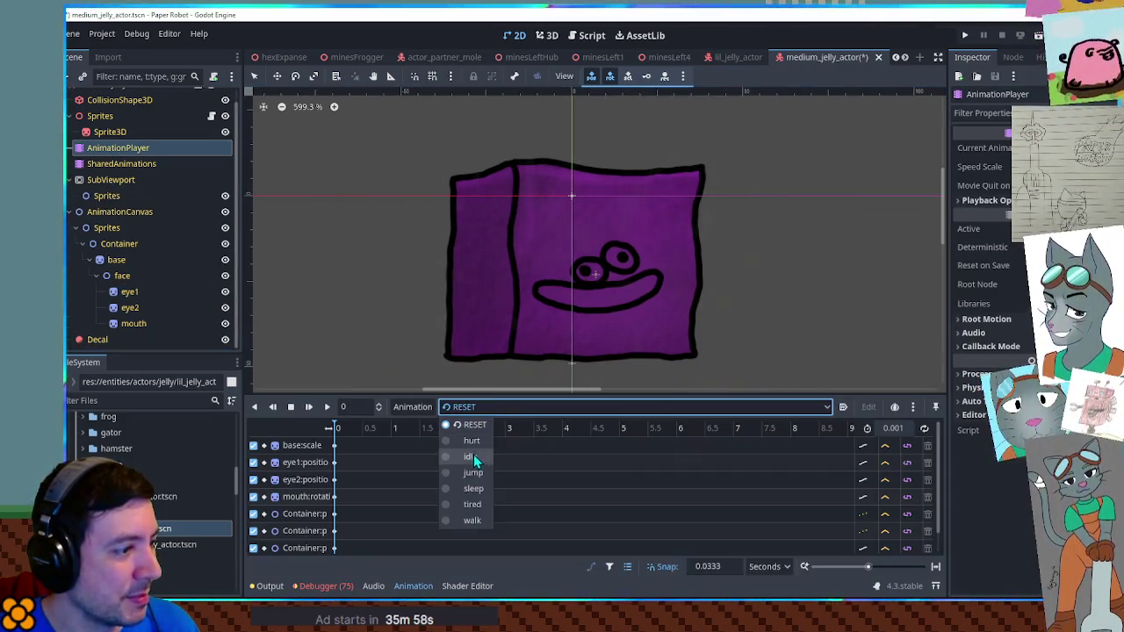
pyautogui.click(473, 456)
pyautogui.click(328, 407)
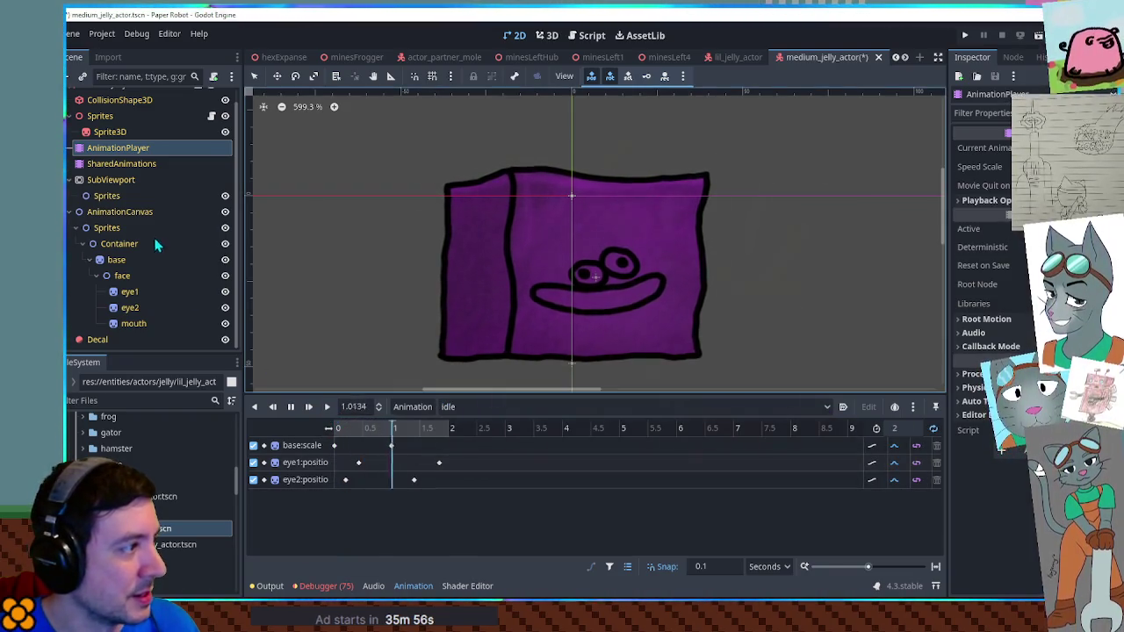
pyautogui.click(129, 292)
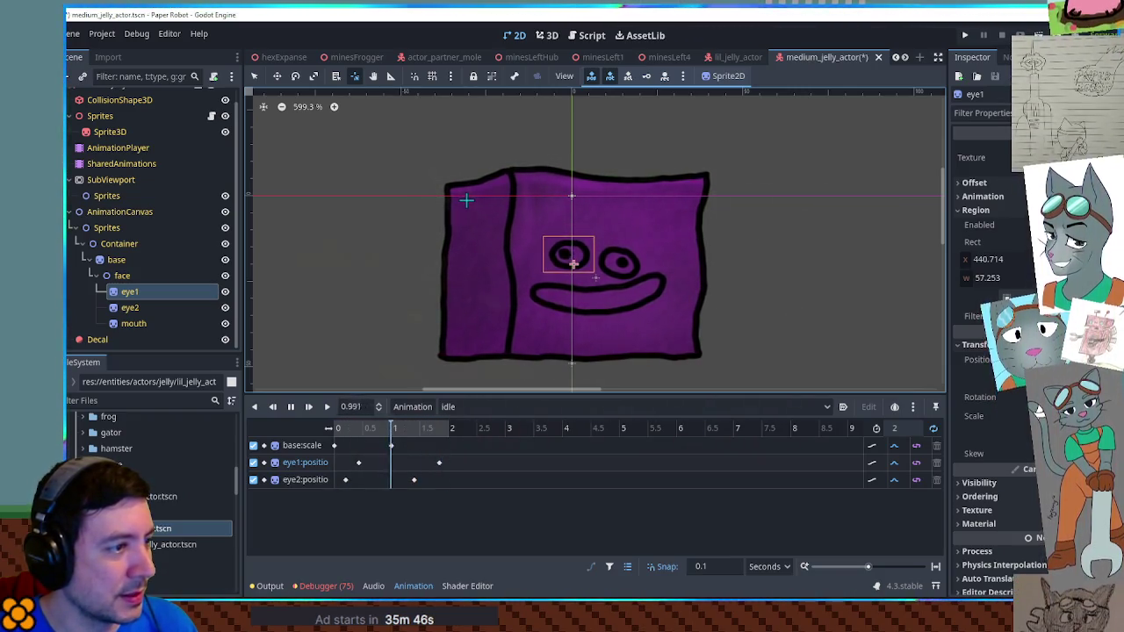
pyautogui.click(141, 308)
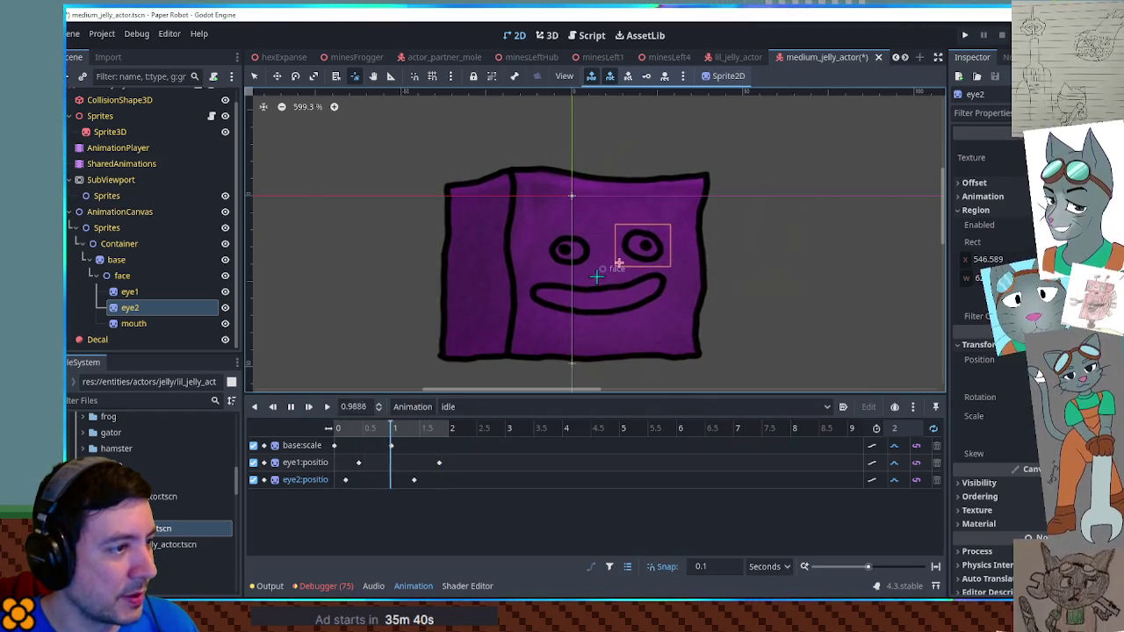
pyautogui.hotkey('ctrl', 's')
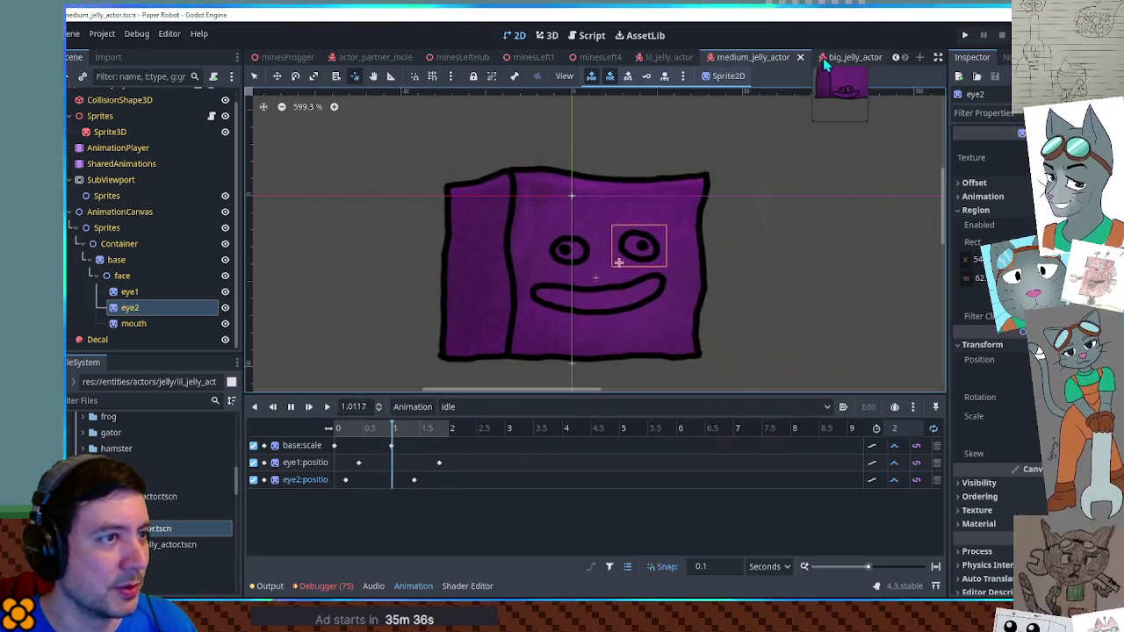
pyautogui.click(842, 56)
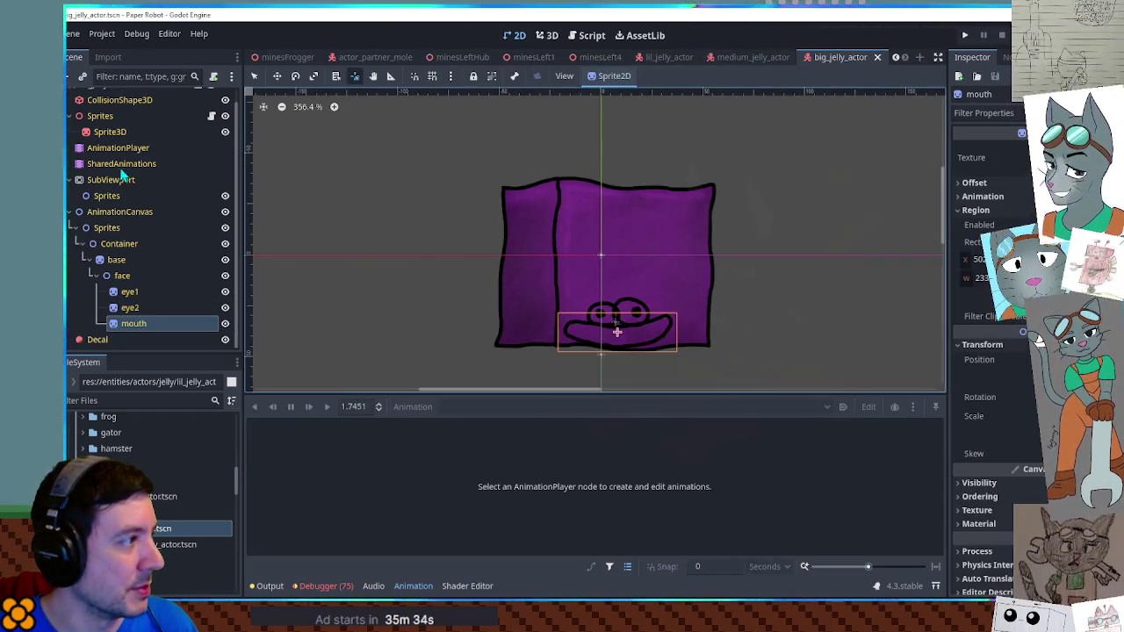
# Play the big jelly's idle animation from its AnimationPlayer
pyautogui.click(118, 148)
pyautogui.click(471, 408)
pyautogui.click(471, 457)
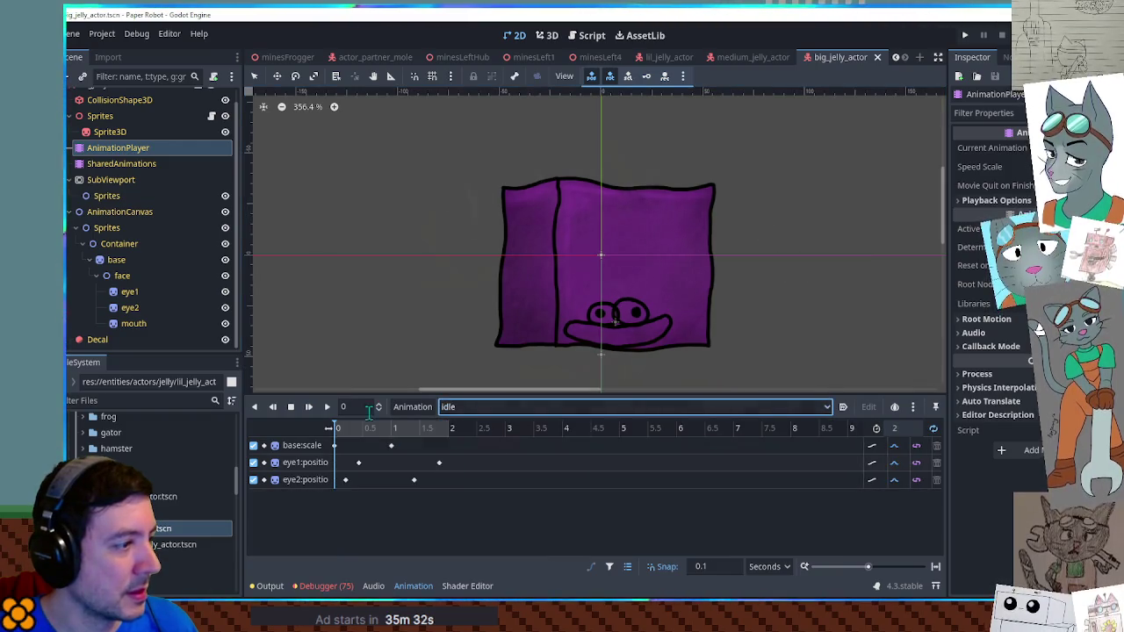
pyautogui.hotkey('shift', 'd')
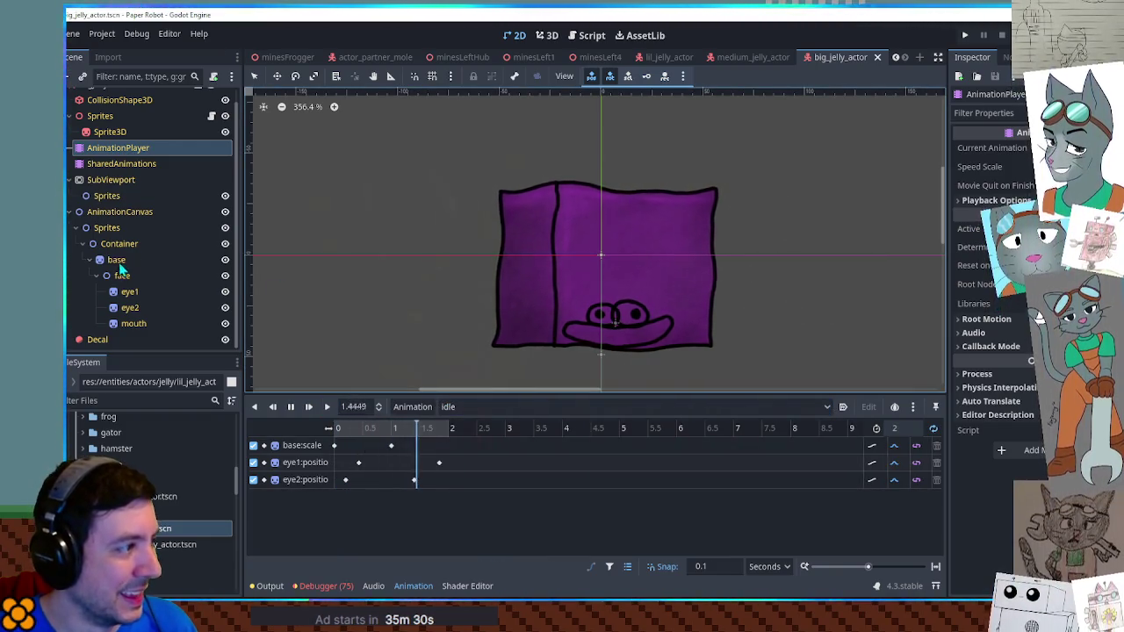
# Raise the face group higher on the jelly body and check the eye1 and eye2 pivots
pyautogui.click(122, 275)
pyautogui.moveTo(623, 321); pyautogui.dragTo(635, 285)
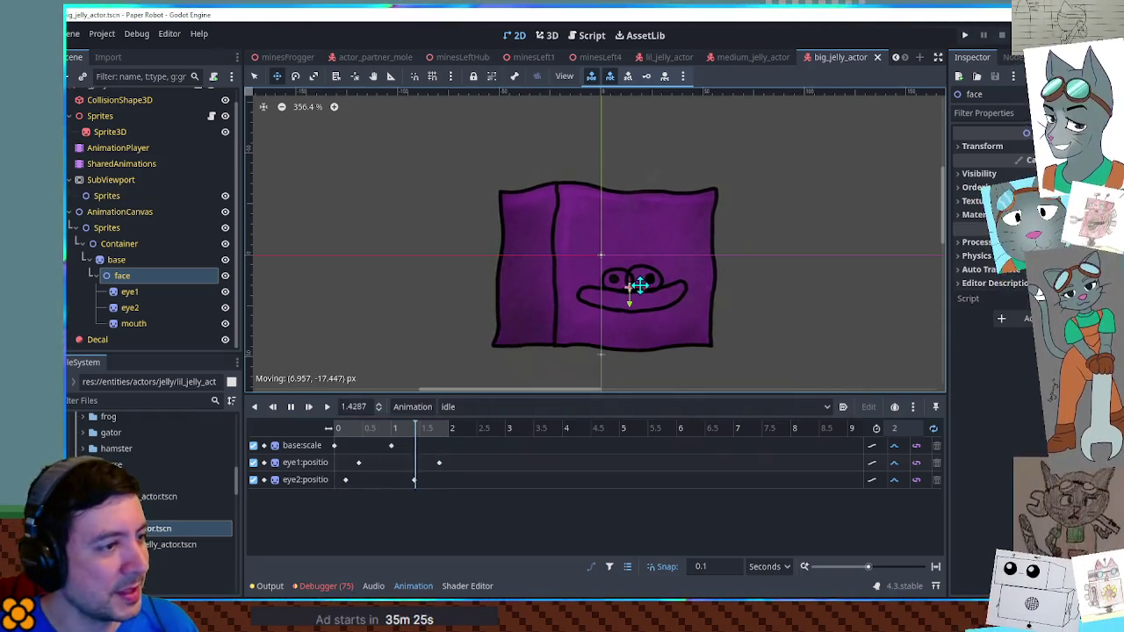
pyautogui.moveTo(637, 282); pyautogui.dragTo(627, 284)
pyautogui.click(138, 299)
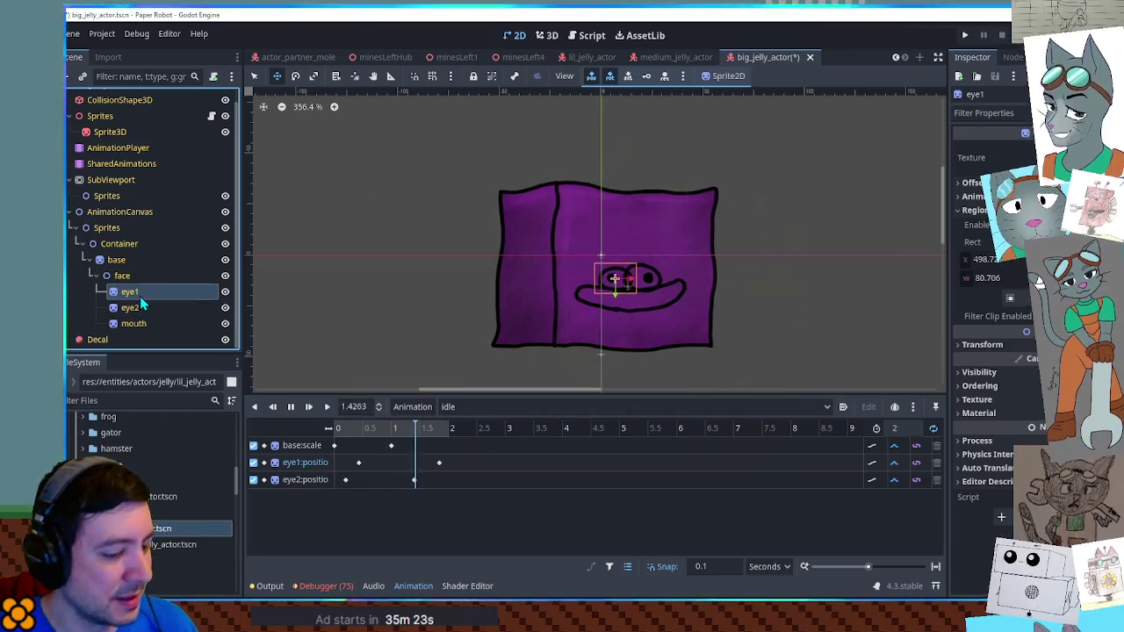
pyautogui.click(356, 79)
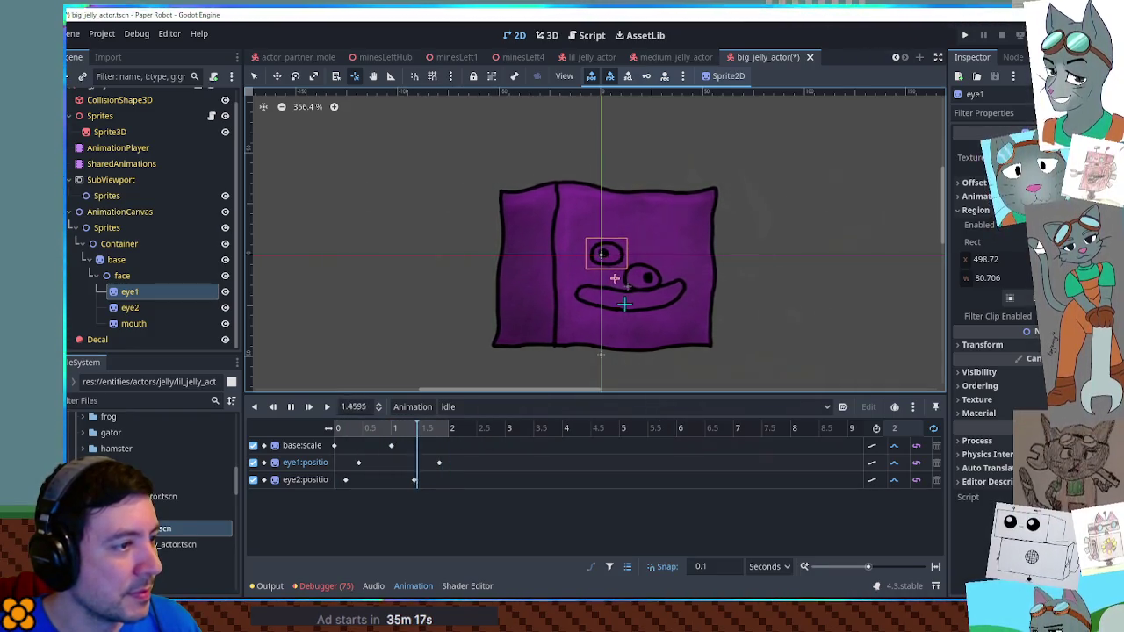
pyautogui.press('Down')
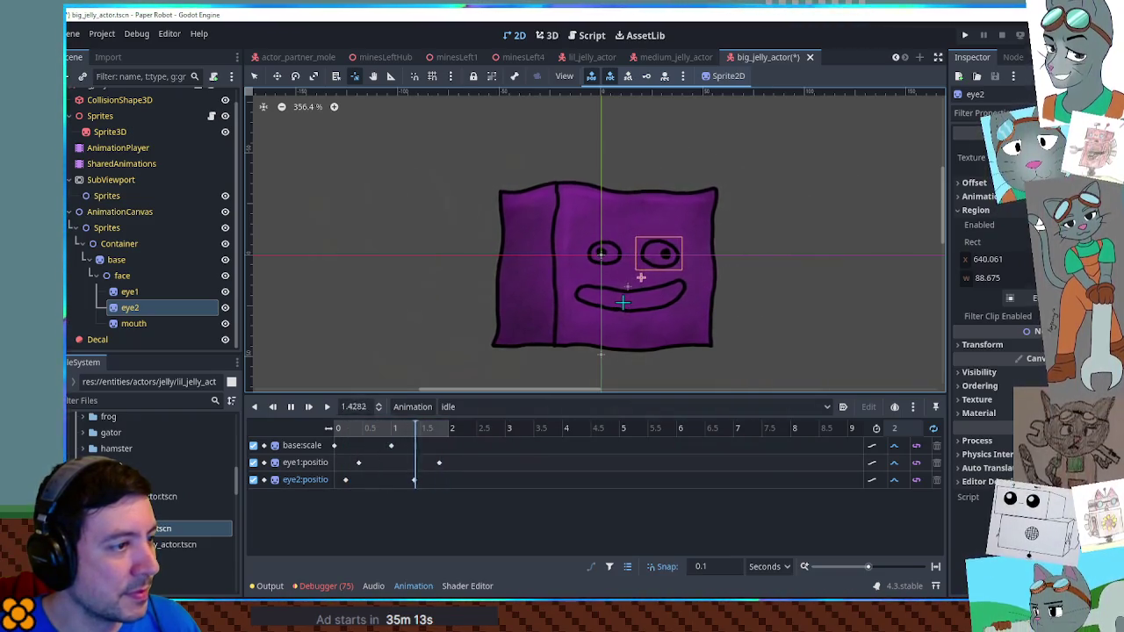
# Save big_jelly_actor, inspect the base and face nodes, and switch to the RESET animation
pyautogui.hotkey('ctrl', 's')
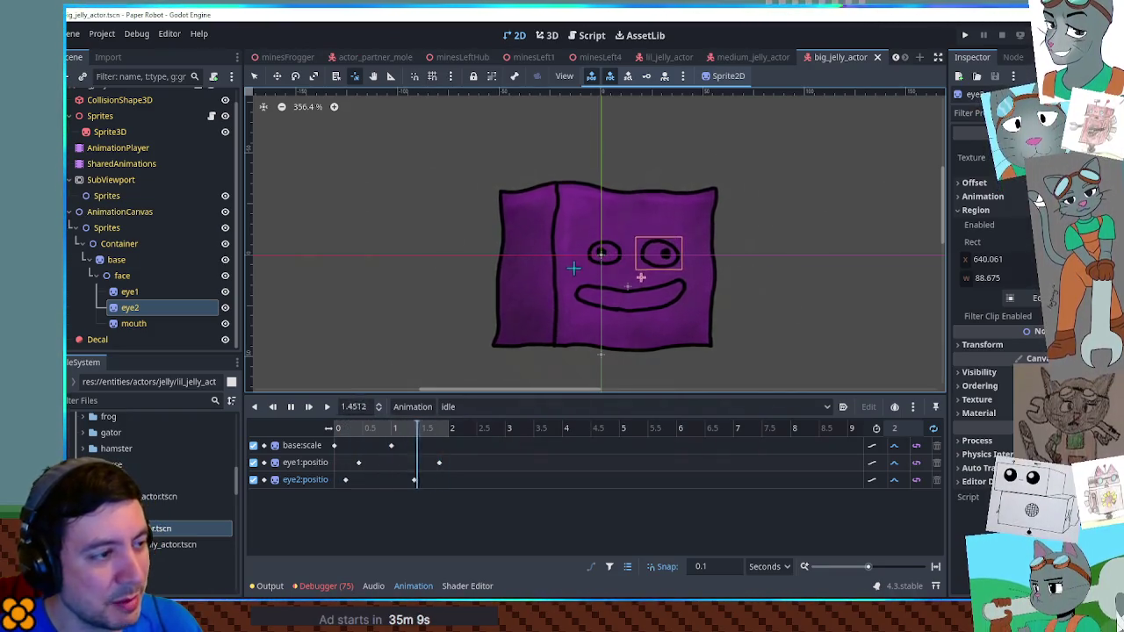
pyautogui.click(127, 259)
pyautogui.click(128, 276)
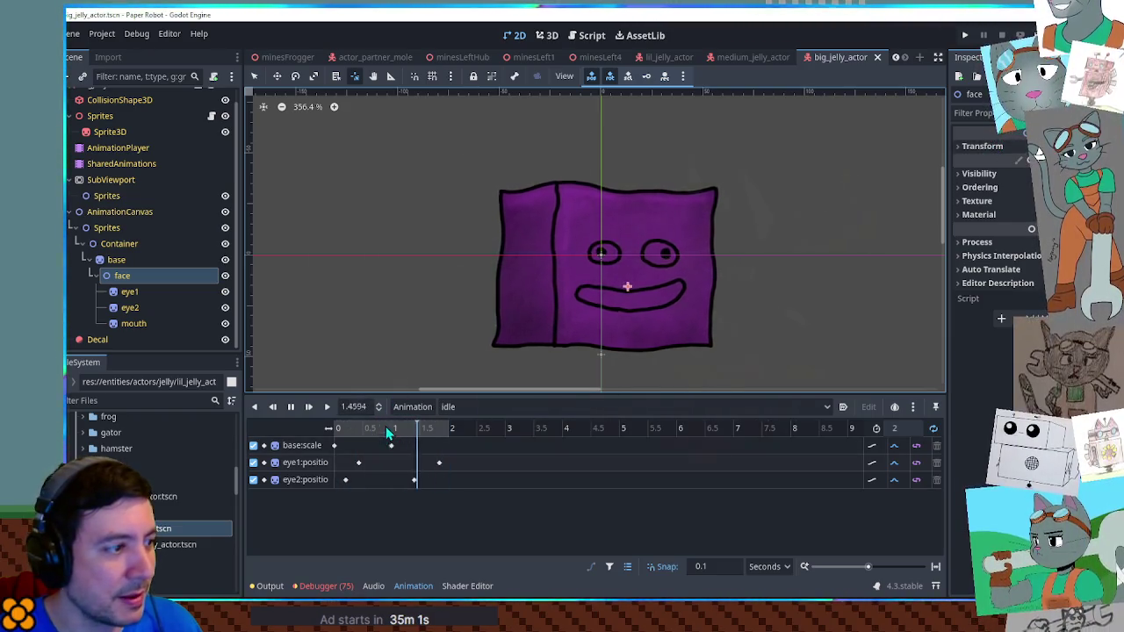
pyautogui.click(450, 406)
# Preview the big jelly's sleep animation, then stop it
pyautogui.click(469, 424)
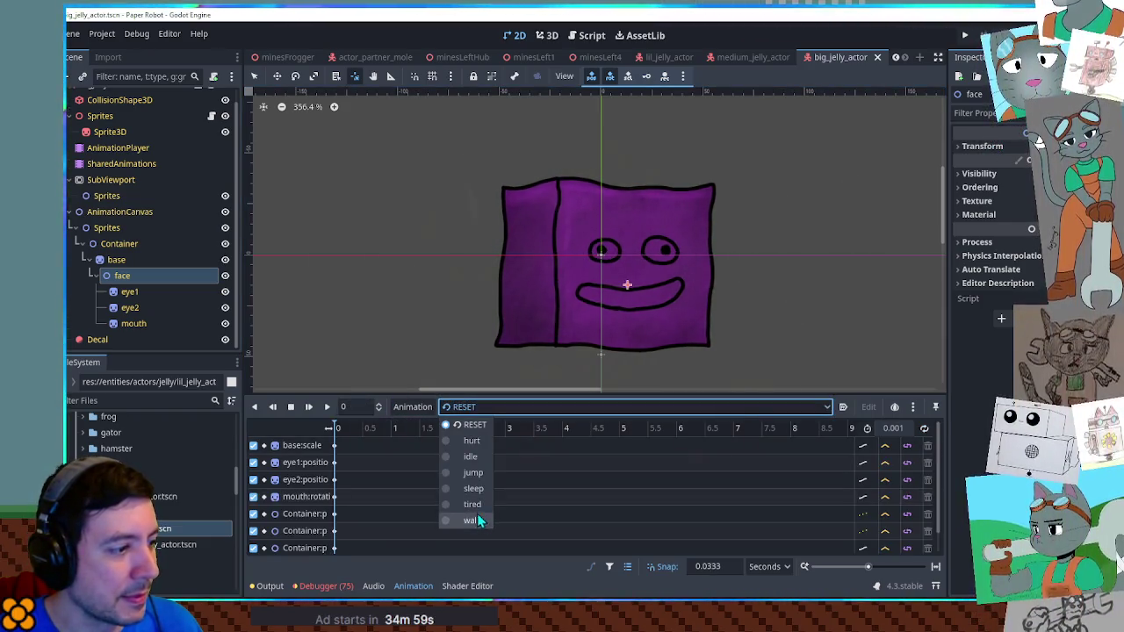
pyautogui.click(471, 489)
pyautogui.click(327, 407)
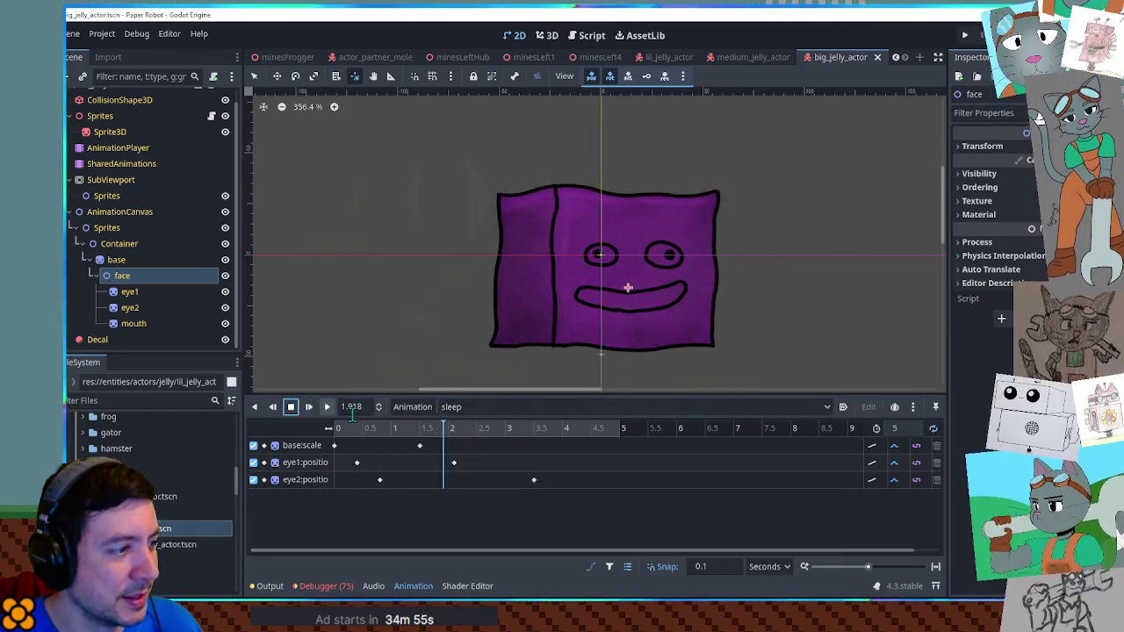
pyautogui.click(452, 406)
# Preview the hurt animation, return to RESET, switch to Select mode and open lil_jelly_actor
pyautogui.click(470, 424)
pyautogui.click(457, 406)
pyautogui.click(471, 440)
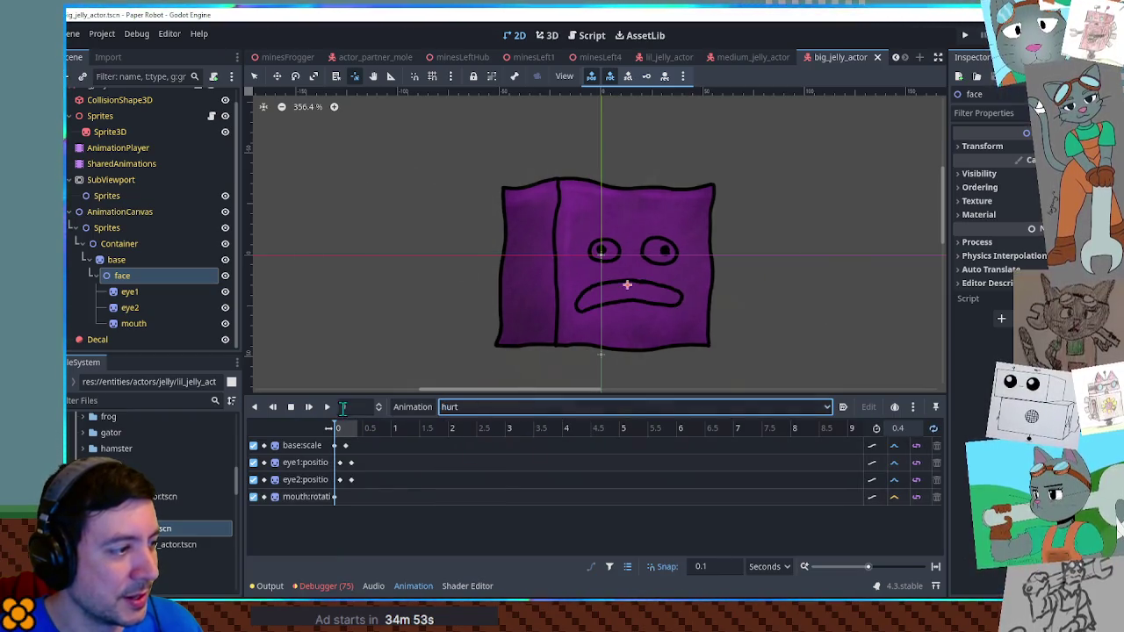
pyautogui.click(327, 407)
pyautogui.click(474, 406)
pyautogui.click(470, 427)
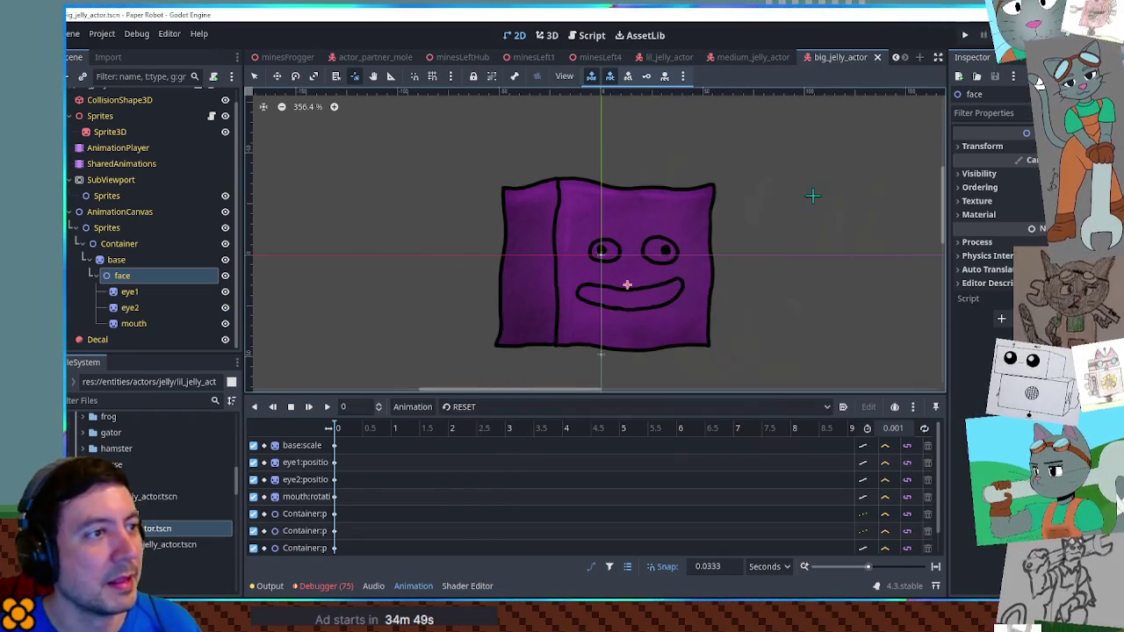
pyautogui.press('q')
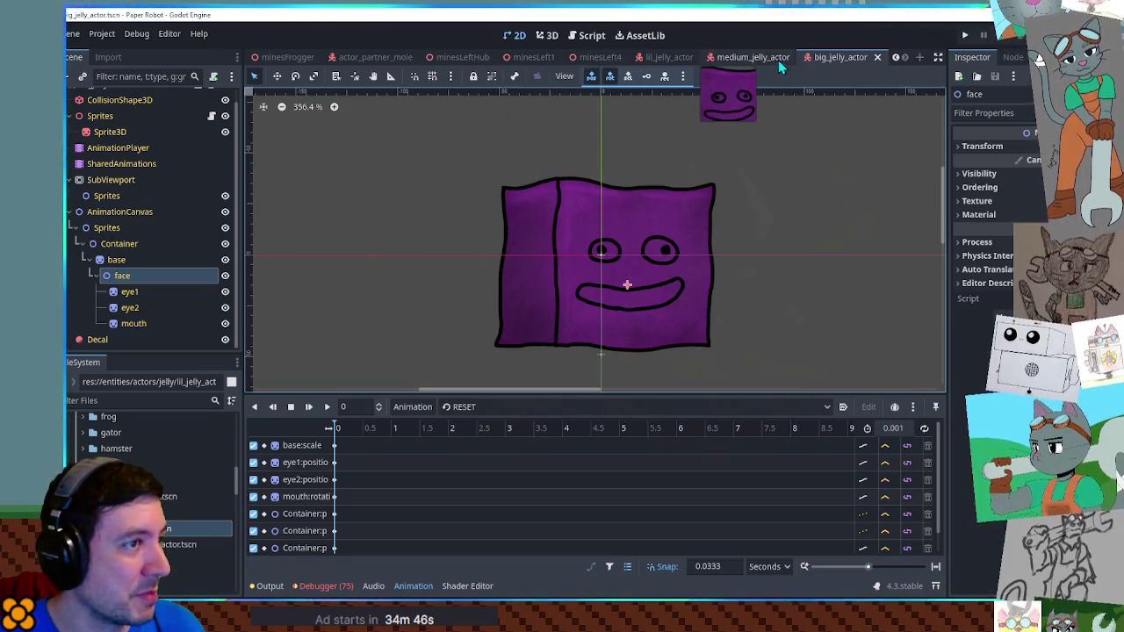
pyautogui.click(666, 59)
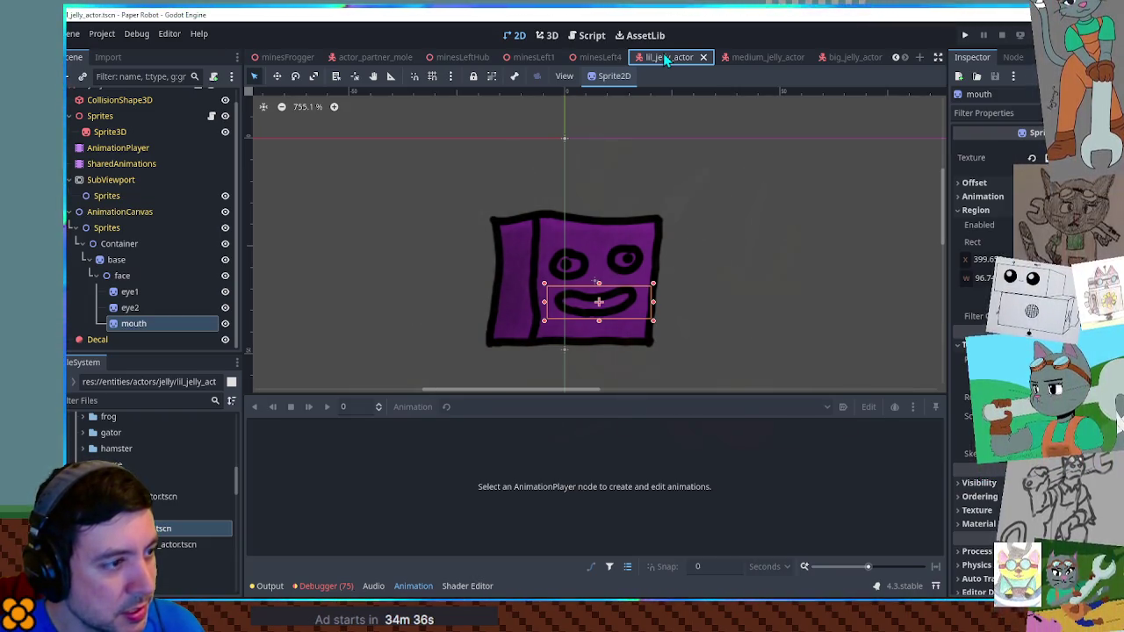
# Copy the Container with base and face under lil_jelly_actor's SubViewport Sprites, then open medium_jelly_actor
pyautogui.click(131, 245)
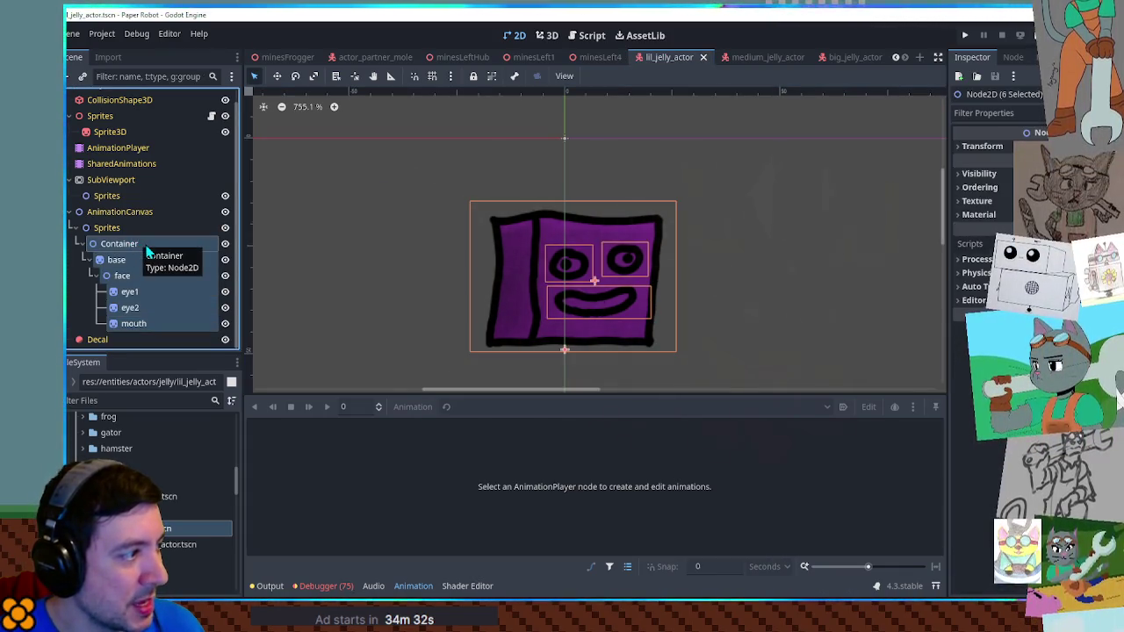
pyautogui.moveTo(138, 253); pyautogui.dragTo(97, 196)
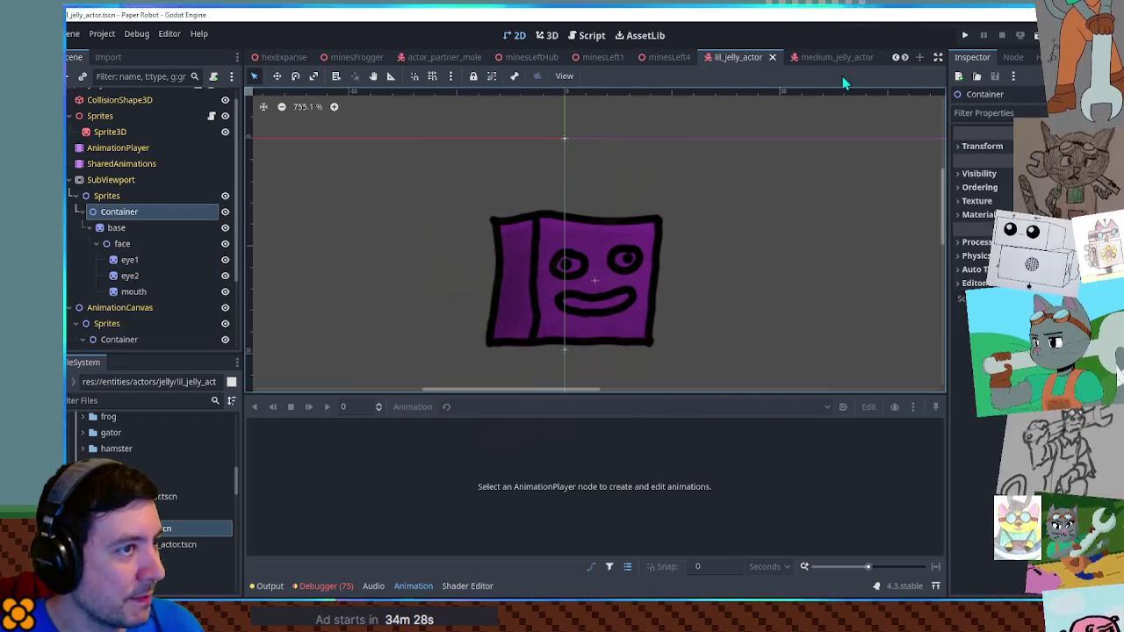
pyautogui.click(838, 57)
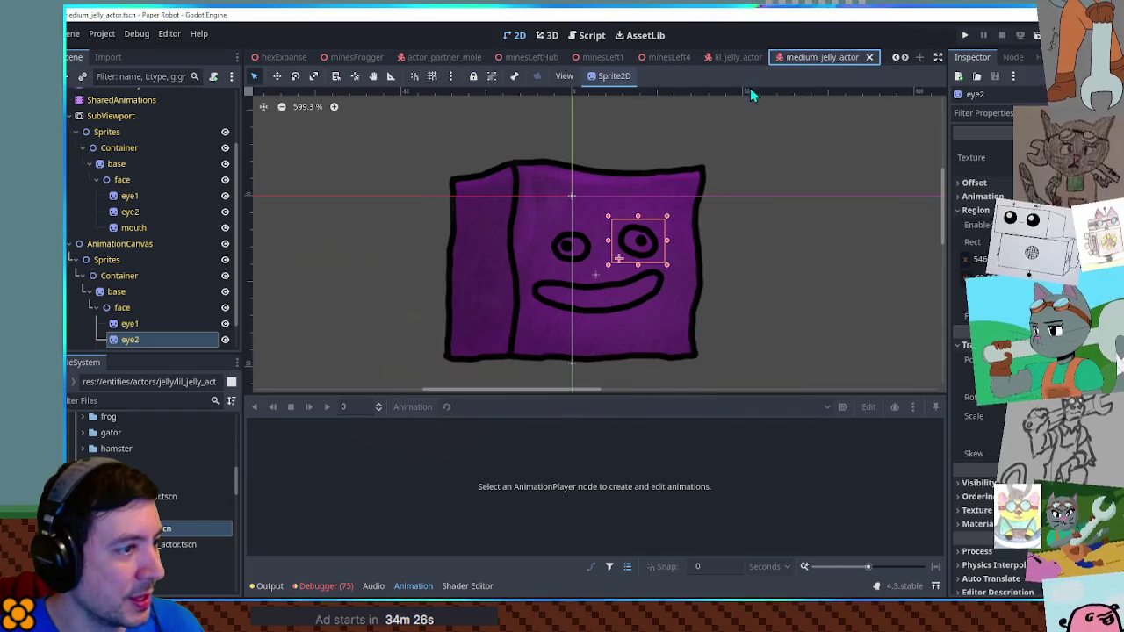
# View the medium jelly in 3D and compare the upper and lower base nodes
pyautogui.click(543, 34)
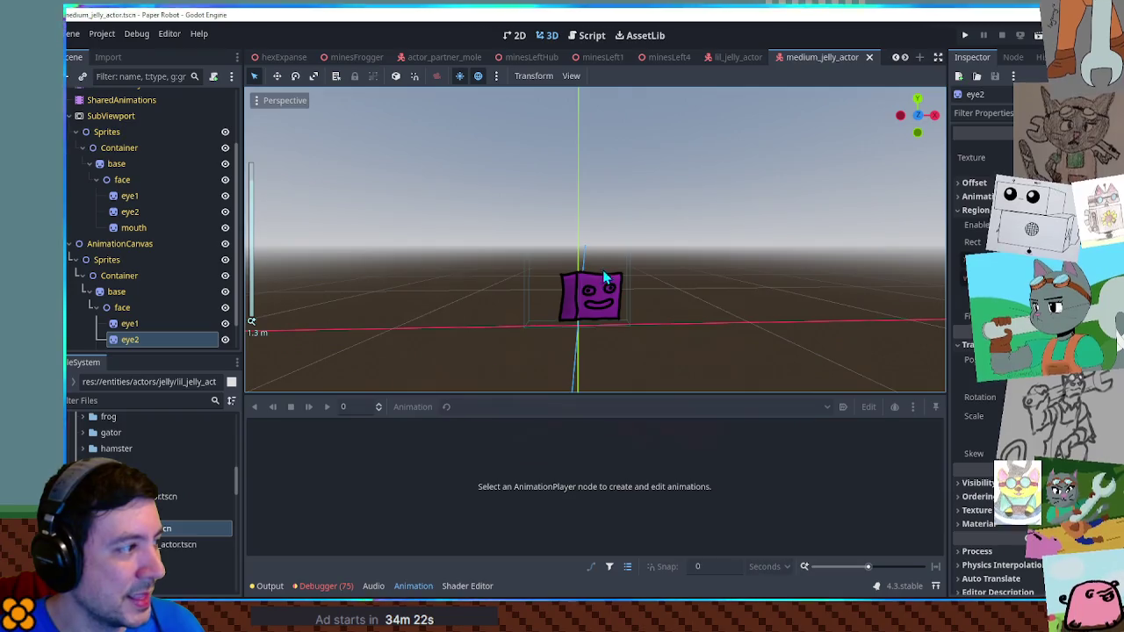
pyautogui.scroll(-3, 603, 279)
pyautogui.scroll(-1, 124, 266)
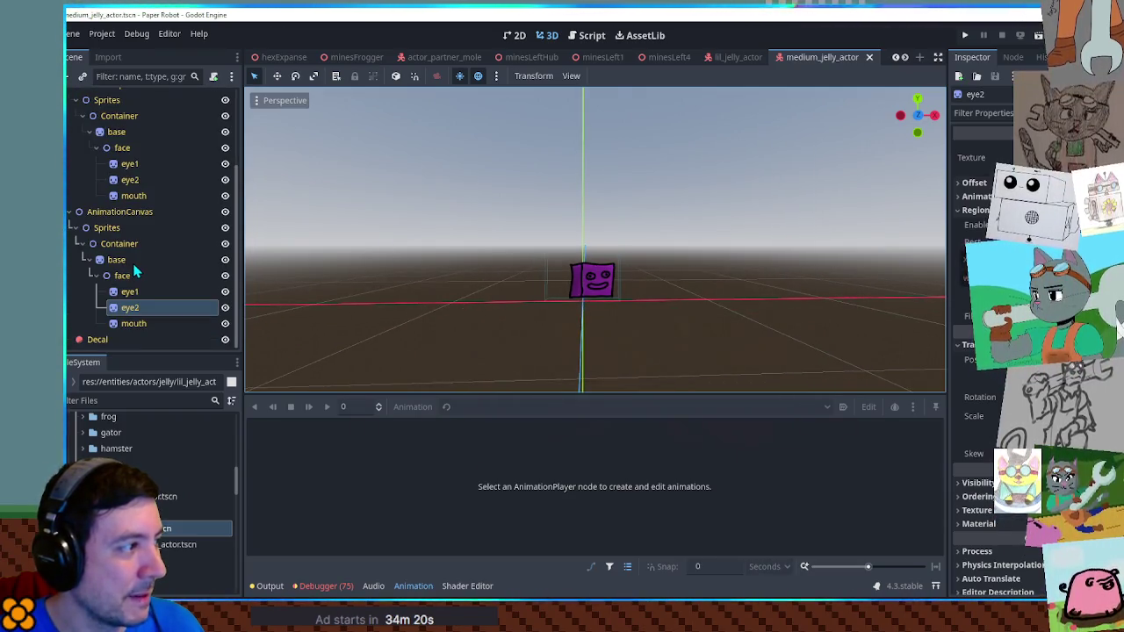
pyautogui.doubleClick(117, 259)
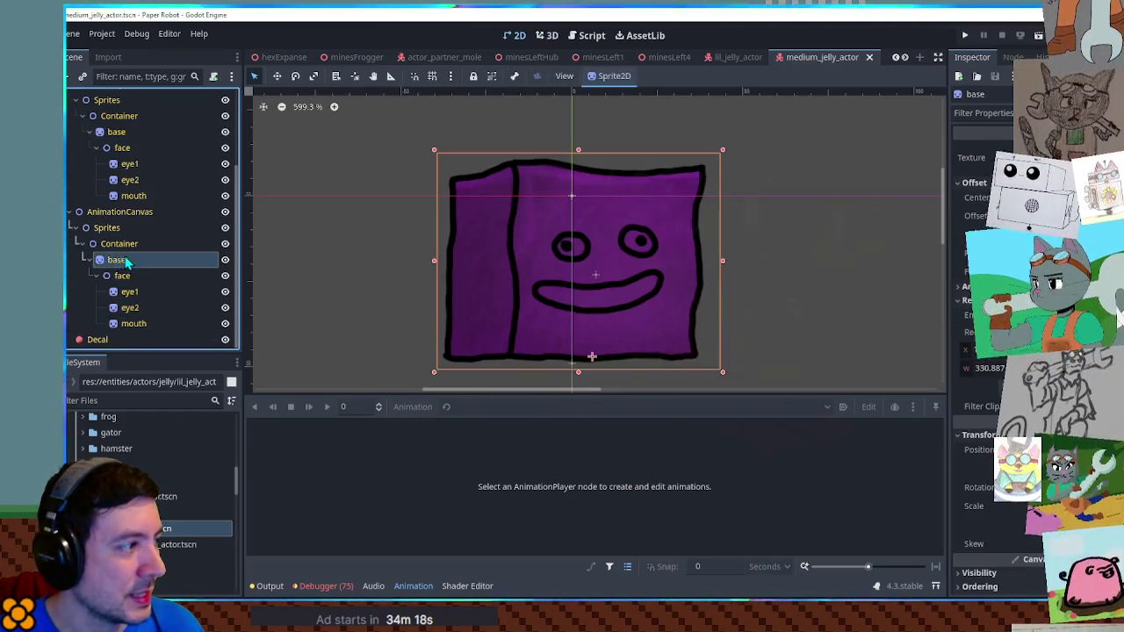
pyautogui.click(125, 276)
pyautogui.click(123, 291)
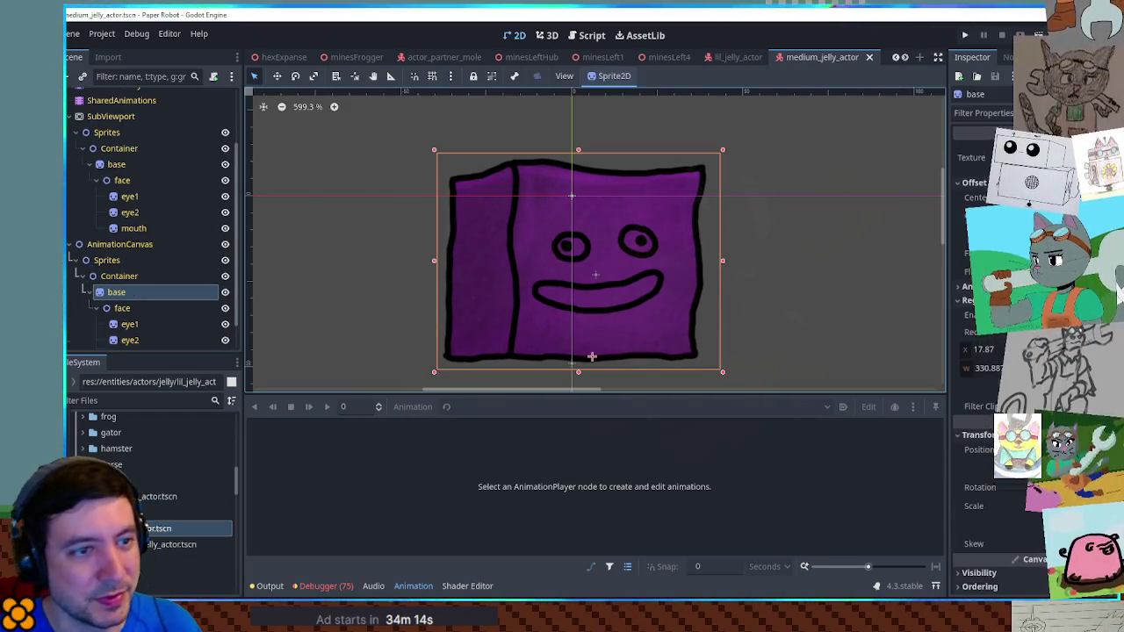
pyautogui.click(116, 167)
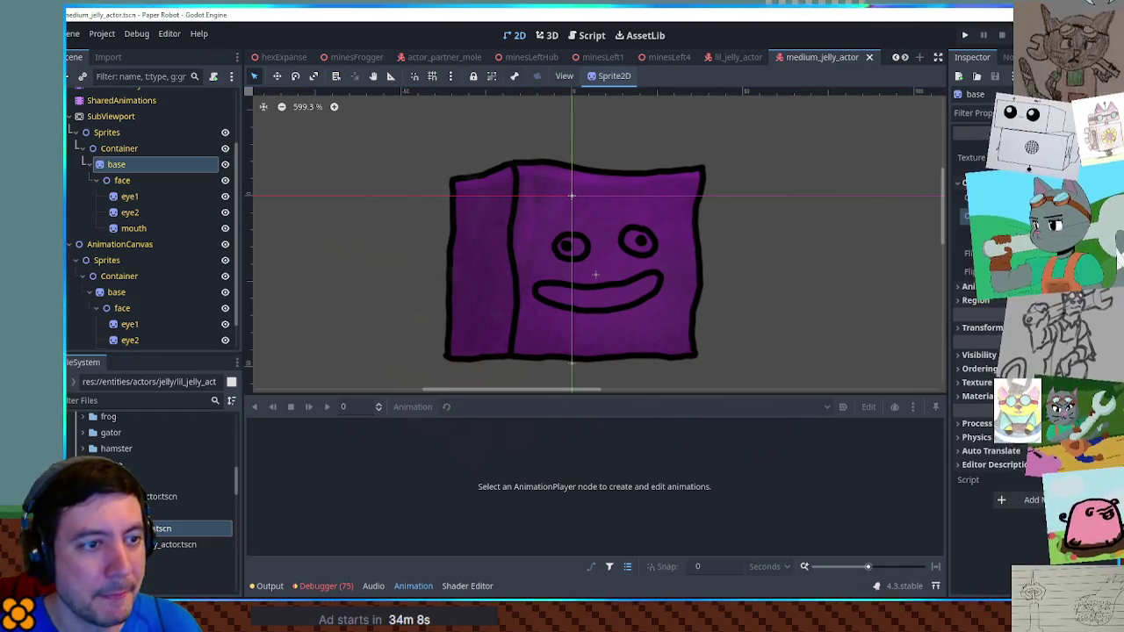
pyautogui.click(117, 291)
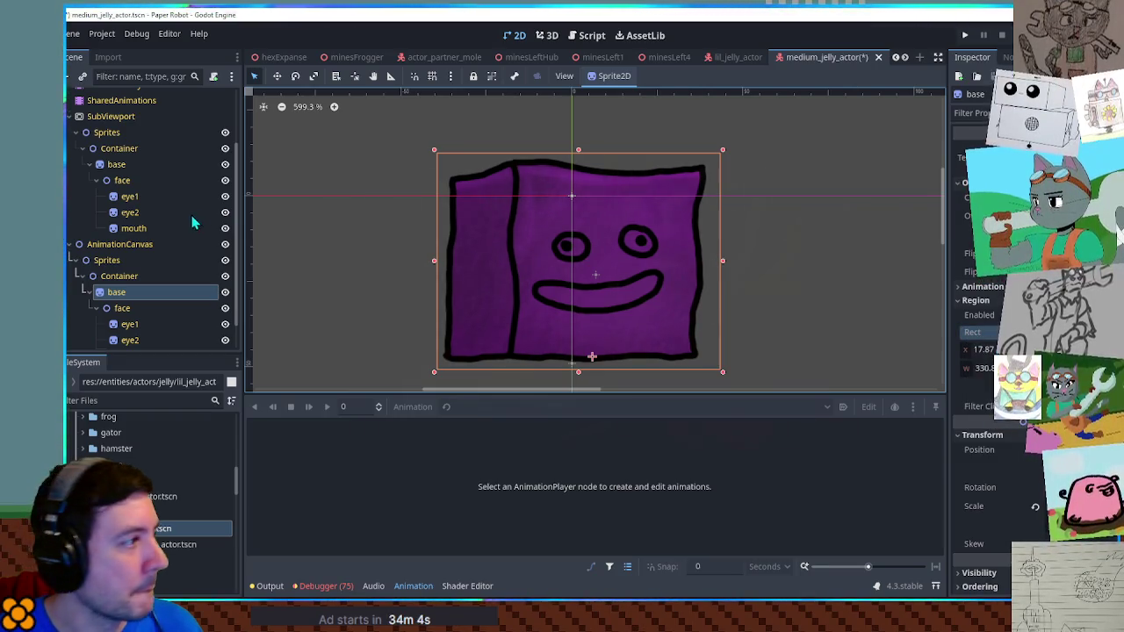
pyautogui.click(115, 166)
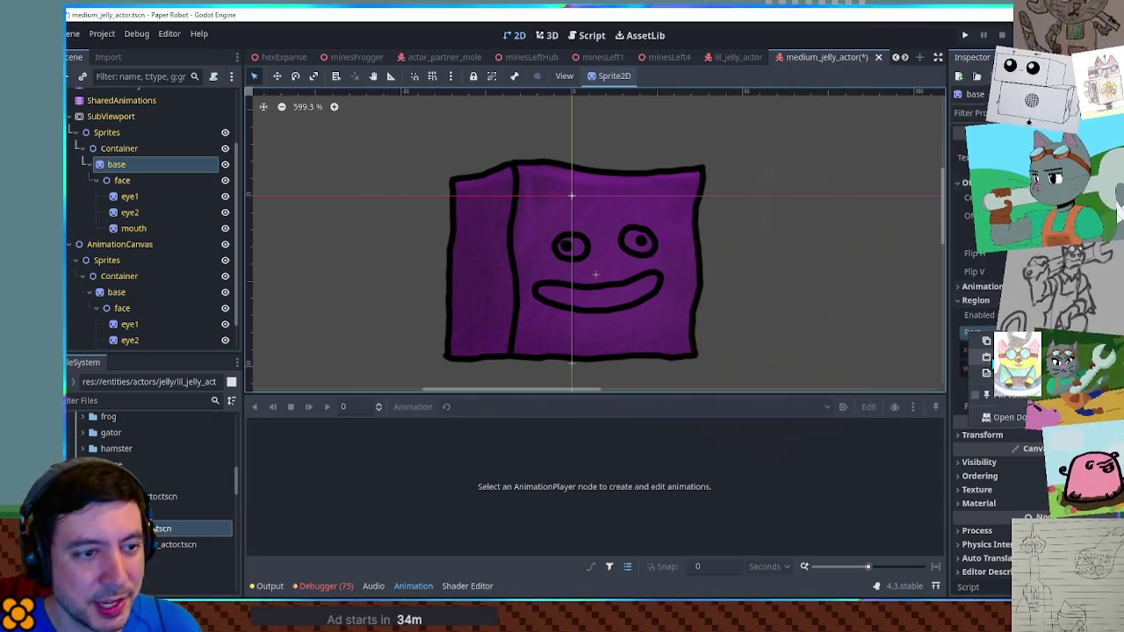
# Compare the upper and lower face transforms and recheck the jelly cube in 3D
pyautogui.click(544, 37)
pyautogui.scroll(6, 575, 184)
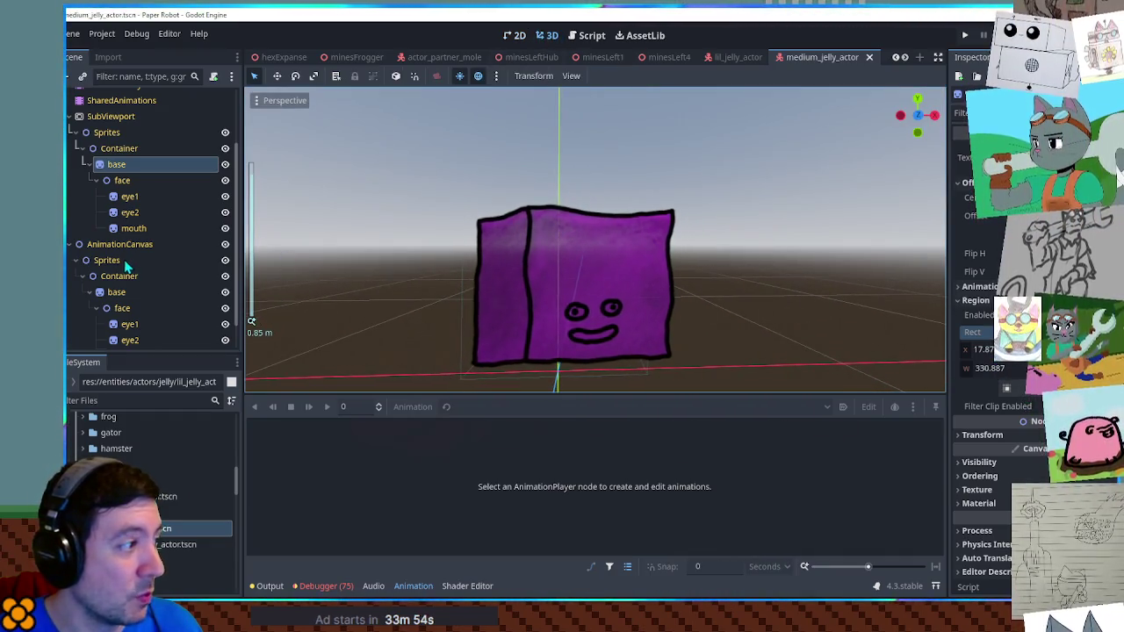
pyautogui.click(122, 308)
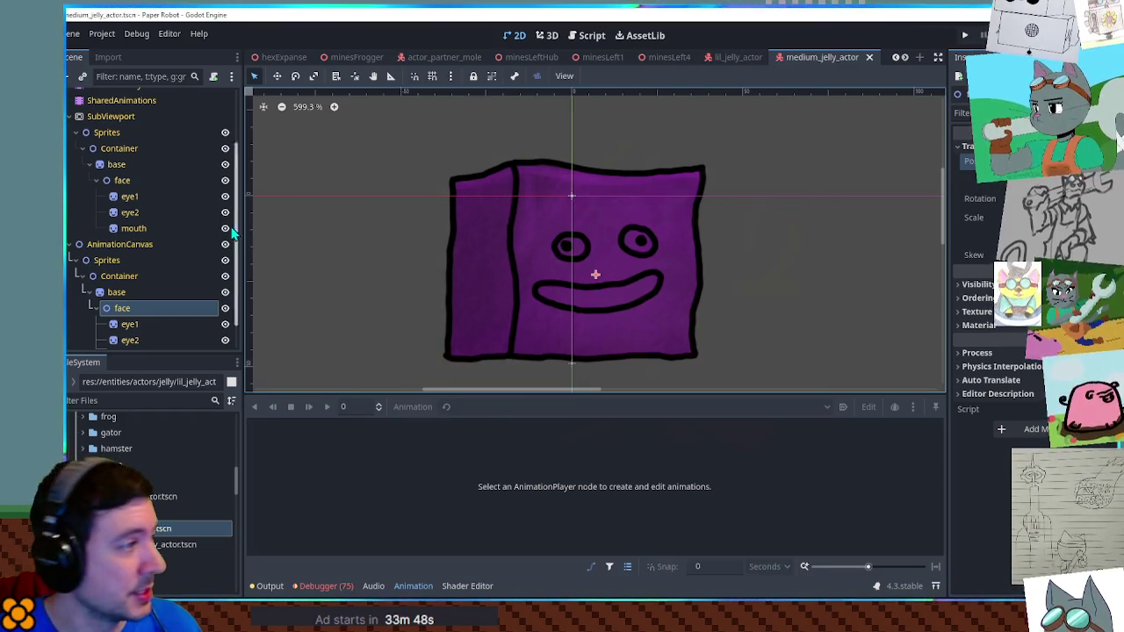
pyautogui.click(121, 180)
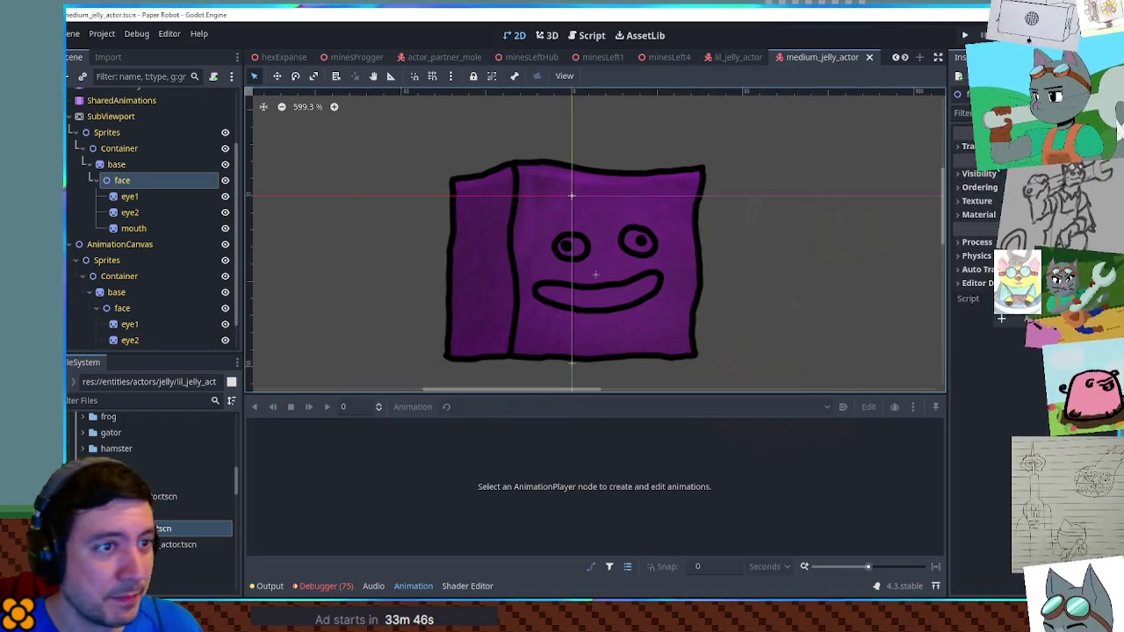
pyautogui.click(973, 145)
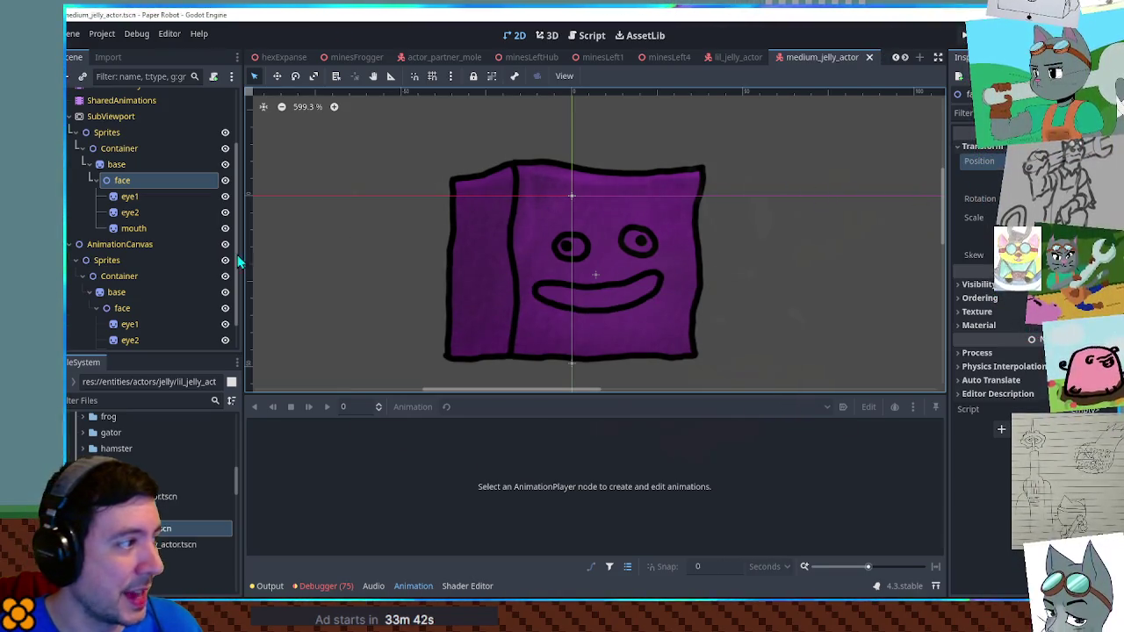
pyautogui.scroll(-1, 141, 299)
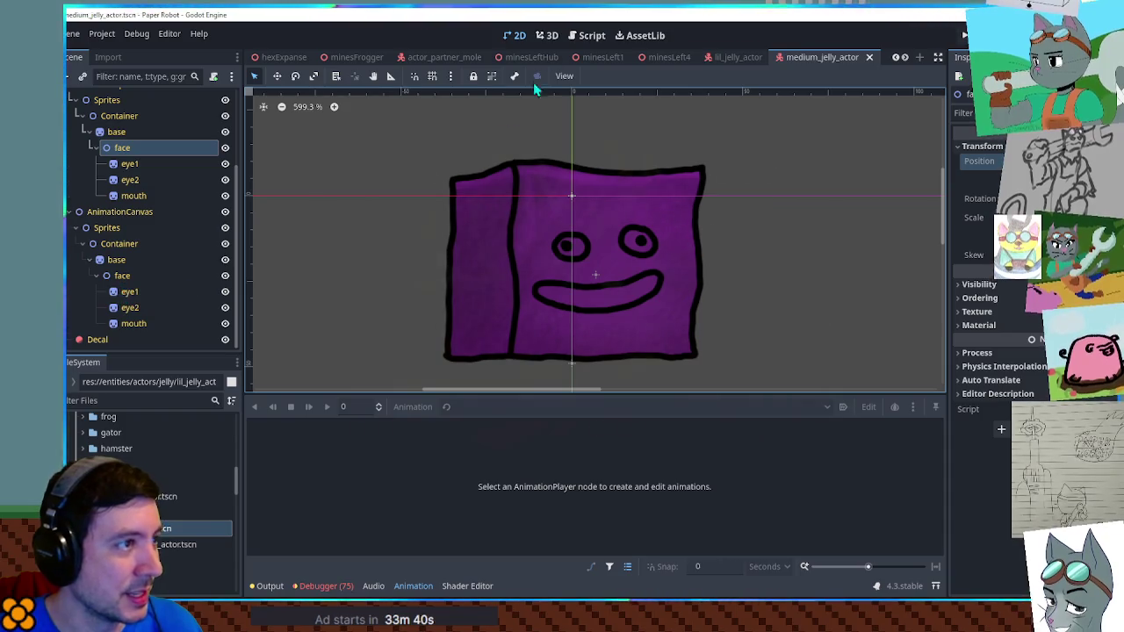
pyautogui.click(546, 35)
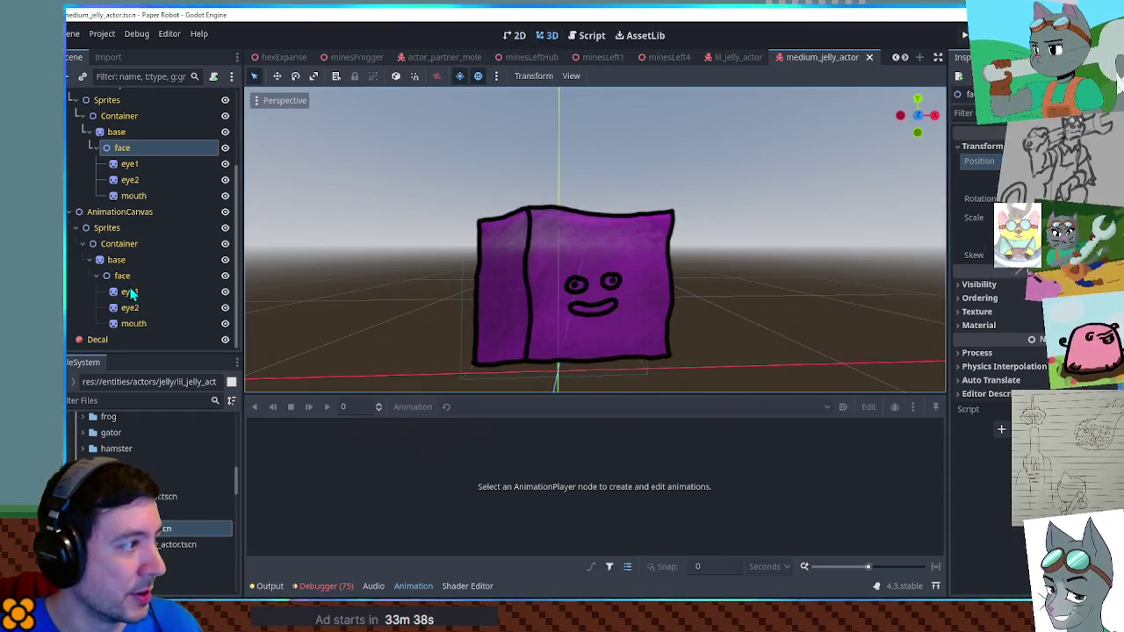
# Copy the lower eye1's region rect and offset onto the upper eye1
pyautogui.click(140, 292)
pyautogui.rightClick(966, 249)
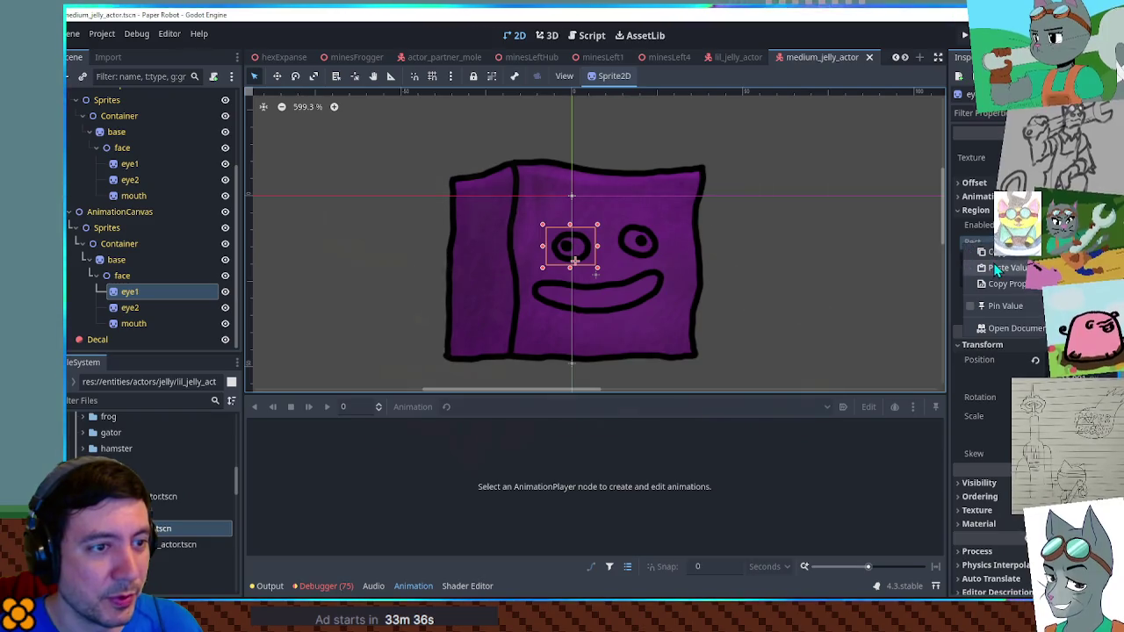
pyautogui.click(141, 163)
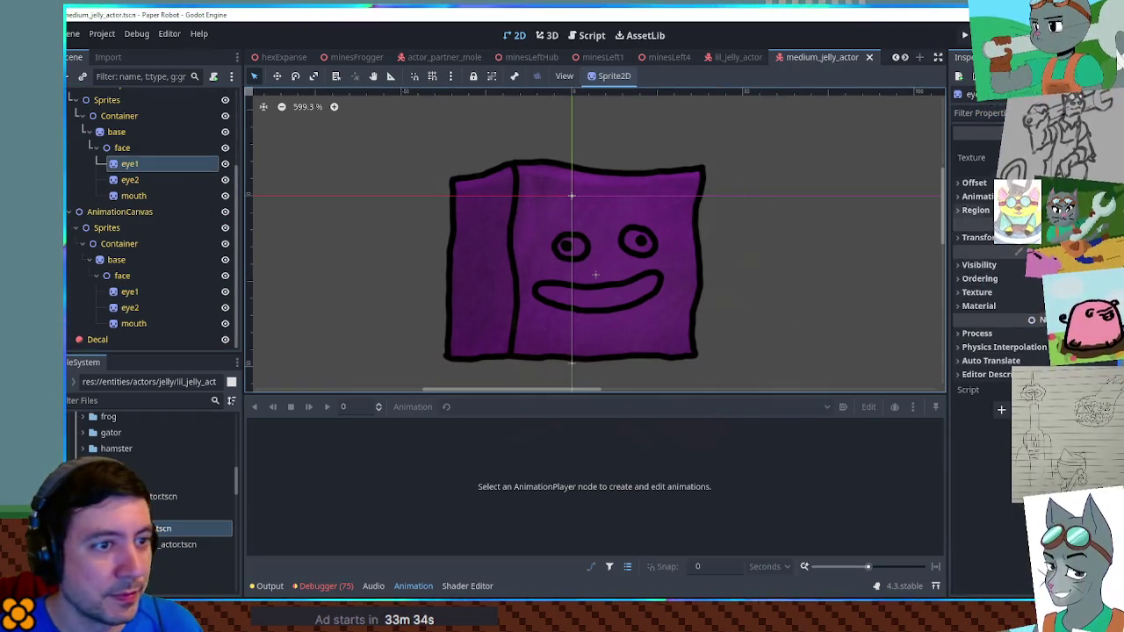
pyautogui.click(975, 210)
pyautogui.rightClick(981, 242)
pyautogui.click(1008, 263)
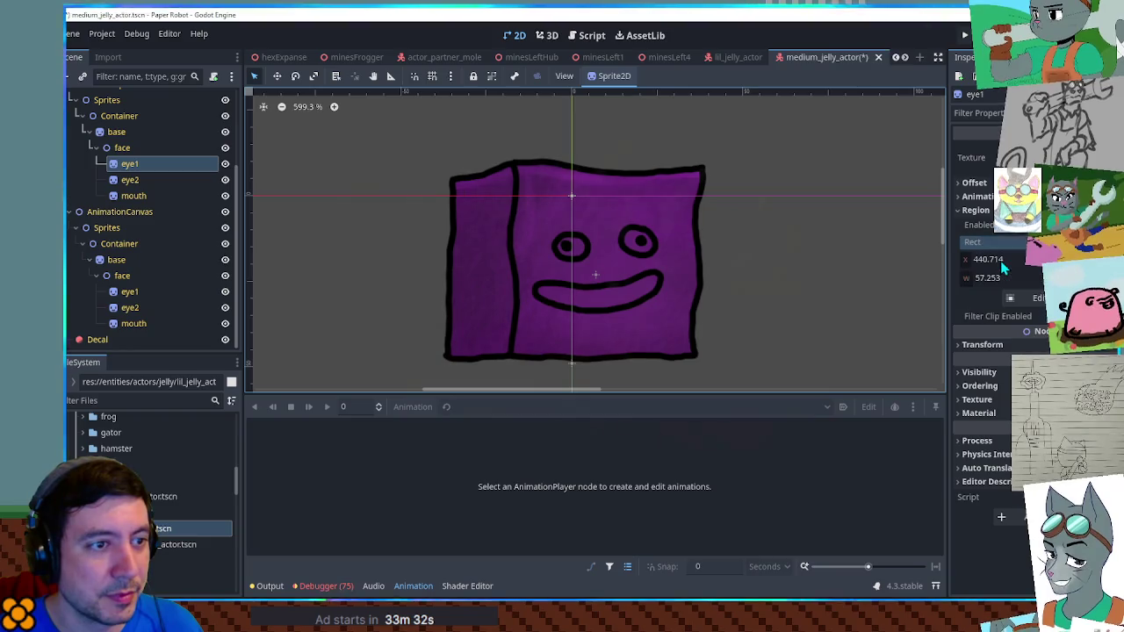
pyautogui.click(129, 292)
pyautogui.click(978, 215)
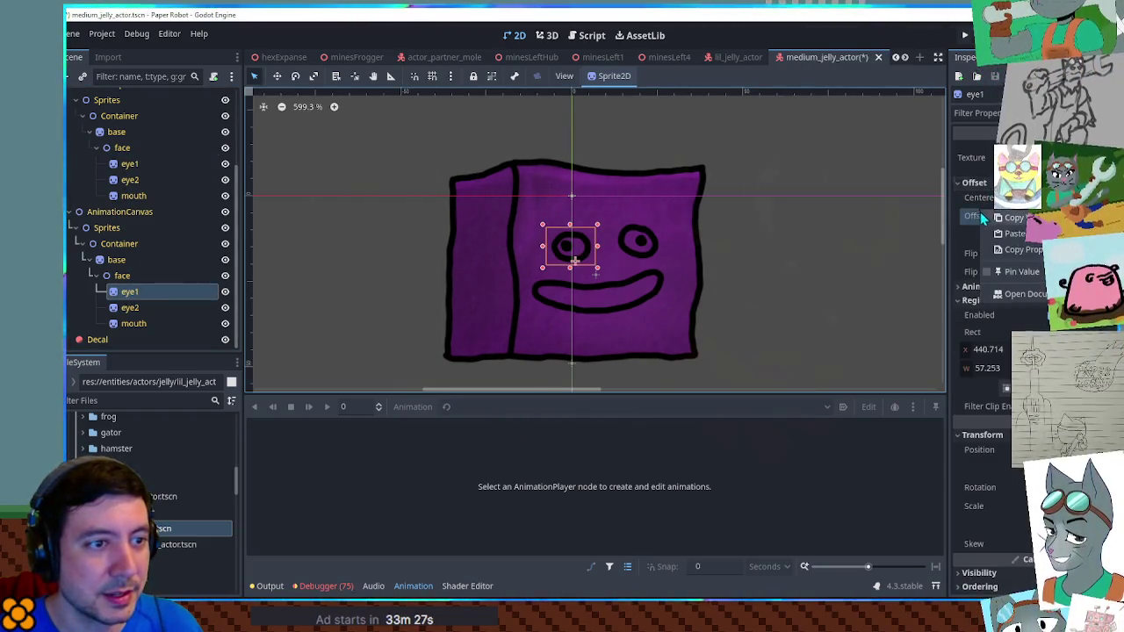
pyautogui.click(129, 164)
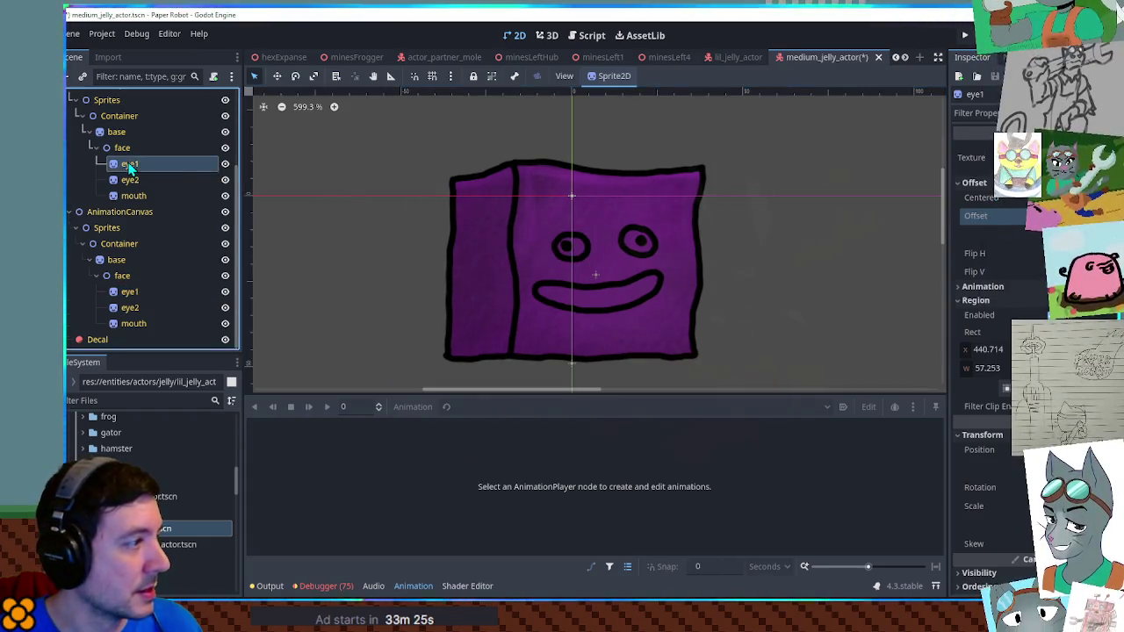
pyautogui.rightClick(978, 217)
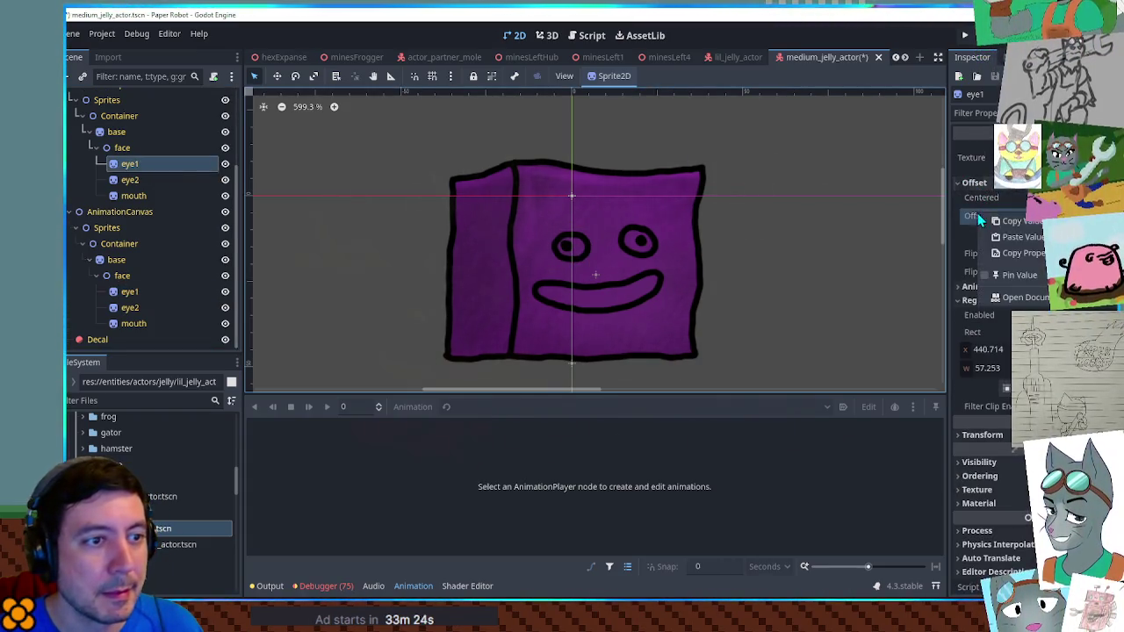
pyautogui.click(1021, 237)
# Paste the region rect onto the upper eye2, preview in 3D, and save medium_jelly_actor
pyautogui.click(130, 308)
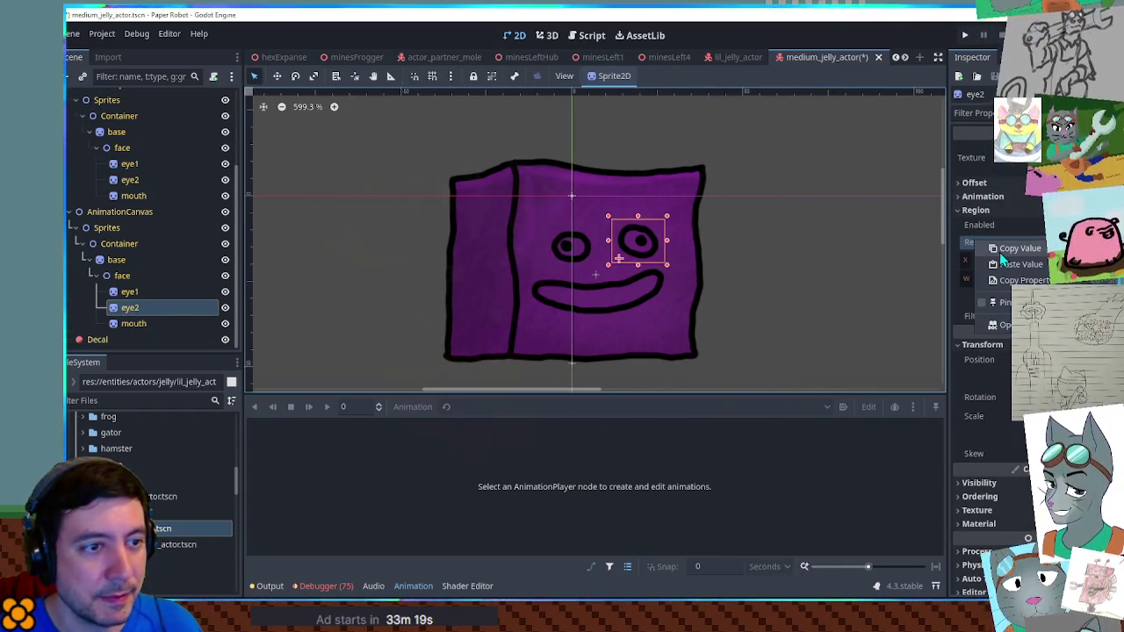
pyautogui.click(129, 180)
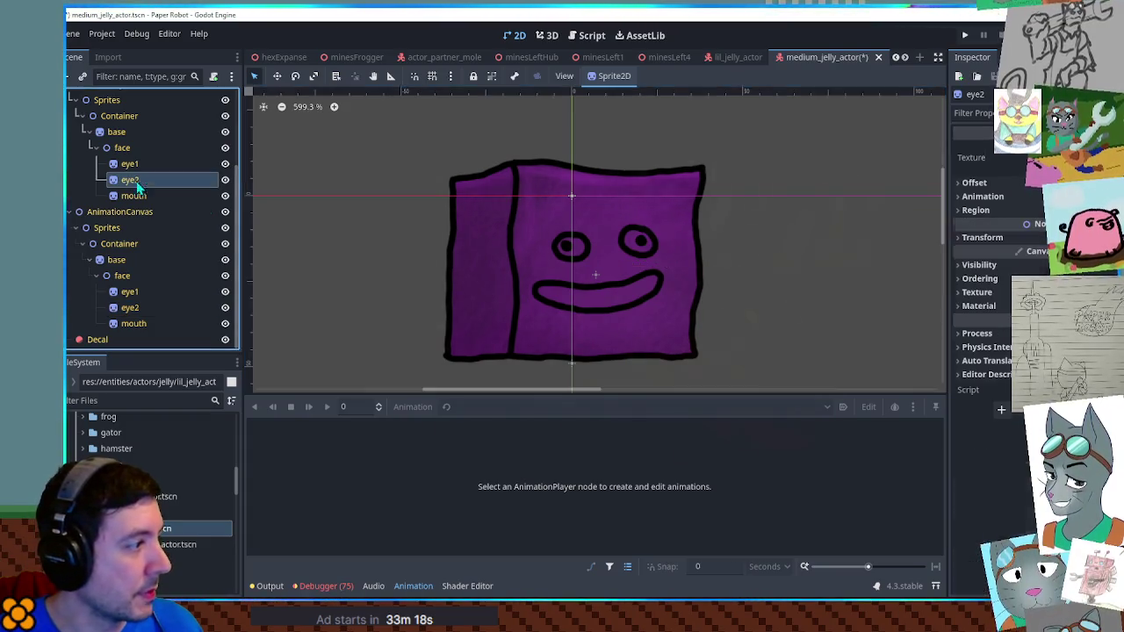
pyautogui.click(985, 212)
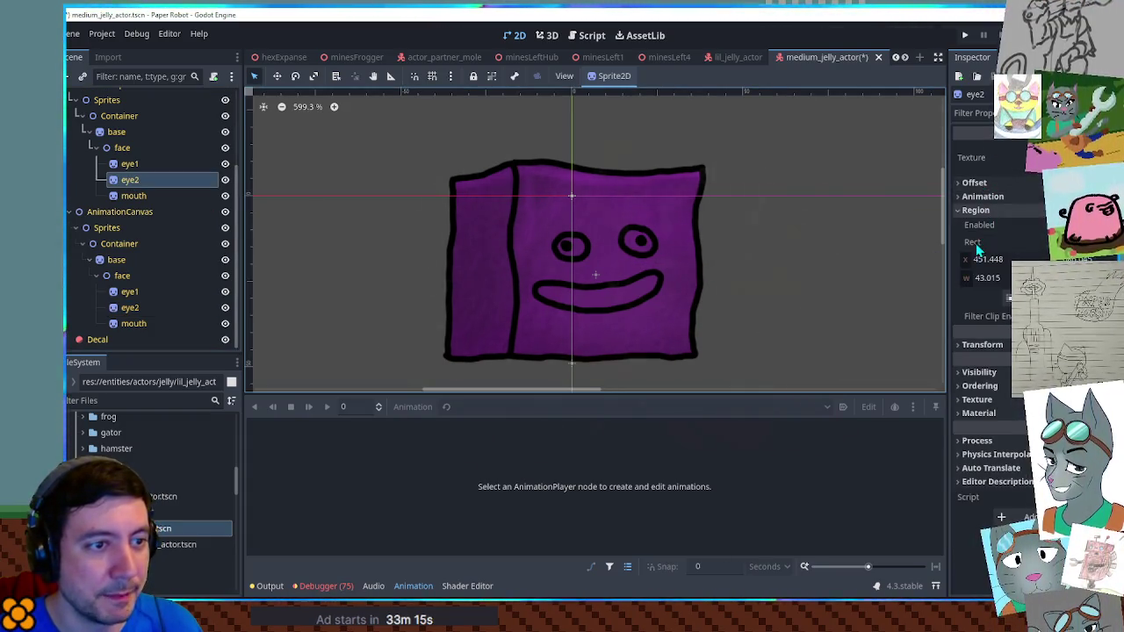
pyautogui.rightClick(982, 242)
pyautogui.click(1001, 268)
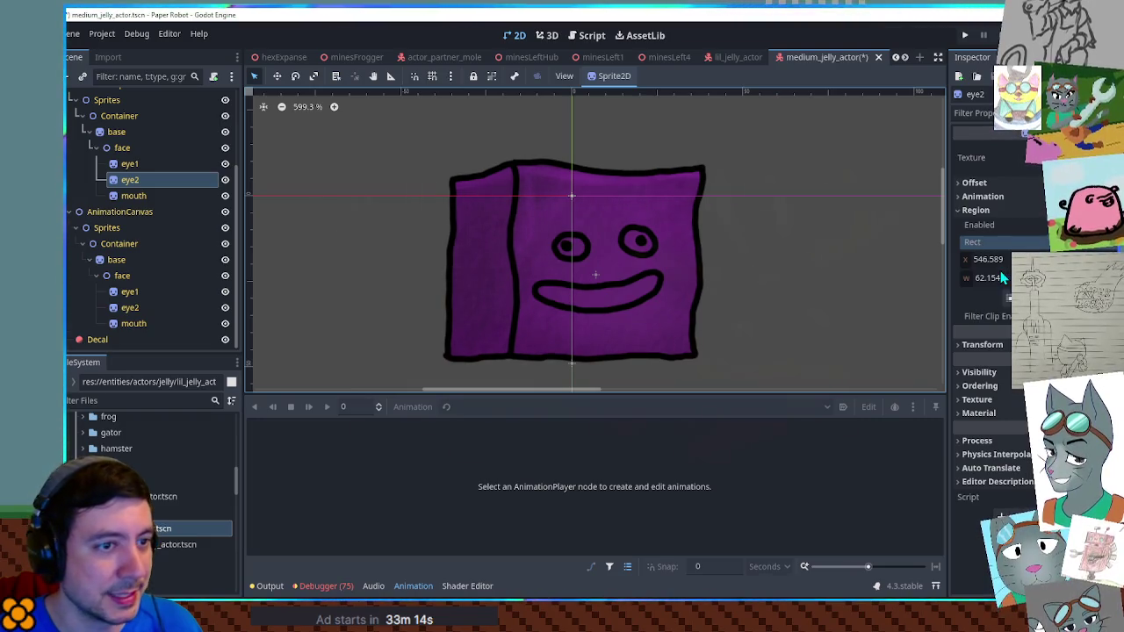
pyautogui.click(974, 183)
pyautogui.click(128, 308)
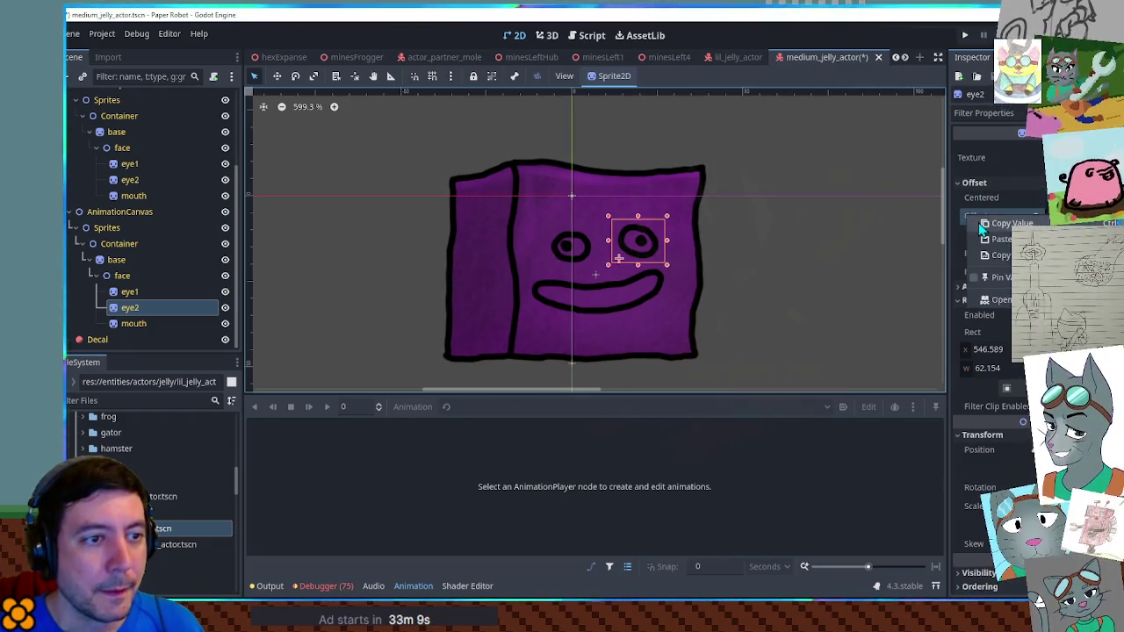
pyautogui.click(130, 179)
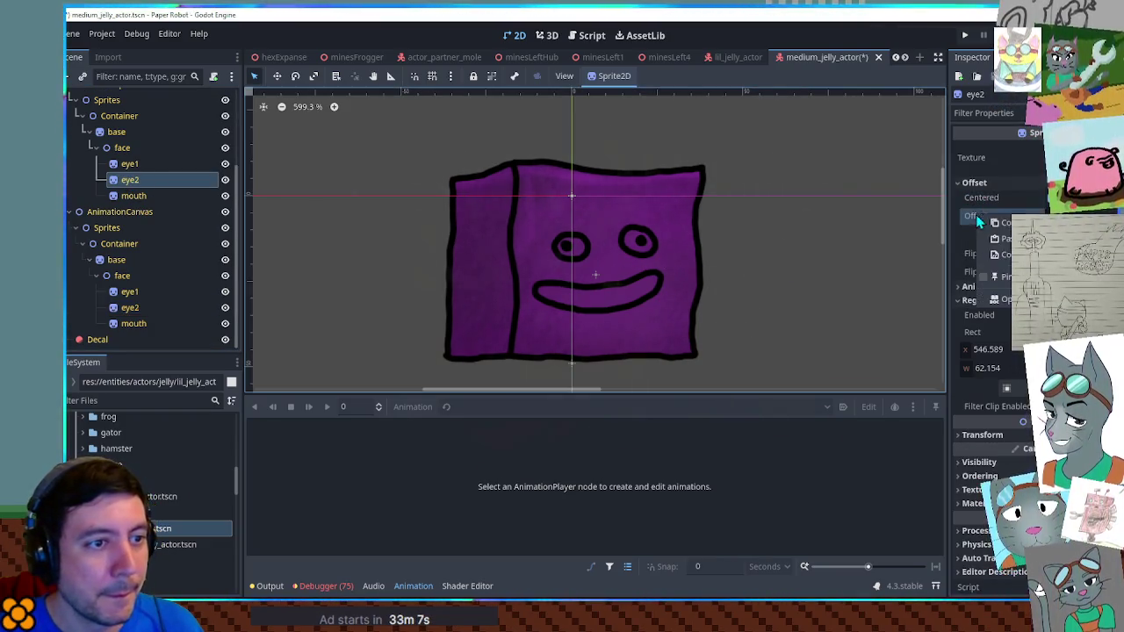
pyautogui.click(546, 35)
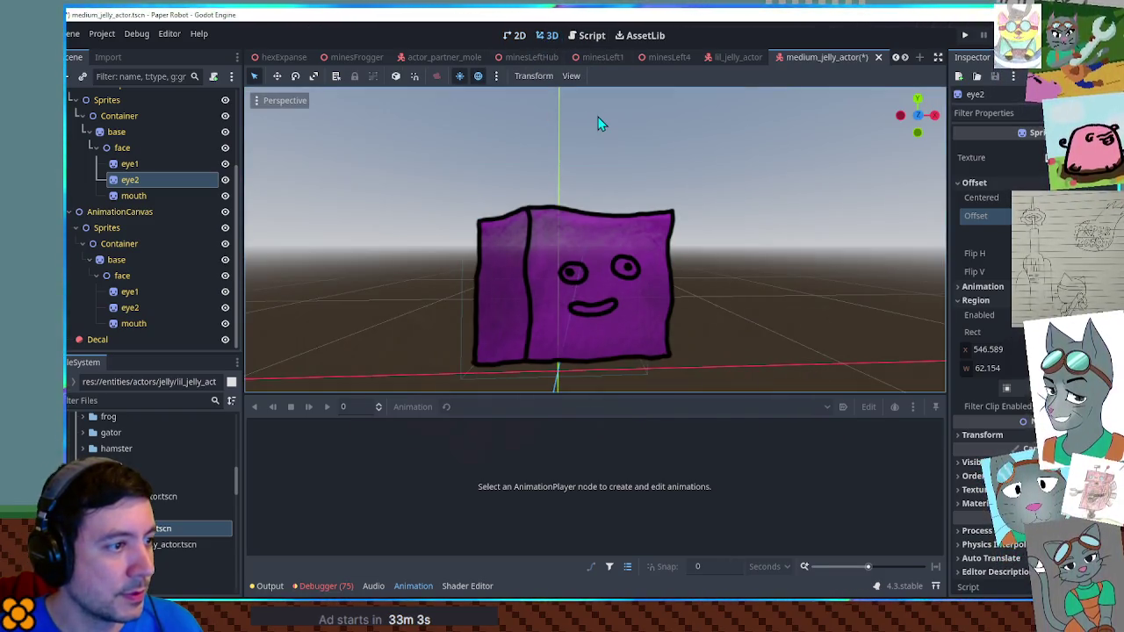
pyautogui.hotkey('ctrl', 's')
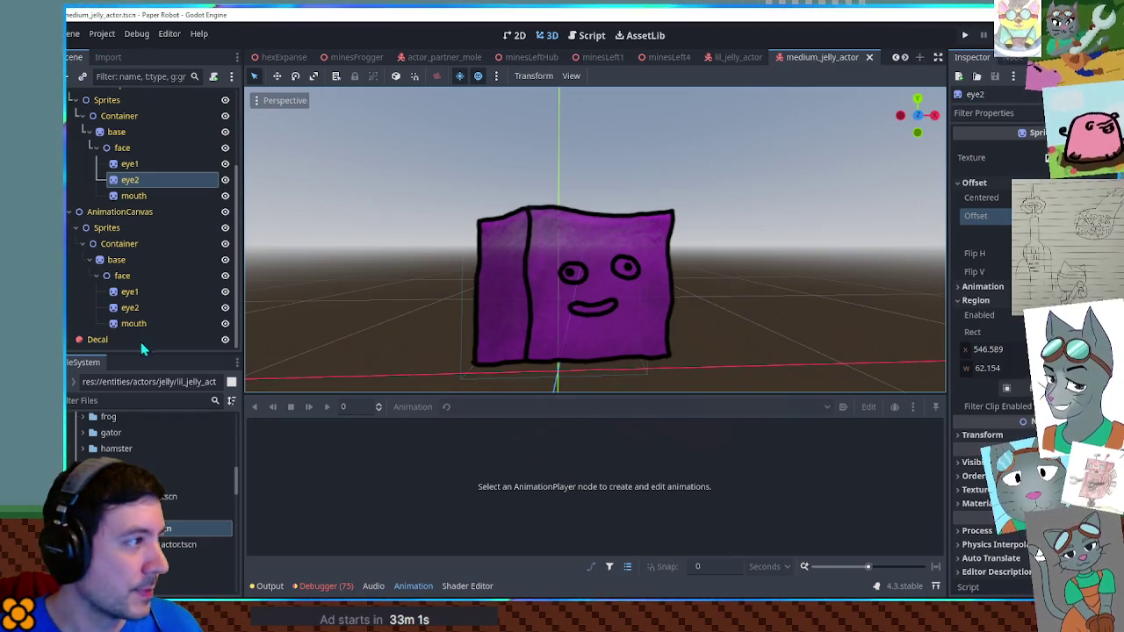
# Paste the AnimationCanvas mouth's region rect onto the upper mouth and save medium_jelly_actor
pyautogui.click(130, 307)
pyautogui.click(133, 323)
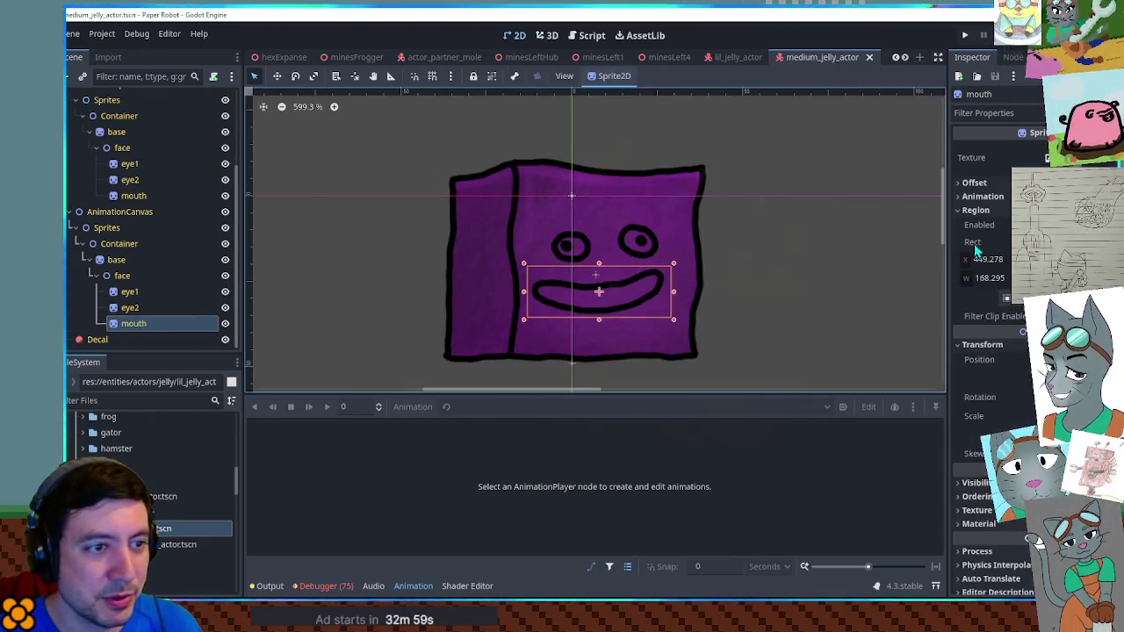
pyautogui.click(133, 195)
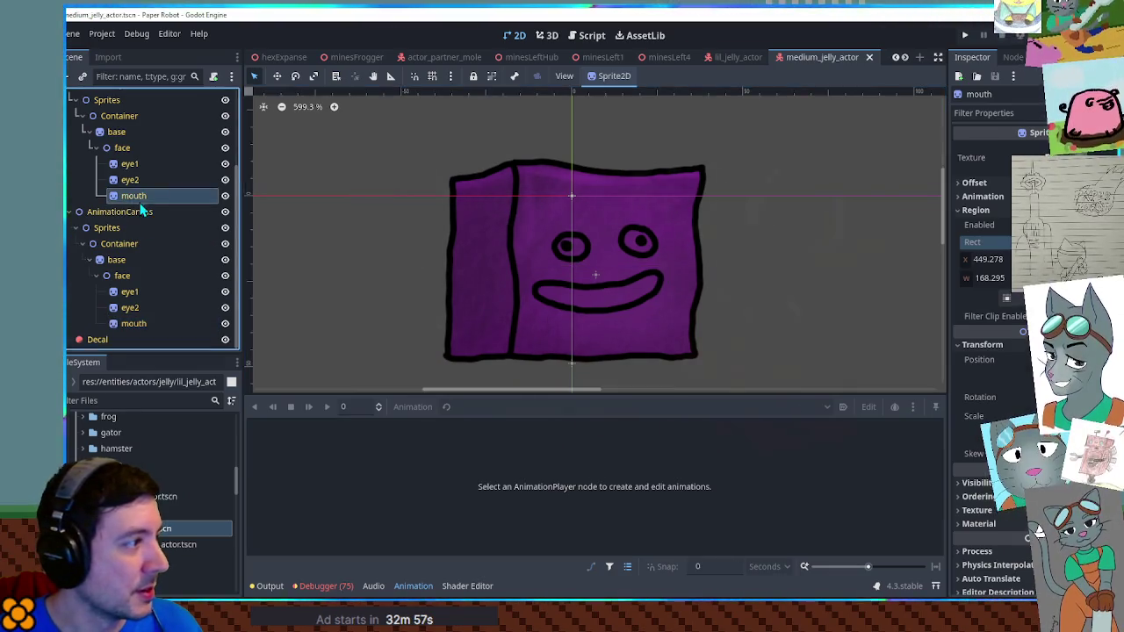
pyautogui.rightClick(972, 239)
pyautogui.click(998, 276)
pyautogui.hotkey('ctrl', 's')
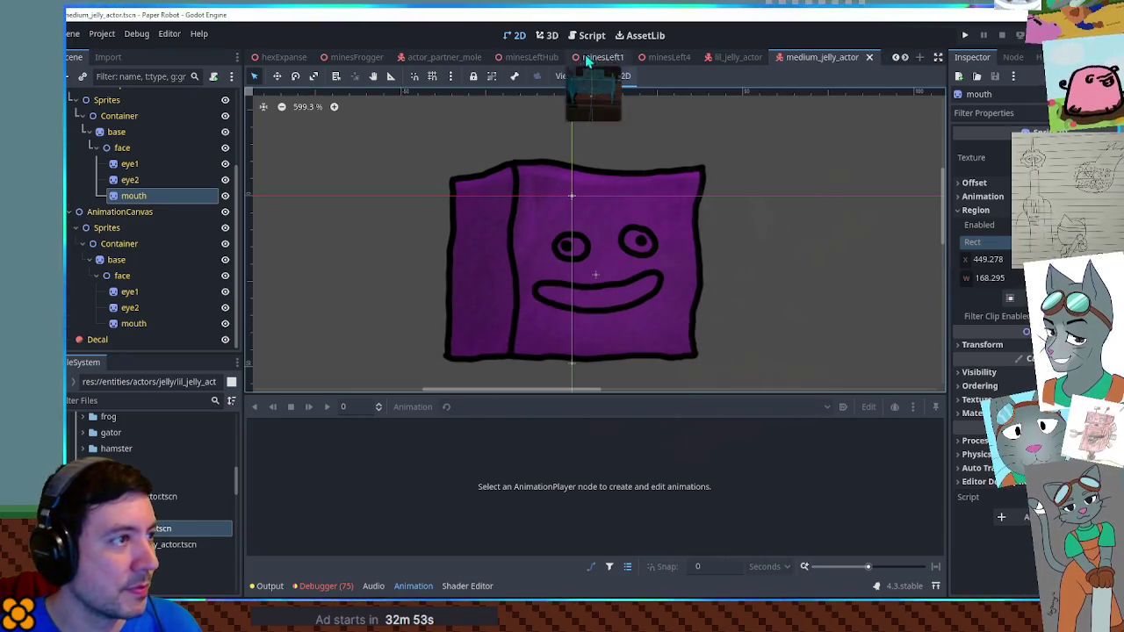
# Compare the medium and lil jellies in the 3D view
pyautogui.click(546, 35)
pyautogui.moveTo(709, 198)
pyautogui.mouseDown()
pyautogui.moveTo(694, 216)
pyautogui.moveTo(714, 206)
pyautogui.moveTo(693, 194)
pyautogui.moveTo(710, 191)
pyautogui.mouseUp()
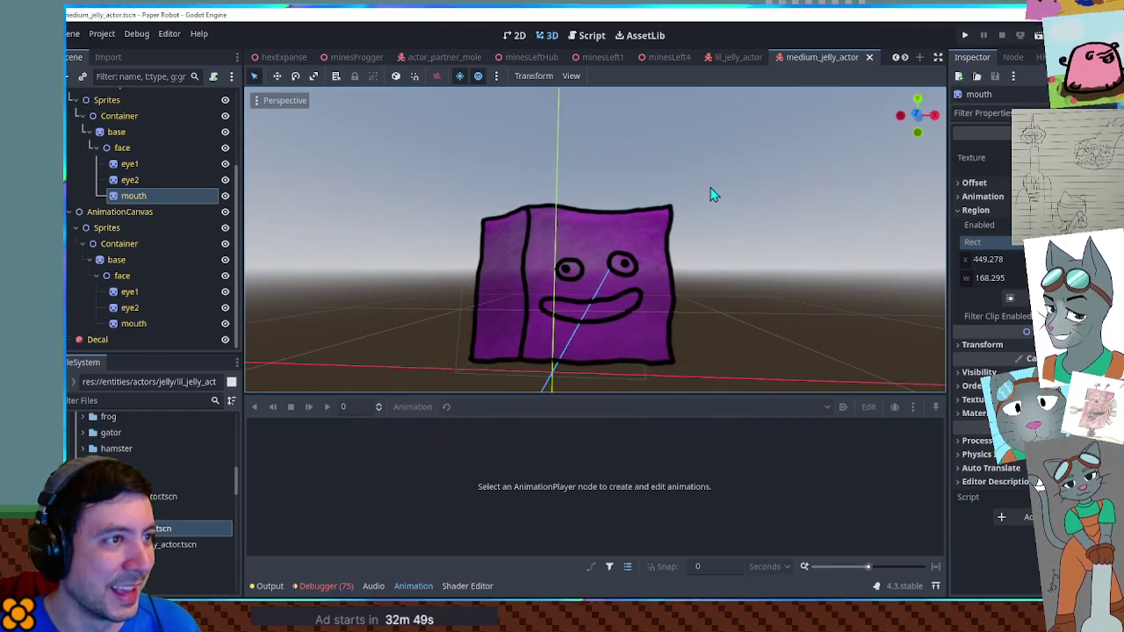
pyautogui.click(728, 56)
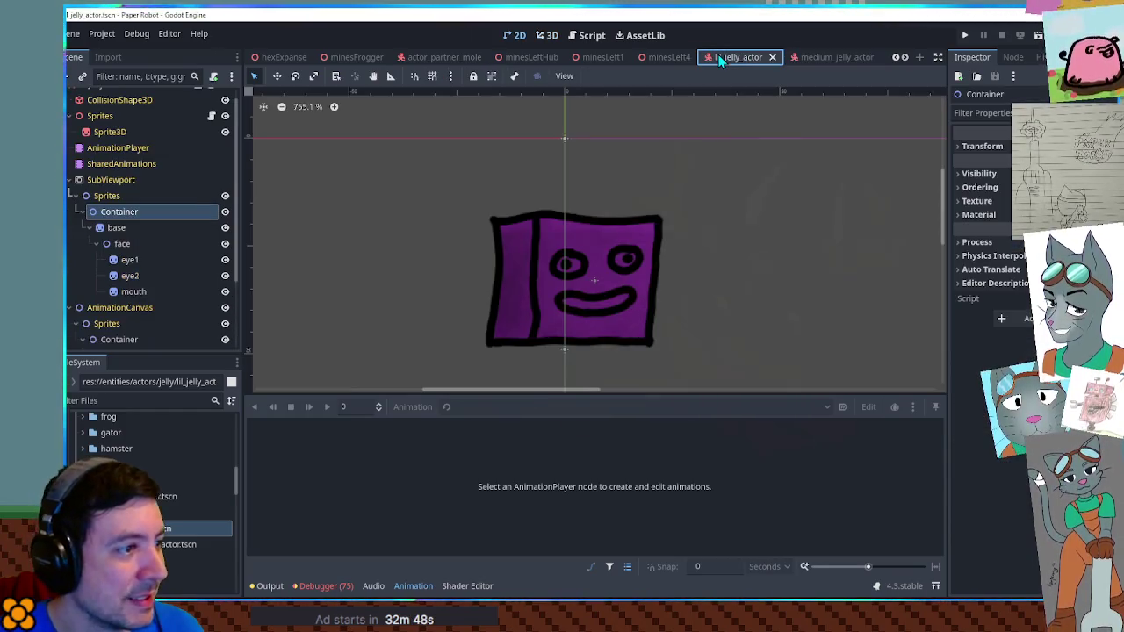
pyautogui.click(546, 35)
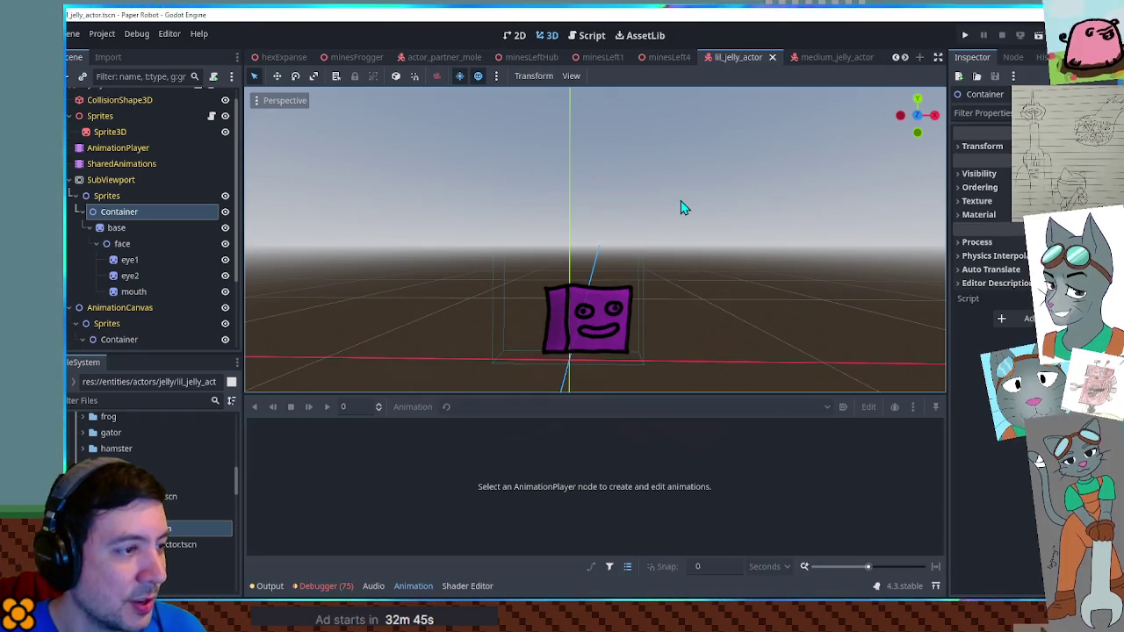
pyautogui.click(829, 58)
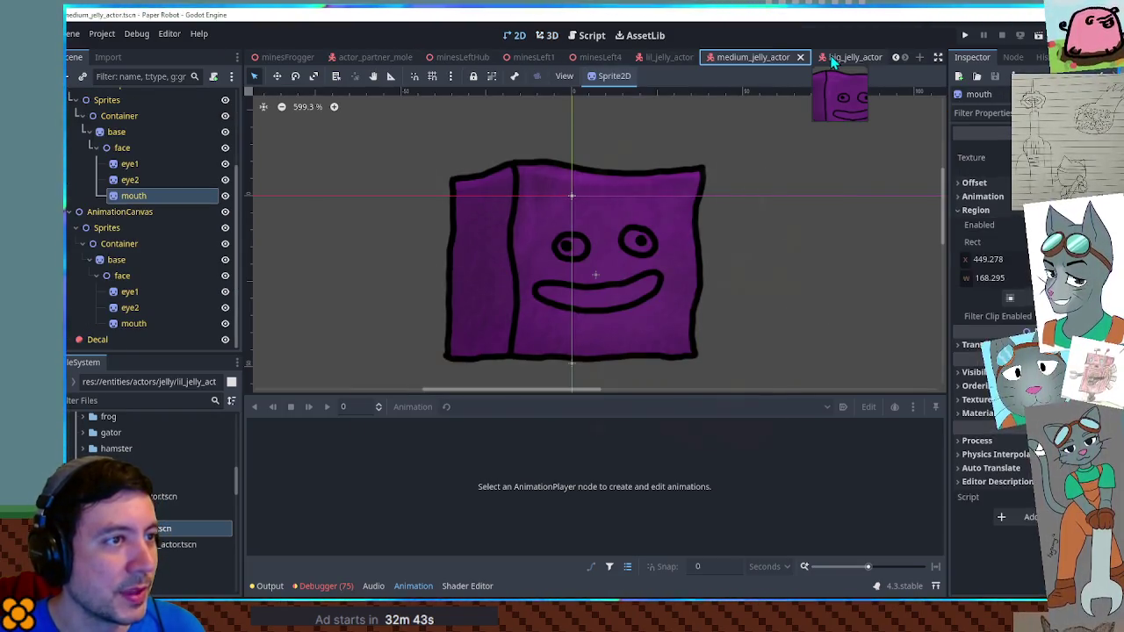
pyautogui.scroll(-1, 830, 58)
# Open big_jelly_actor and show the AnimationCanvas base sprite's region settings
pyautogui.click(829, 58)
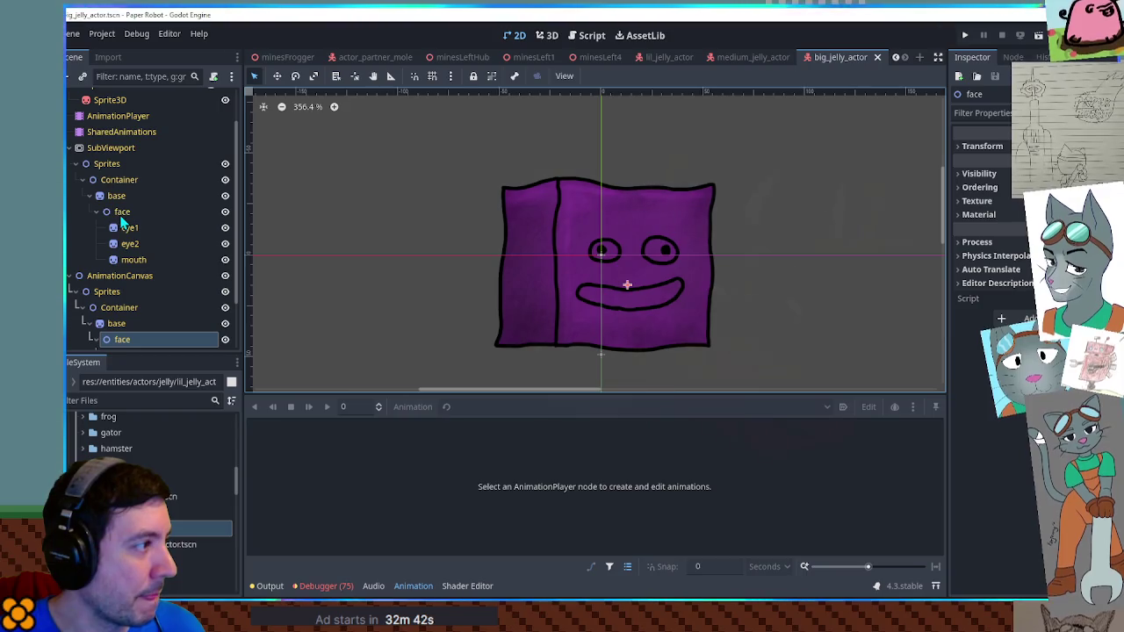
pyautogui.scroll(-2, 124, 201)
pyautogui.click(116, 260)
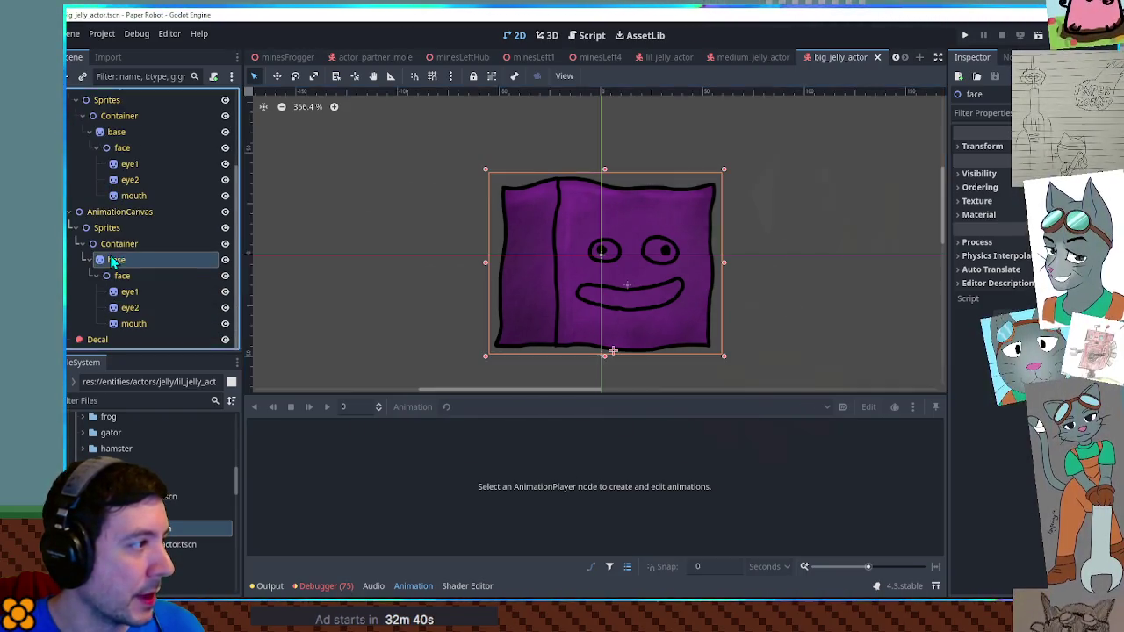
pyautogui.click(974, 300)
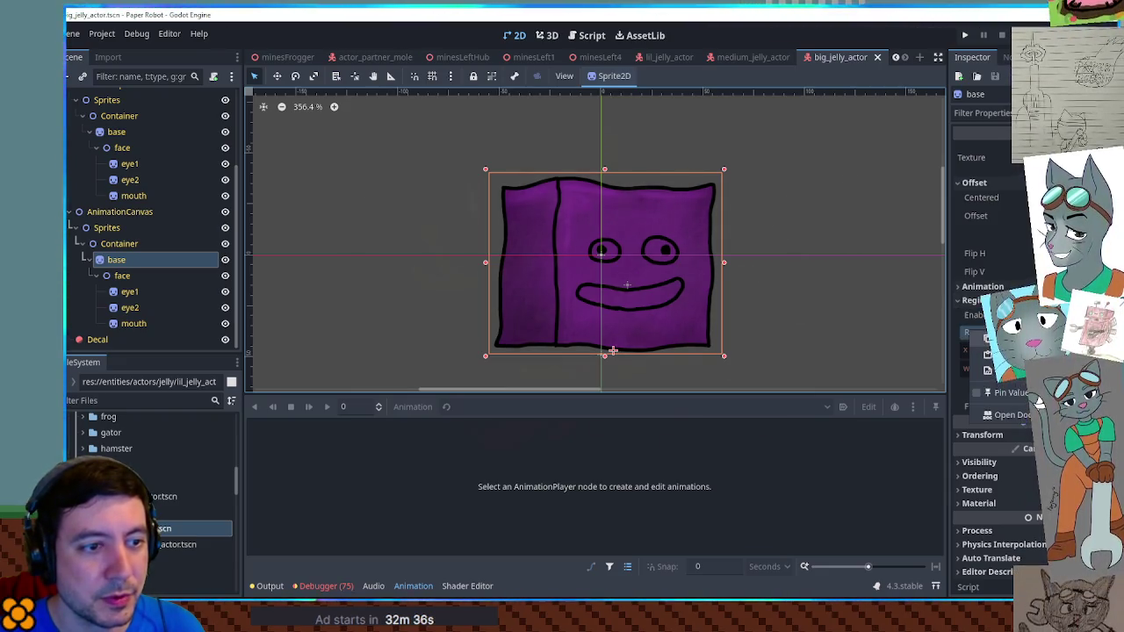
# Paste the AnimationCanvas base's region rect onto the upper base and check its offset
pyautogui.click(114, 134)
pyautogui.click(975, 182)
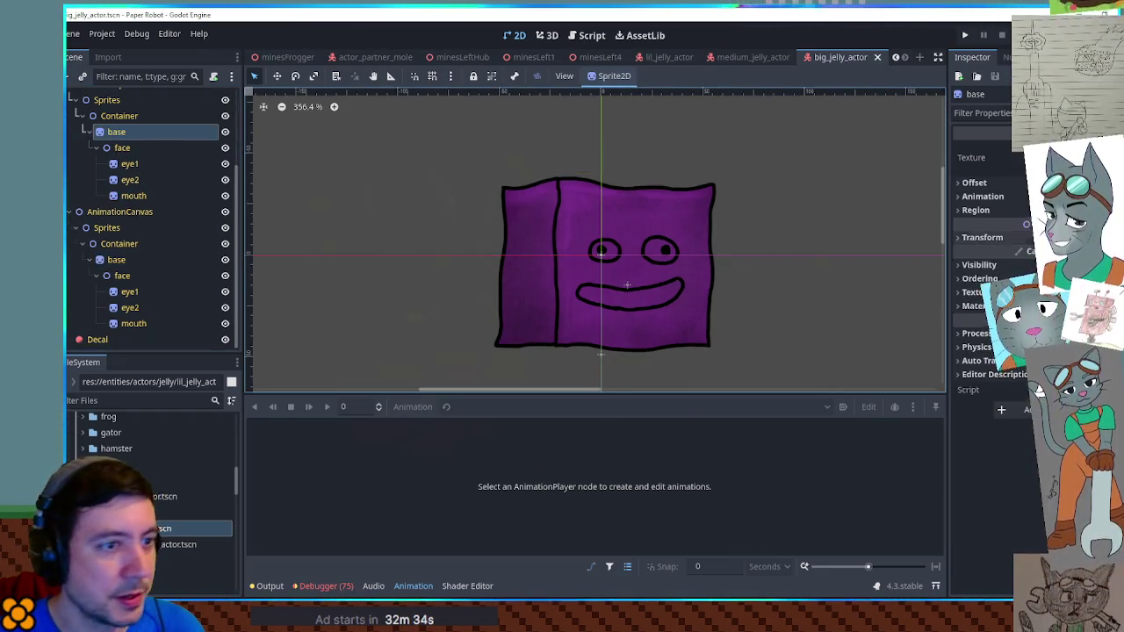
pyautogui.rightClick(983, 243)
pyautogui.click(1018, 262)
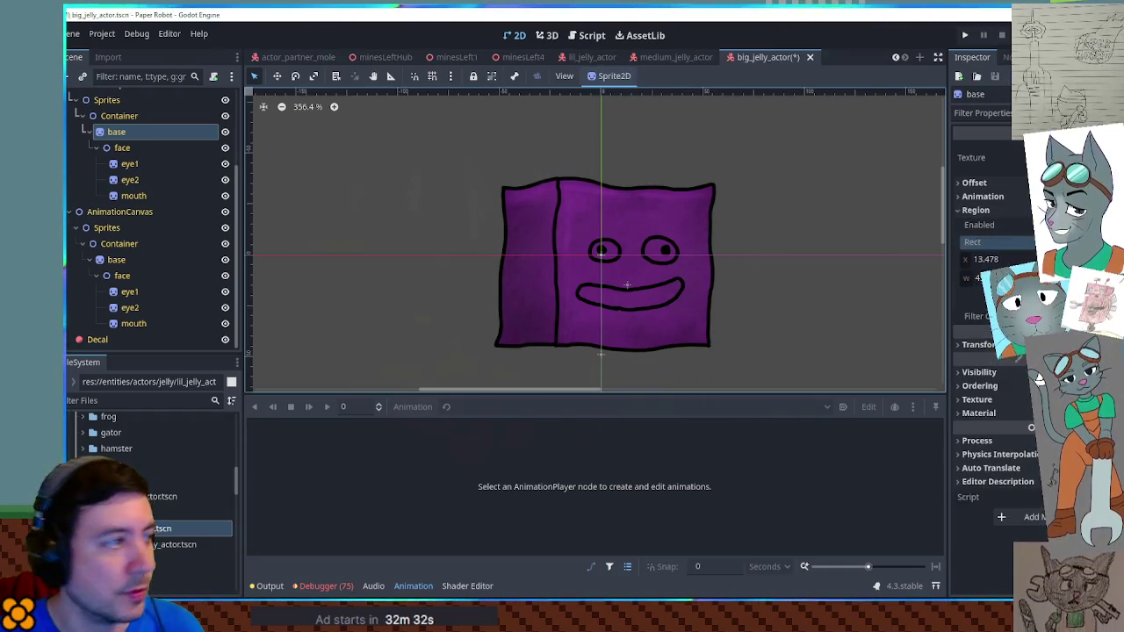
pyautogui.click(145, 260)
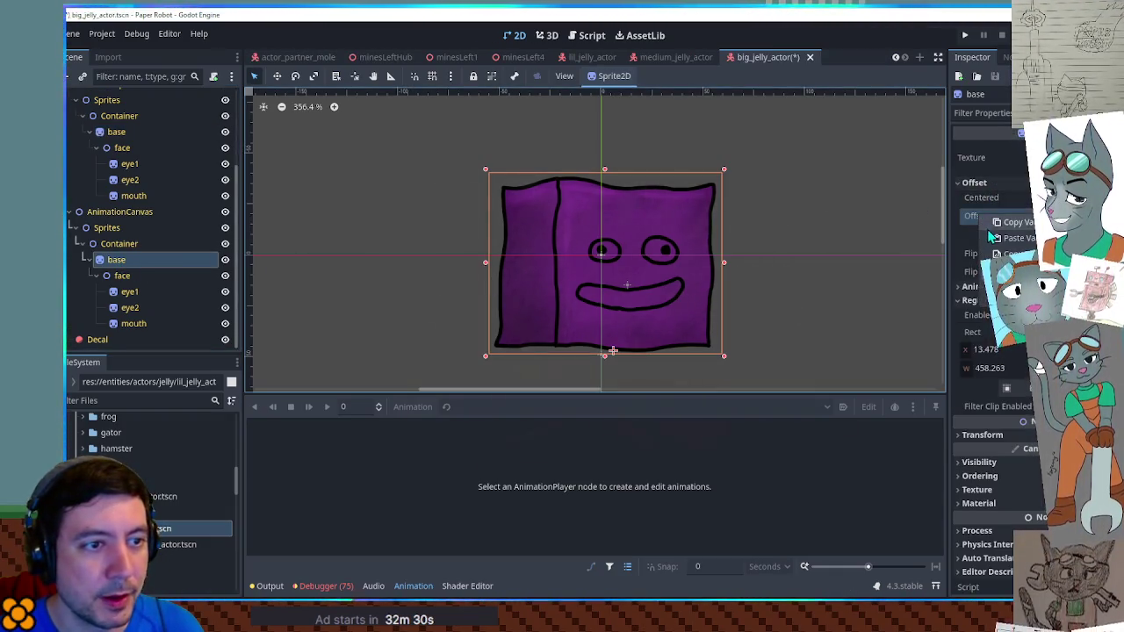
pyautogui.click(145, 132)
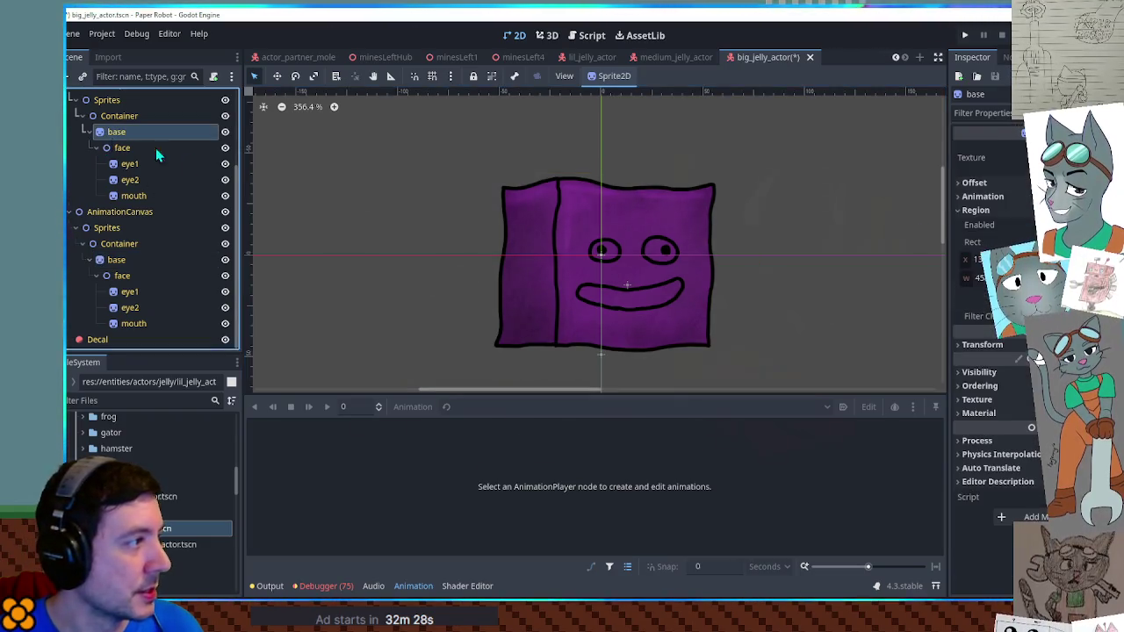
pyautogui.click(972, 183)
pyautogui.rightClick(977, 217)
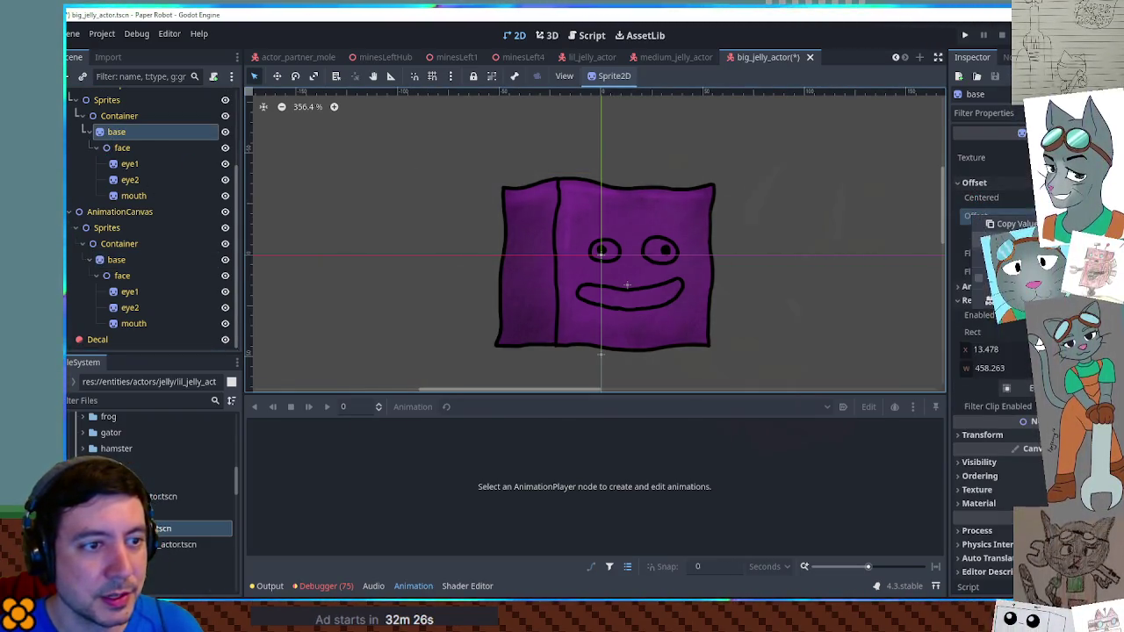
# Copy the AnimationCanvas face position and select the upper face node
pyautogui.click(122, 276)
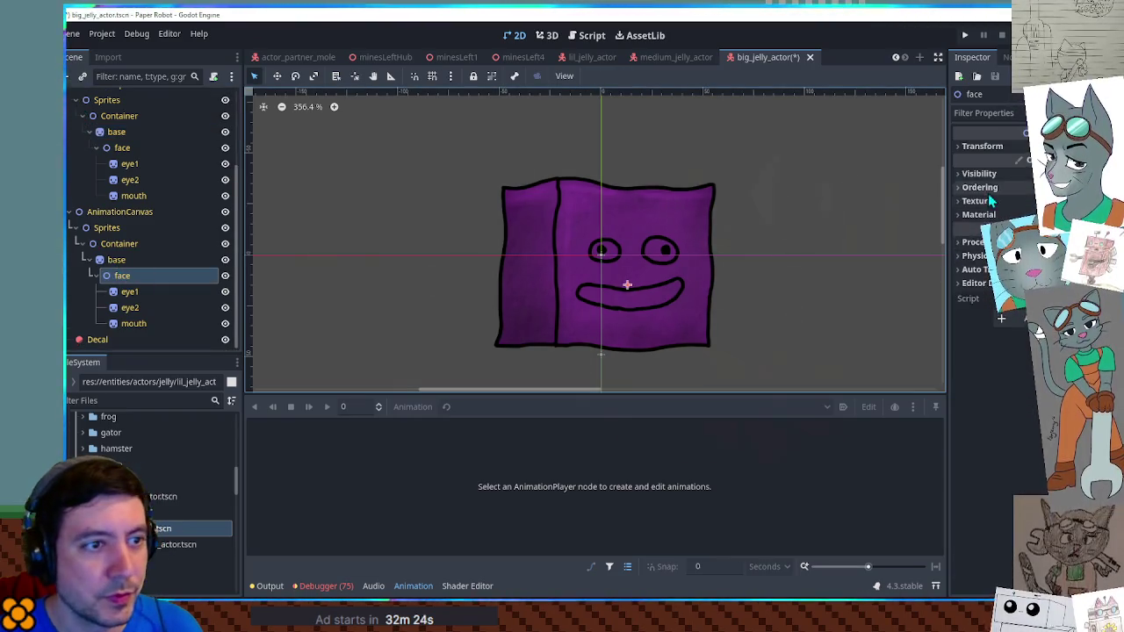
pyautogui.click(981, 146)
pyautogui.rightClick(978, 164)
pyautogui.click(988, 171)
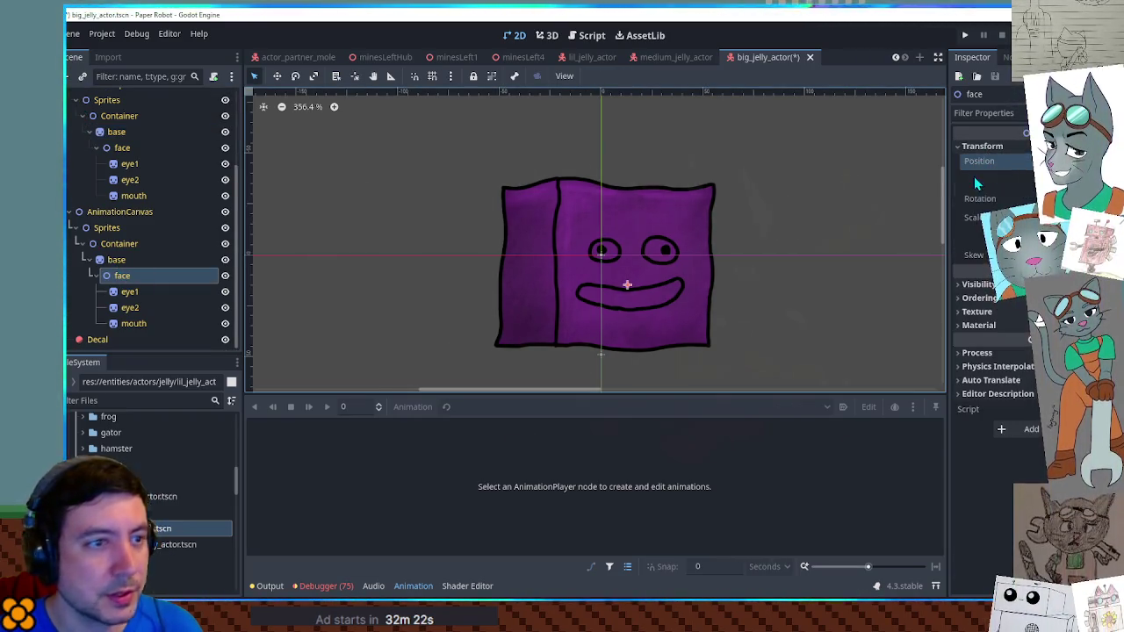
pyautogui.click(122, 147)
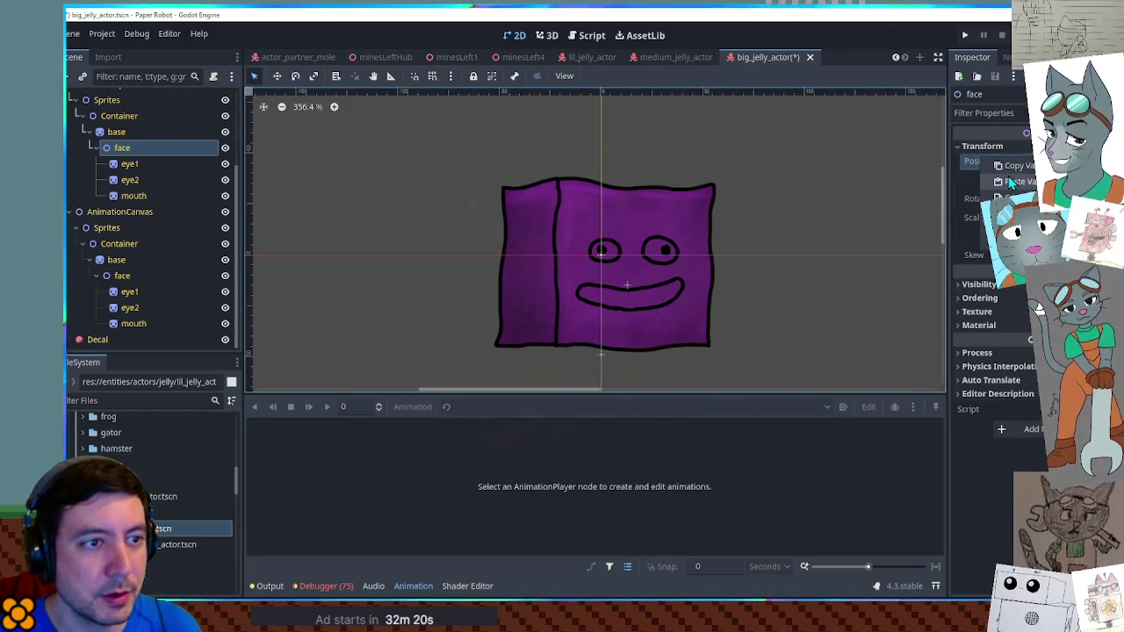
# Give the upper eye1 the AnimationCanvas eye1's region rect and offset
pyautogui.click(159, 299)
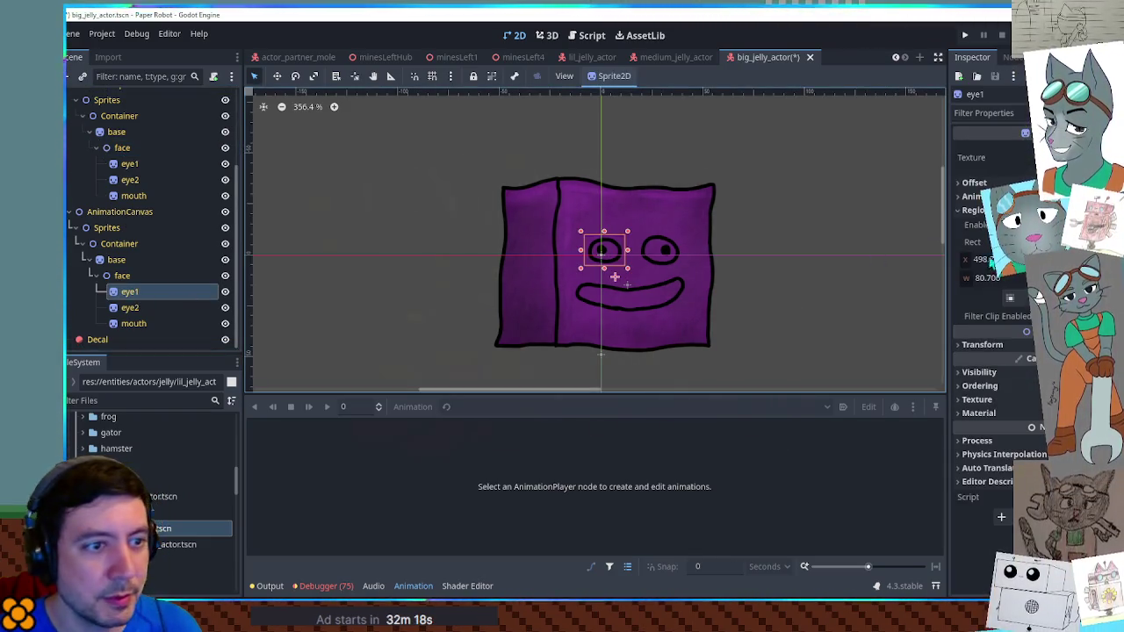
pyautogui.rightClick(977, 252)
pyautogui.click(1009, 254)
pyautogui.click(130, 163)
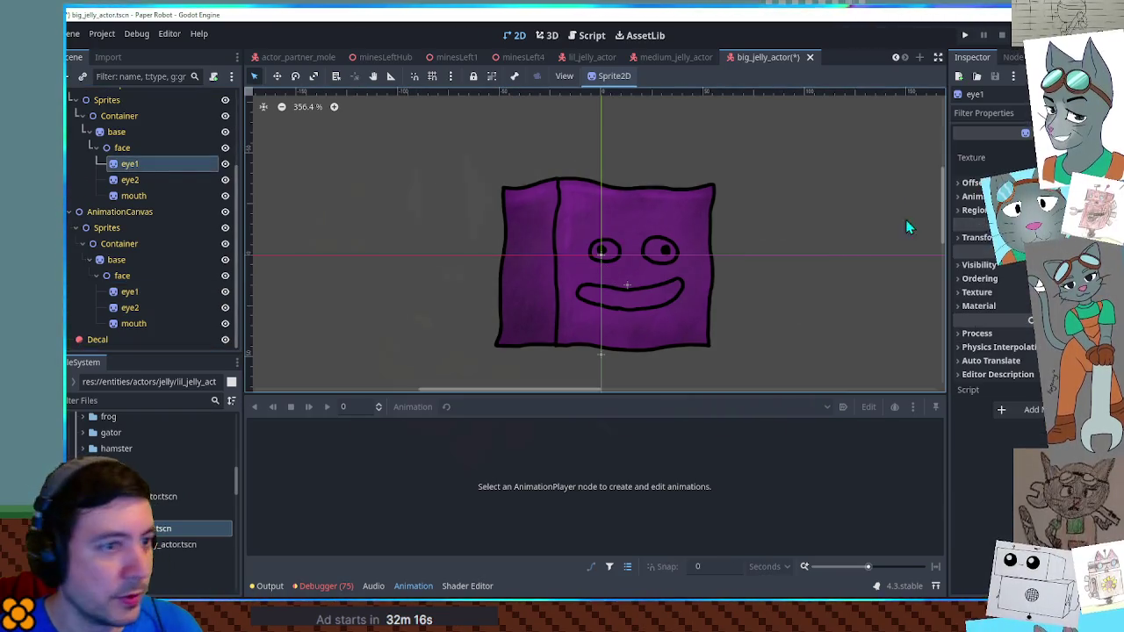
pyautogui.hotkey('ctrl', 'v')
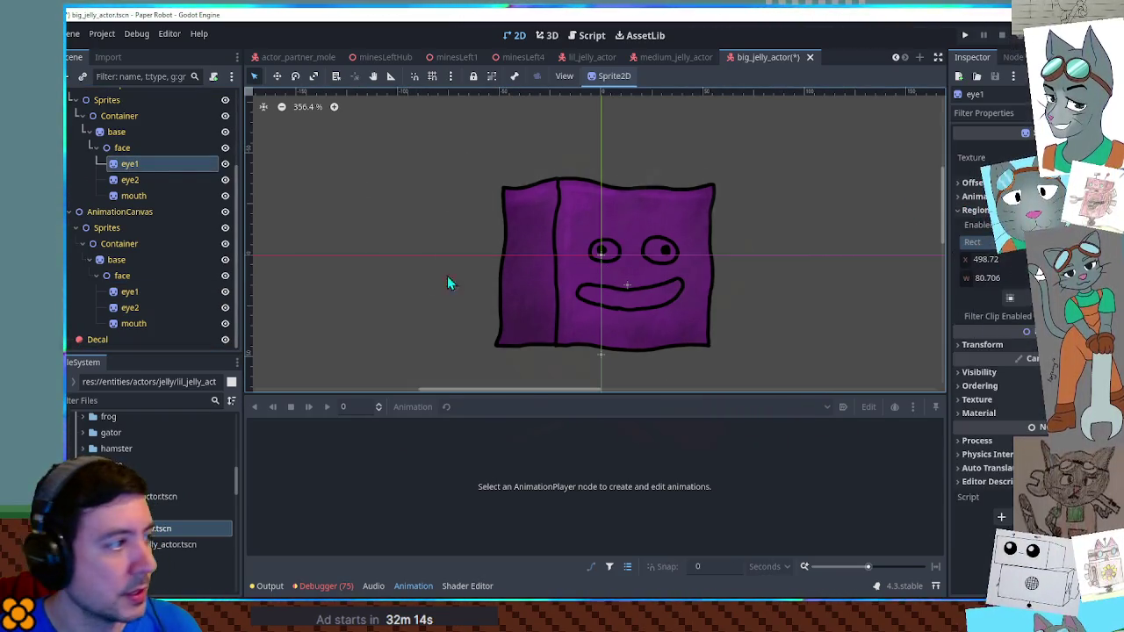
pyautogui.click(125, 292)
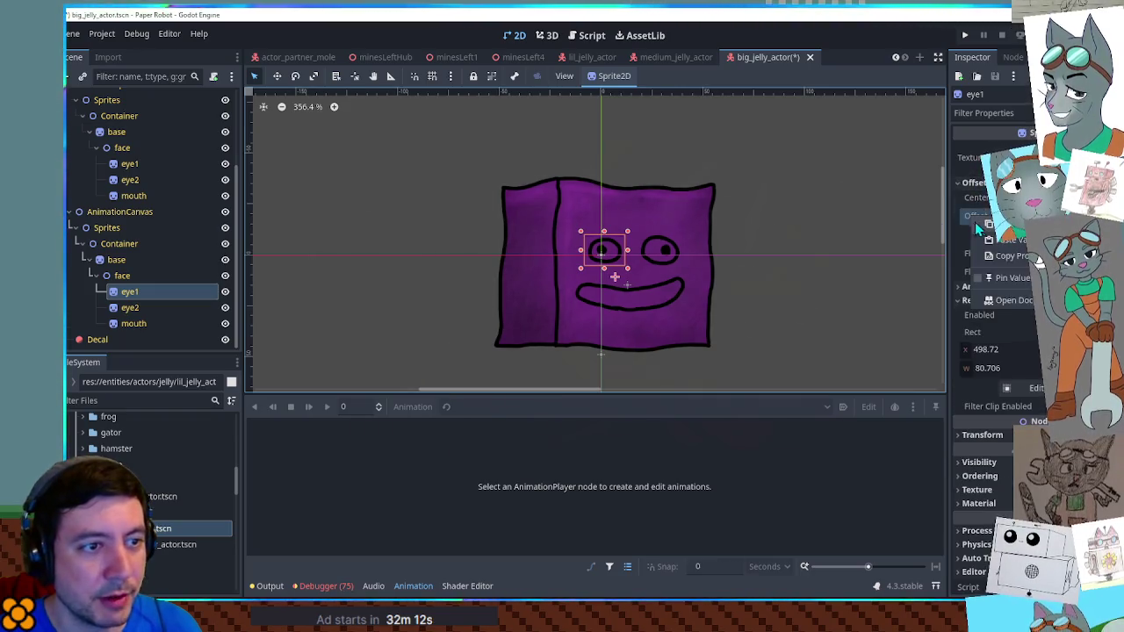
pyautogui.hotkey('ctrl', 'v')
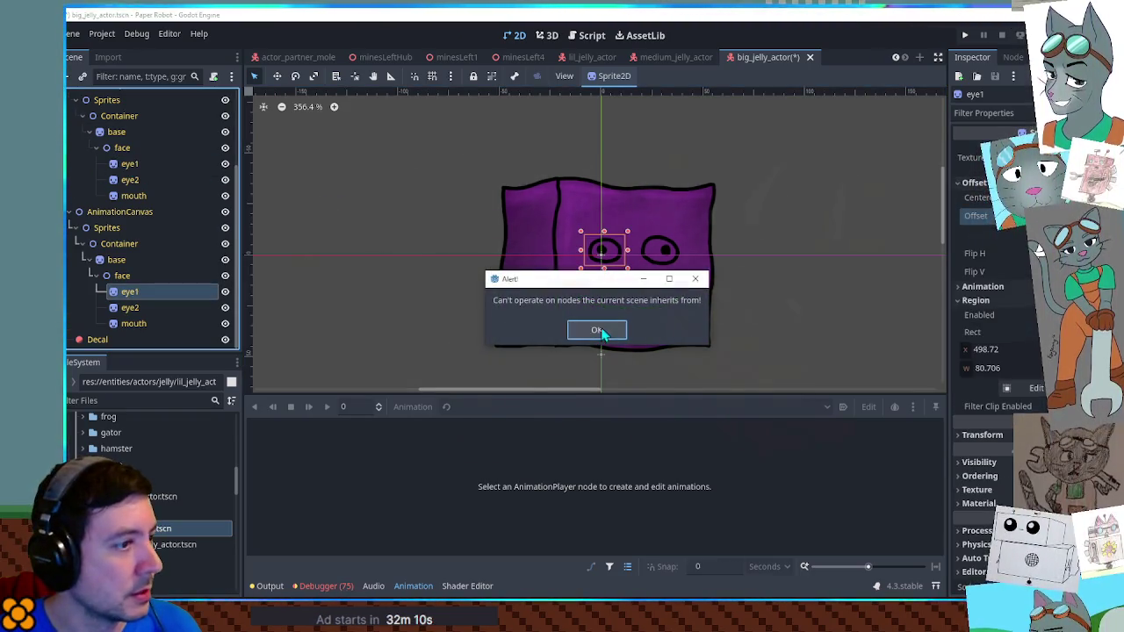
pyautogui.click(593, 330)
pyautogui.click(129, 163)
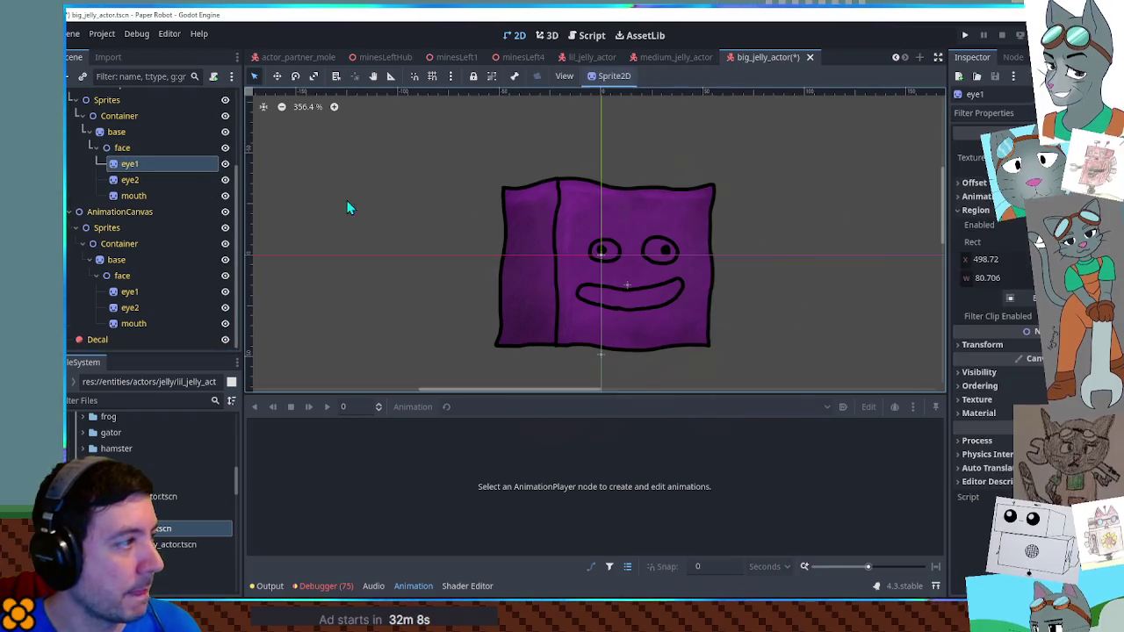
pyautogui.click(974, 183)
pyautogui.rightClick(974, 220)
pyautogui.click(992, 243)
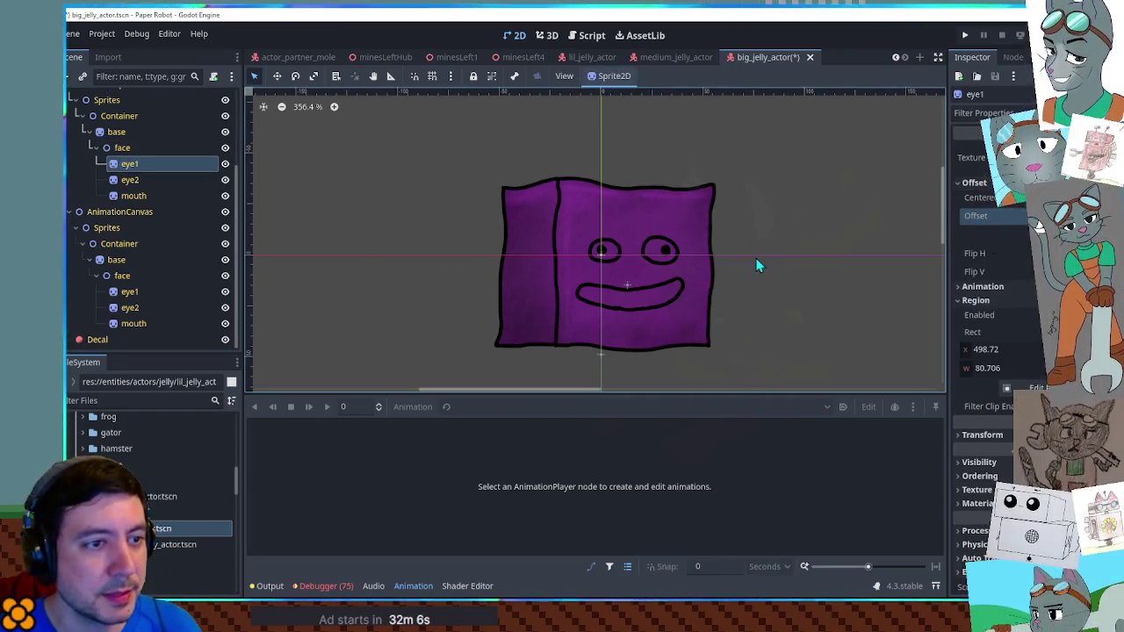
pyautogui.click(128, 309)
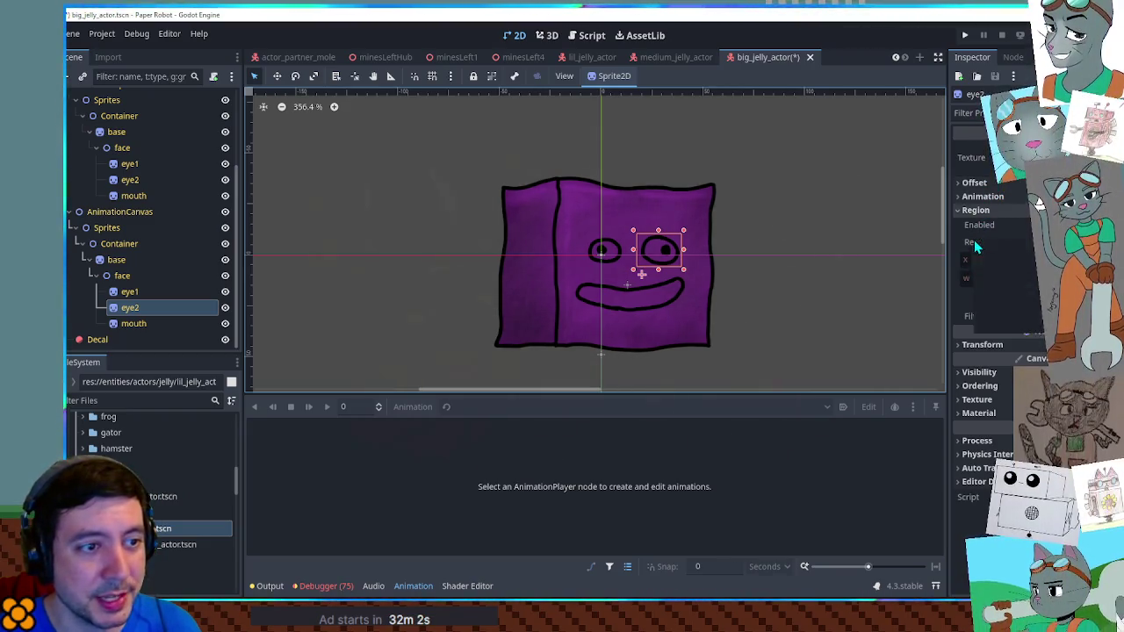
# Copy the AnimationCanvas eye2's offset onto the upper eye2
pyautogui.click(125, 180)
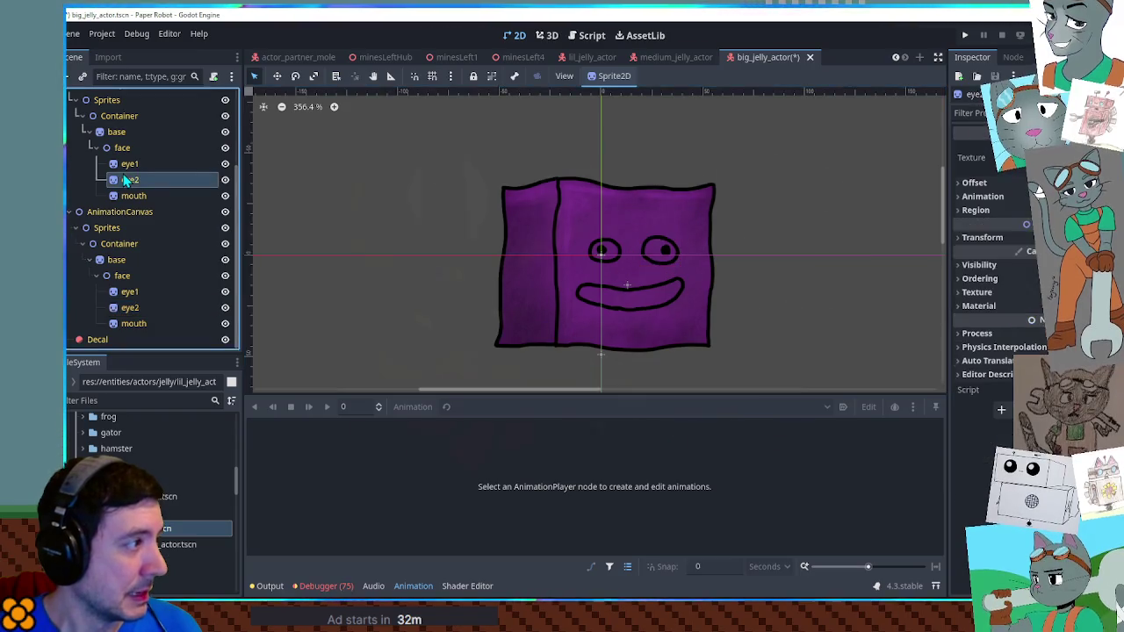
pyautogui.click(974, 183)
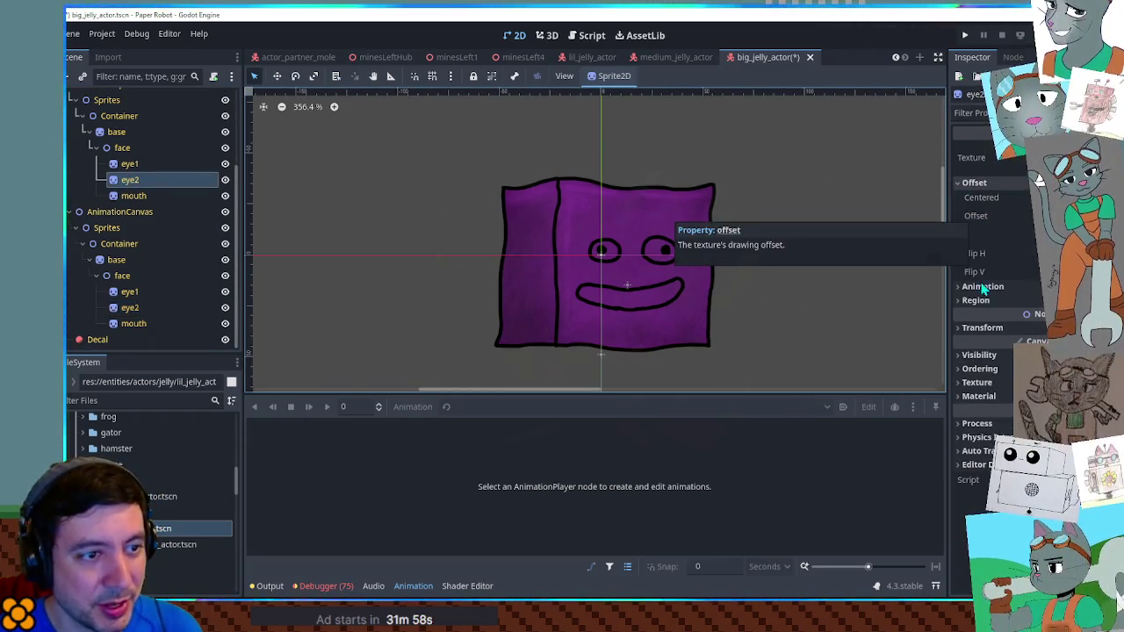
pyautogui.click(978, 299)
pyautogui.rightClick(981, 335)
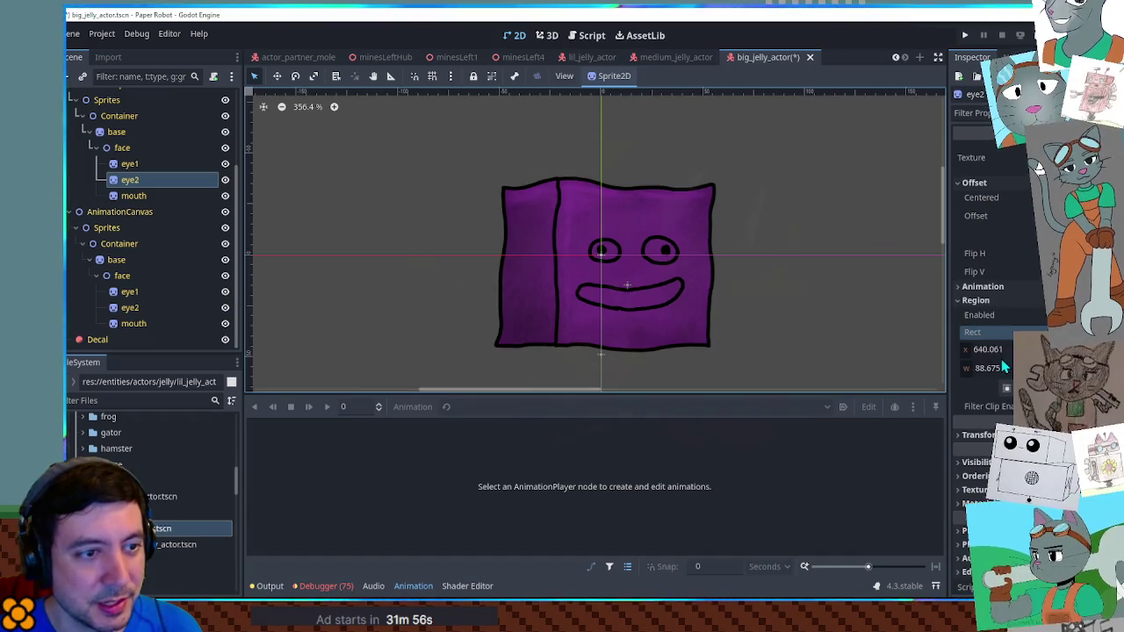
pyautogui.click(132, 308)
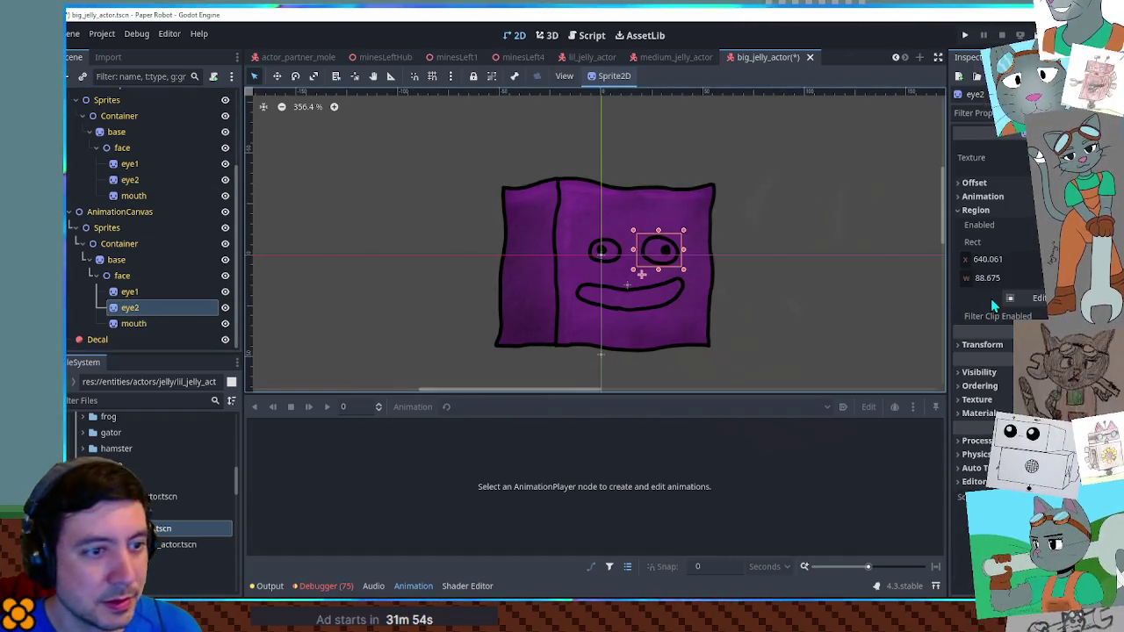
pyautogui.click(975, 182)
pyautogui.rightClick(973, 215)
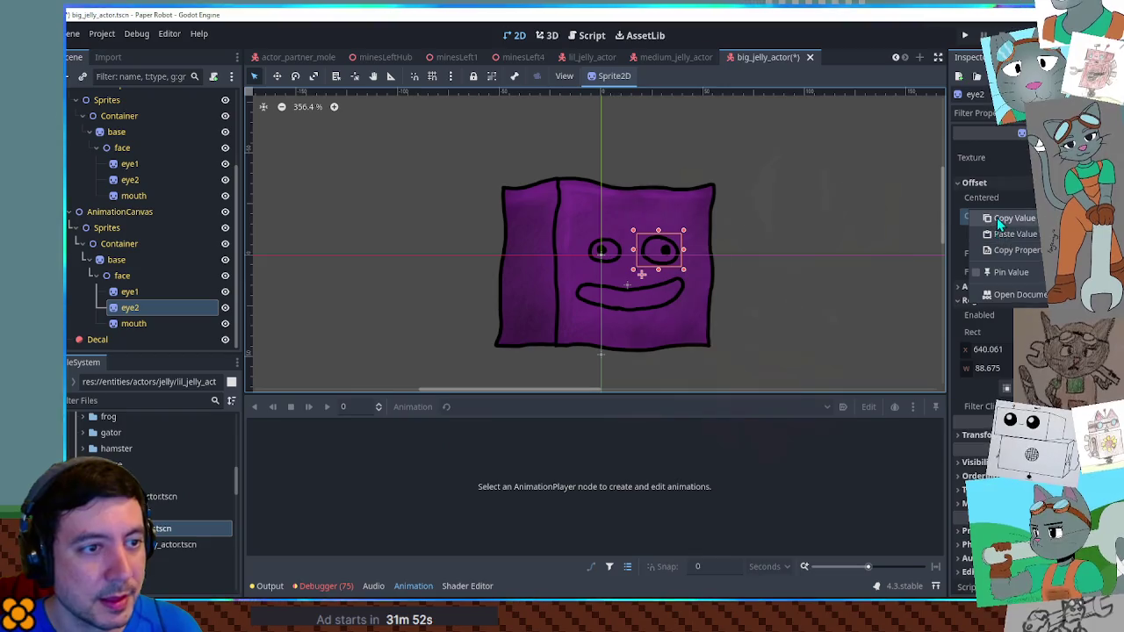
pyautogui.click(1012, 217)
pyautogui.click(660, 250)
pyautogui.rightClick(980, 215)
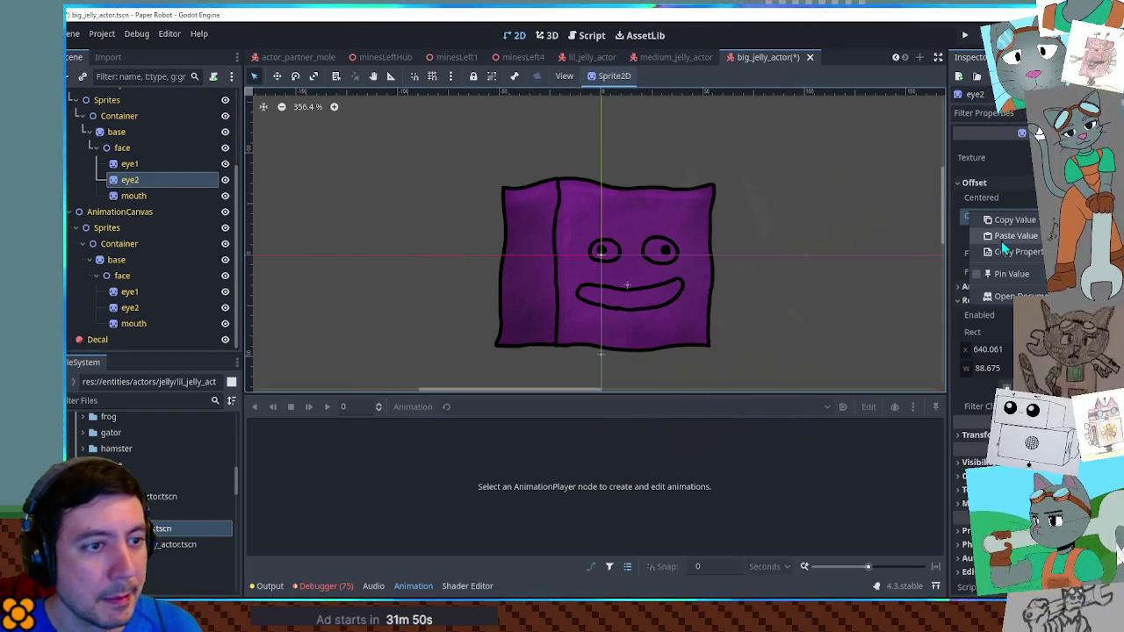
pyautogui.click(134, 323)
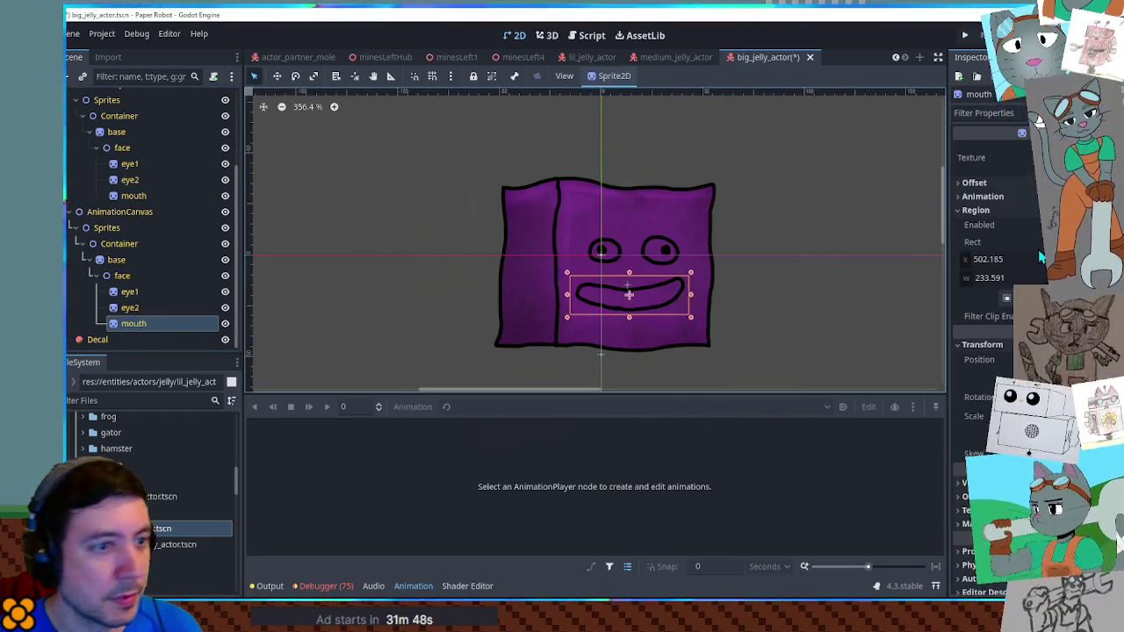
# Paste the AnimationCanvas mouth's region rect onto the upper mouth, view in 3D, and save
pyautogui.rightClick(982, 248)
pyautogui.click(1006, 267)
pyautogui.click(134, 195)
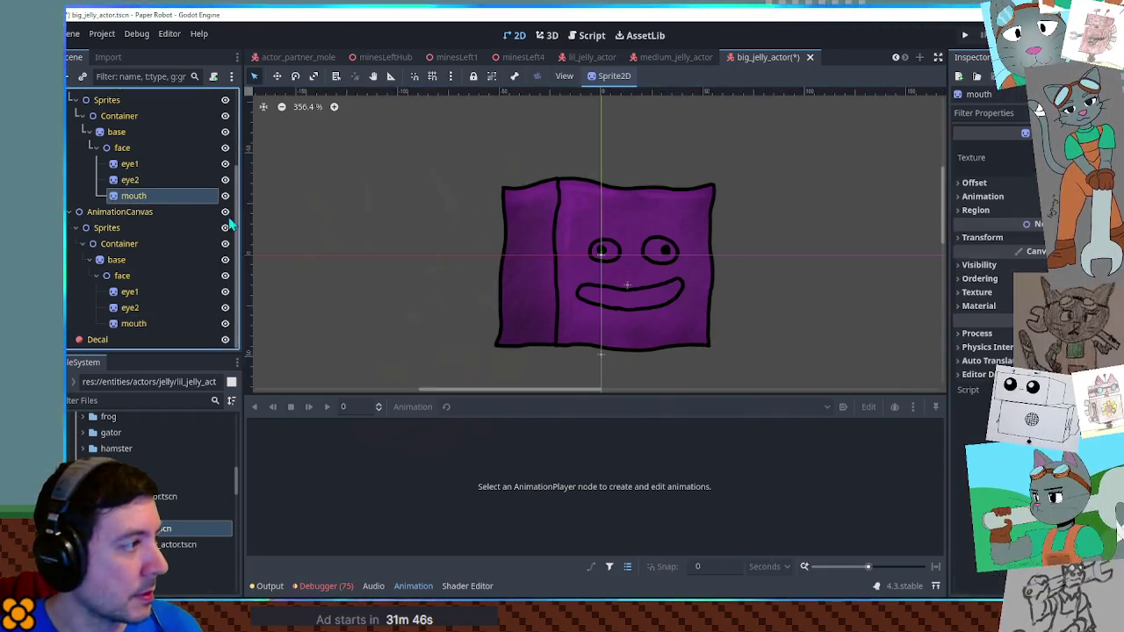
pyautogui.rightClick(983, 245)
pyautogui.click(994, 274)
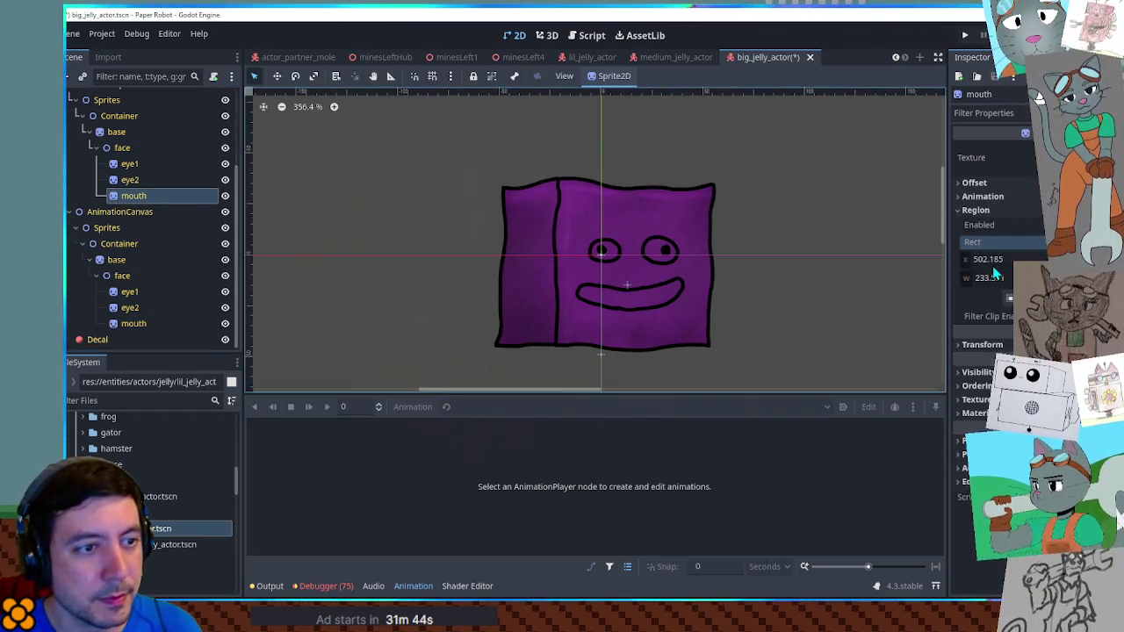
pyautogui.click(547, 35)
pyautogui.hotkey('ctrl', 's')
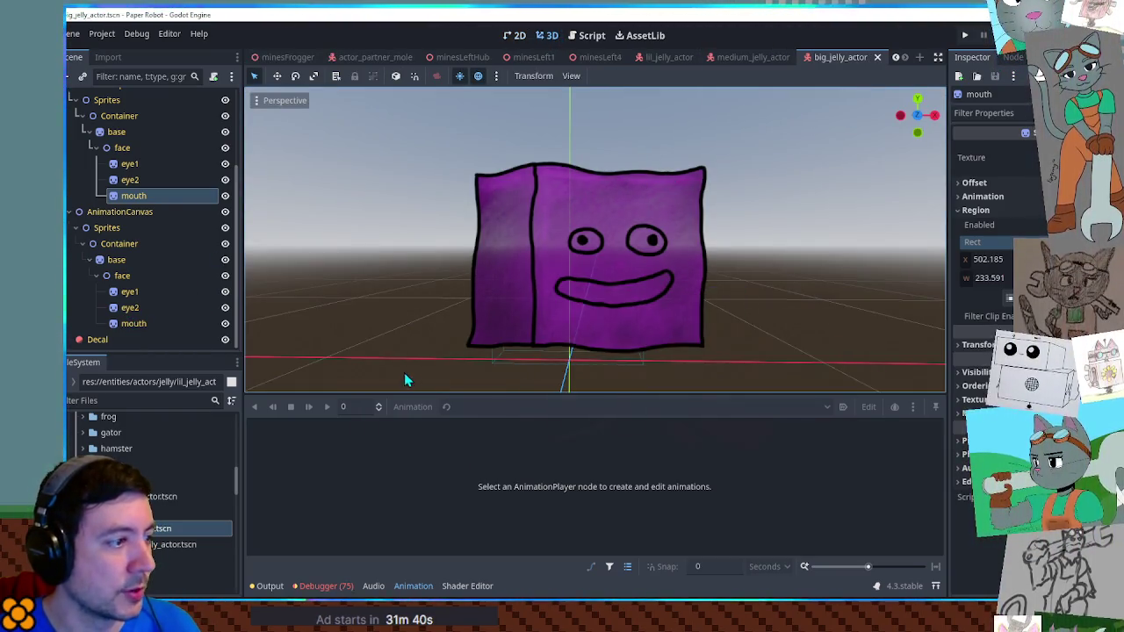
# Play and pause lil_jelly_actor's idle animation in the 3D view
pyautogui.click(650, 57)
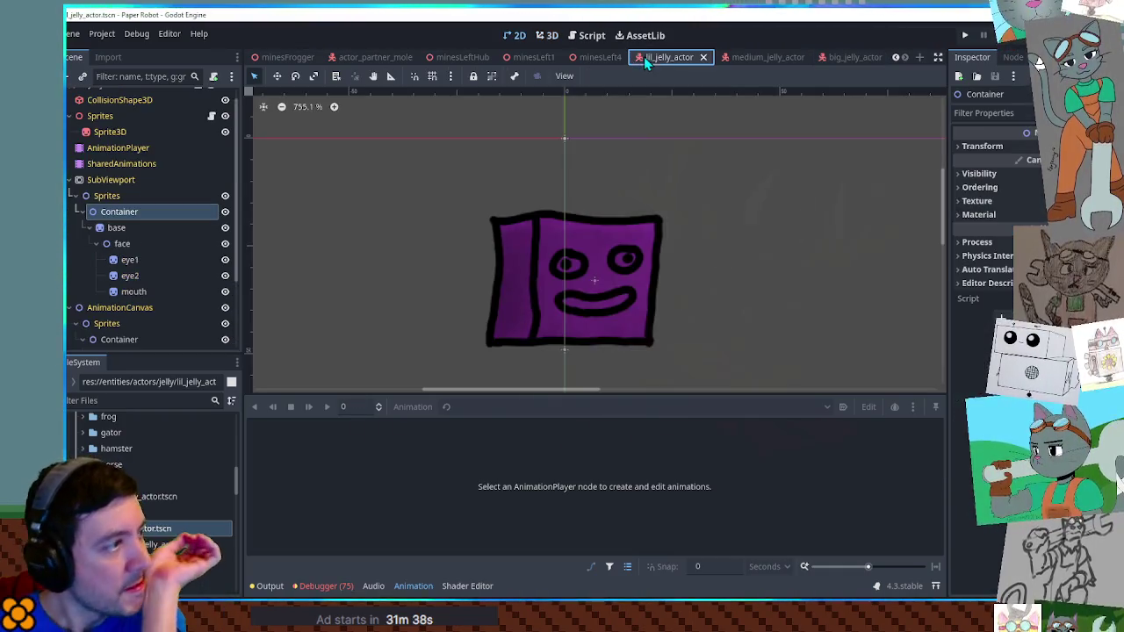
pyautogui.click(166, 149)
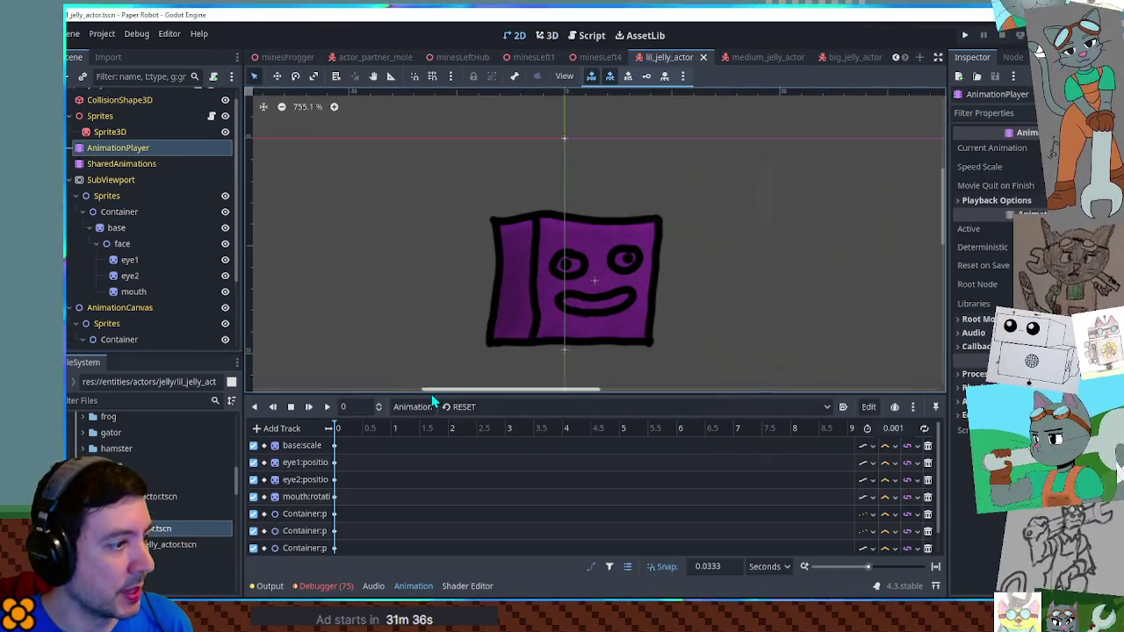
pyautogui.moveTo(110, 181); pyautogui.dragTo(809, 281)
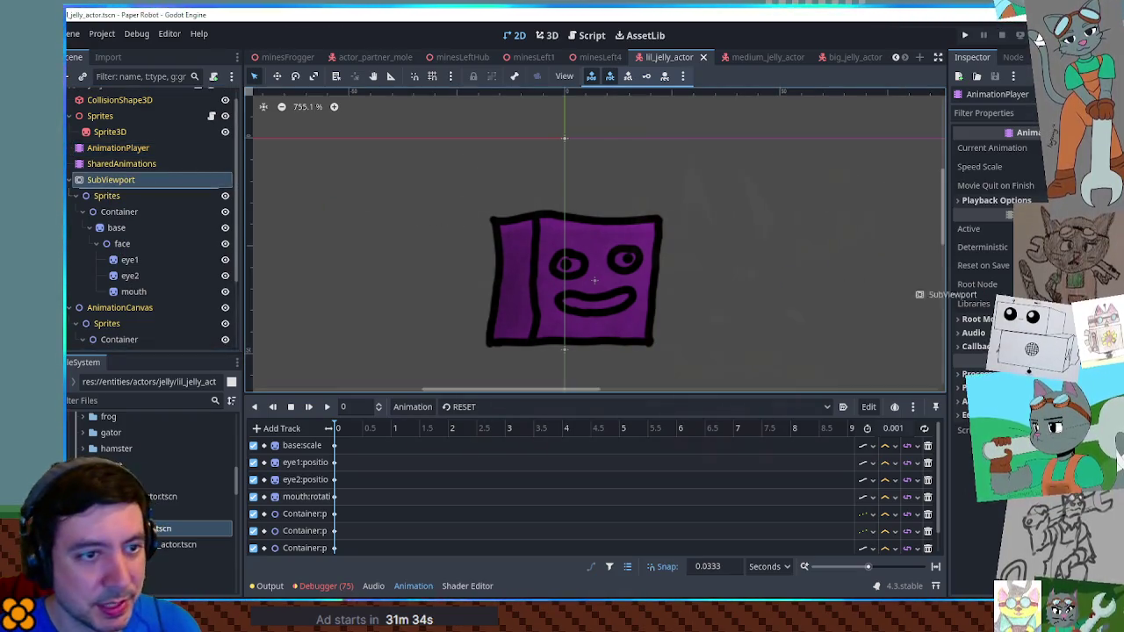
pyautogui.click(543, 37)
pyautogui.click(471, 407)
pyautogui.click(466, 442)
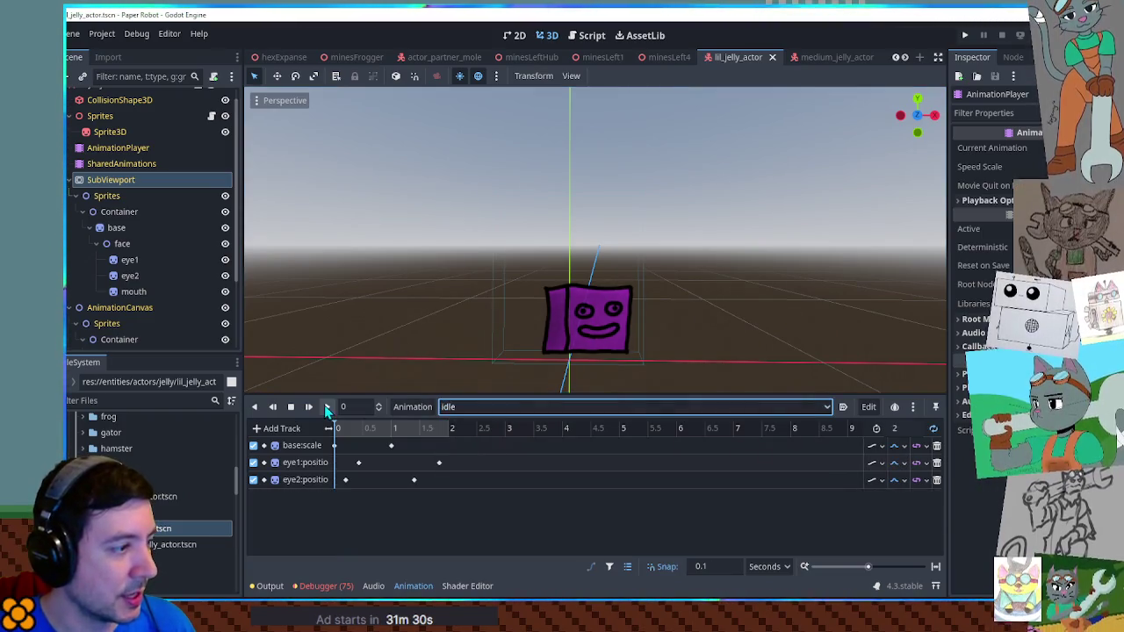
pyautogui.scroll(5, 743, 286)
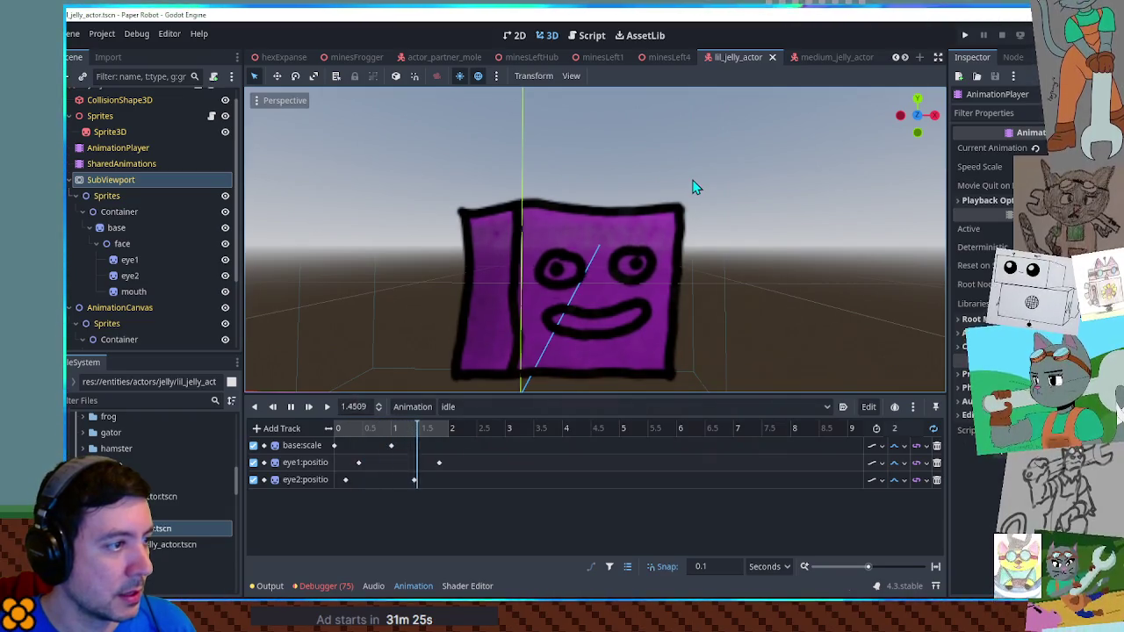
pyautogui.click(293, 411)
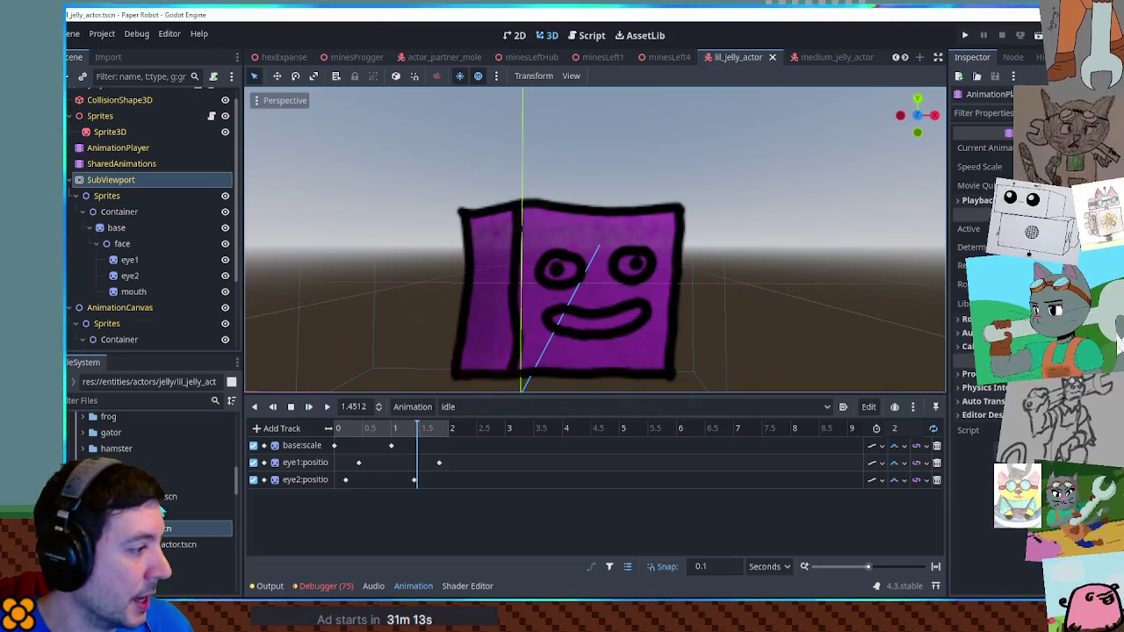
pyautogui.rightClick(153, 525)
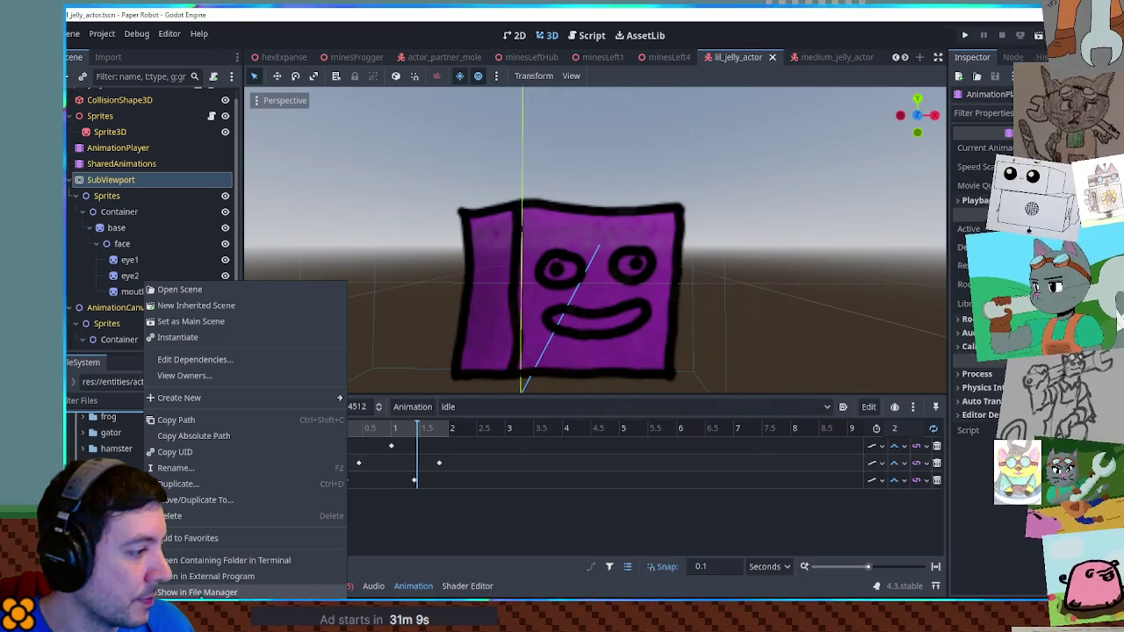
# Close the file menu and choose 'Discard local changes and reload' for lil_jelly_actor
pyautogui.press('Escape')
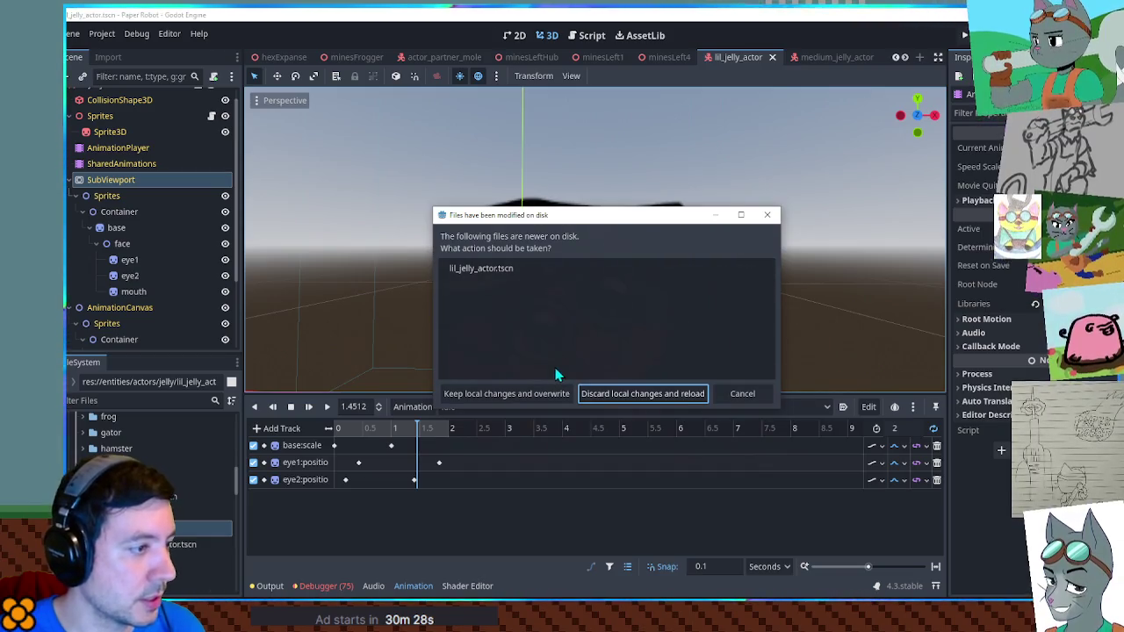
pyautogui.click(655, 400)
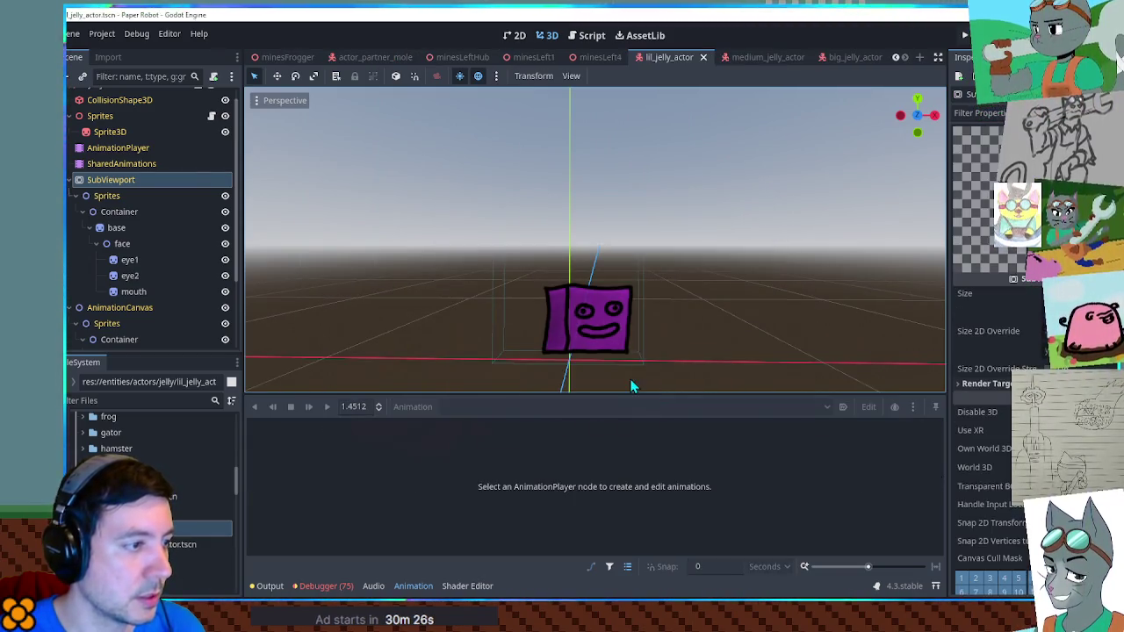
# Preview the idle animation on the lil jelly's AnimationPlayer, then pause it
pyautogui.click(112, 147)
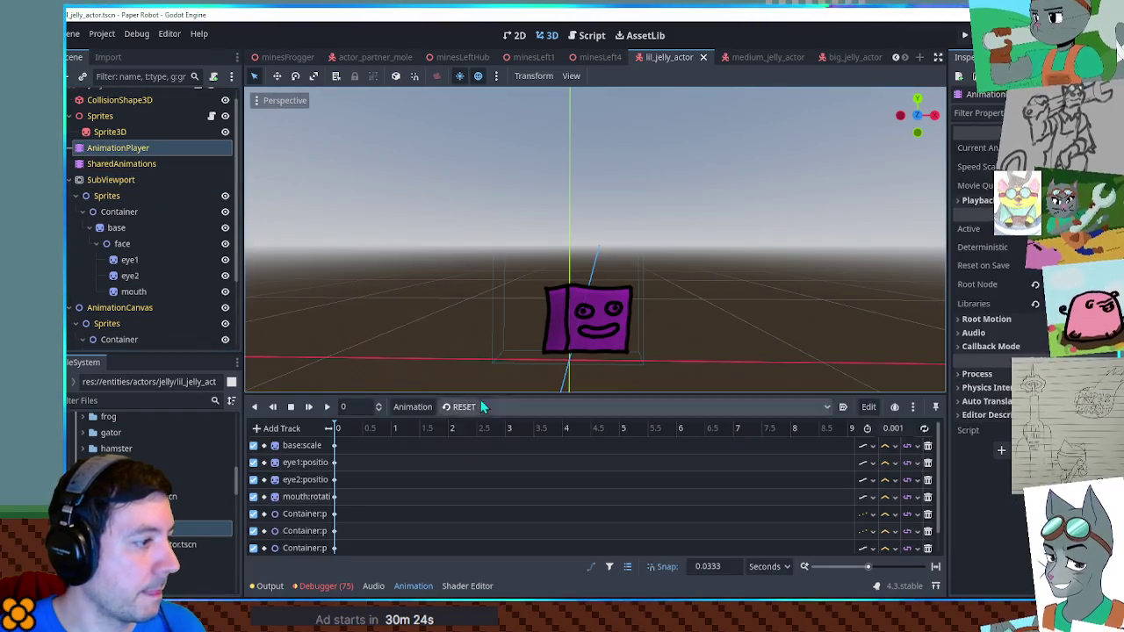
pyautogui.click(475, 402)
pyautogui.click(470, 458)
pyautogui.click(330, 406)
pyautogui.scroll(5, 545, 354)
pyautogui.scroll(-5, 571, 355)
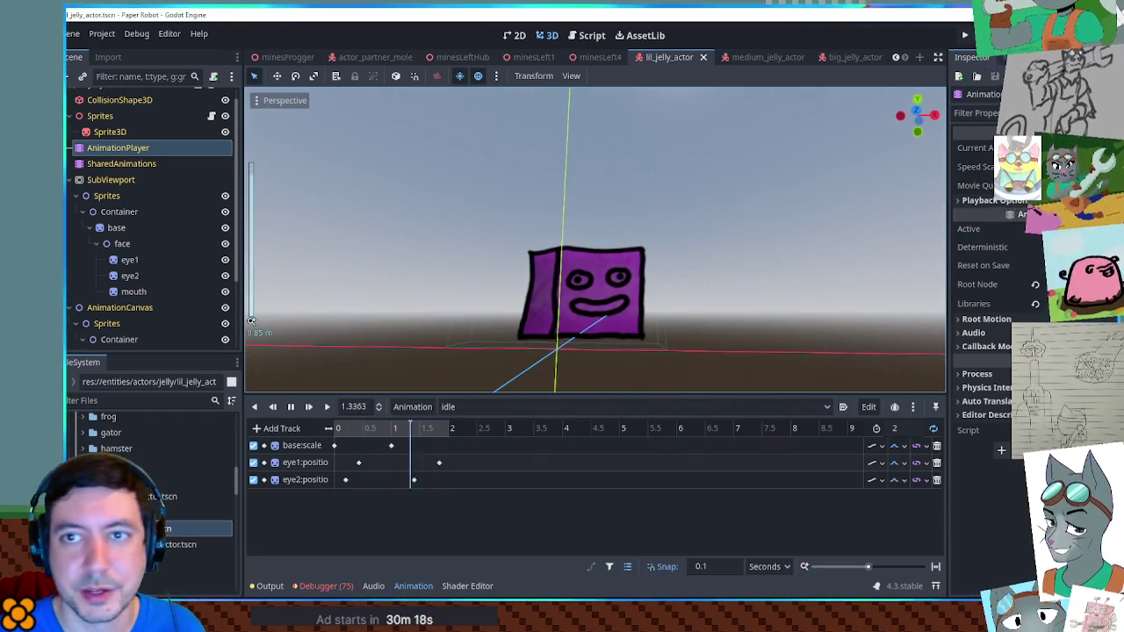
pyautogui.click(291, 407)
# In medium_jelly_actor, preview the walk animation, return to RESET and save the scene
pyautogui.click(752, 57)
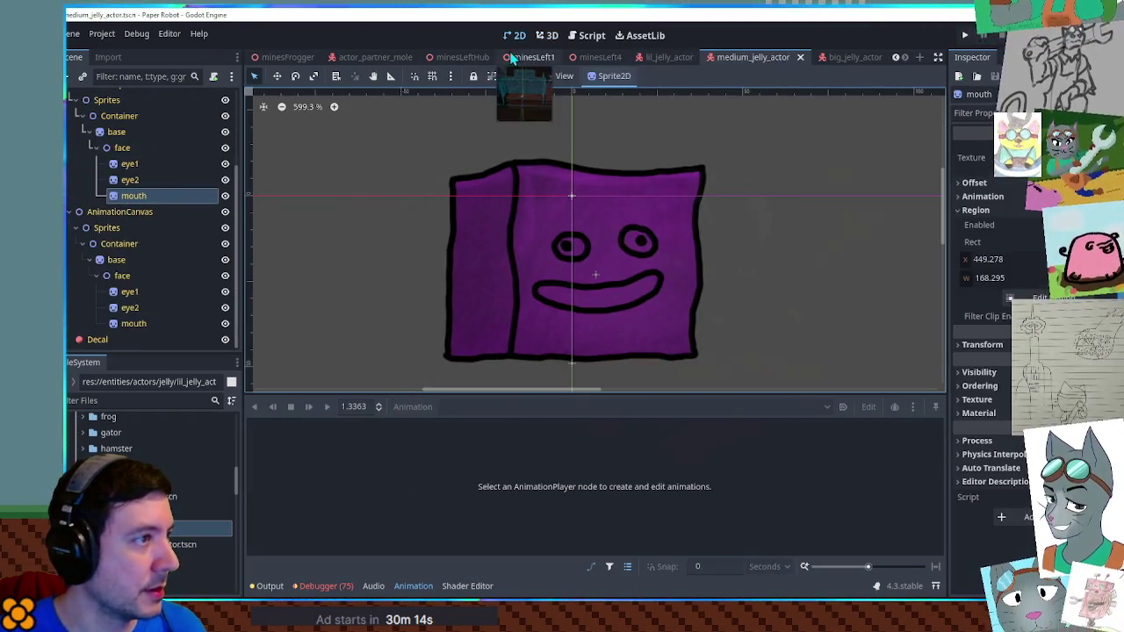
pyautogui.hotkey('ctrl', 'F2')
pyautogui.scroll(2, 115, 189)
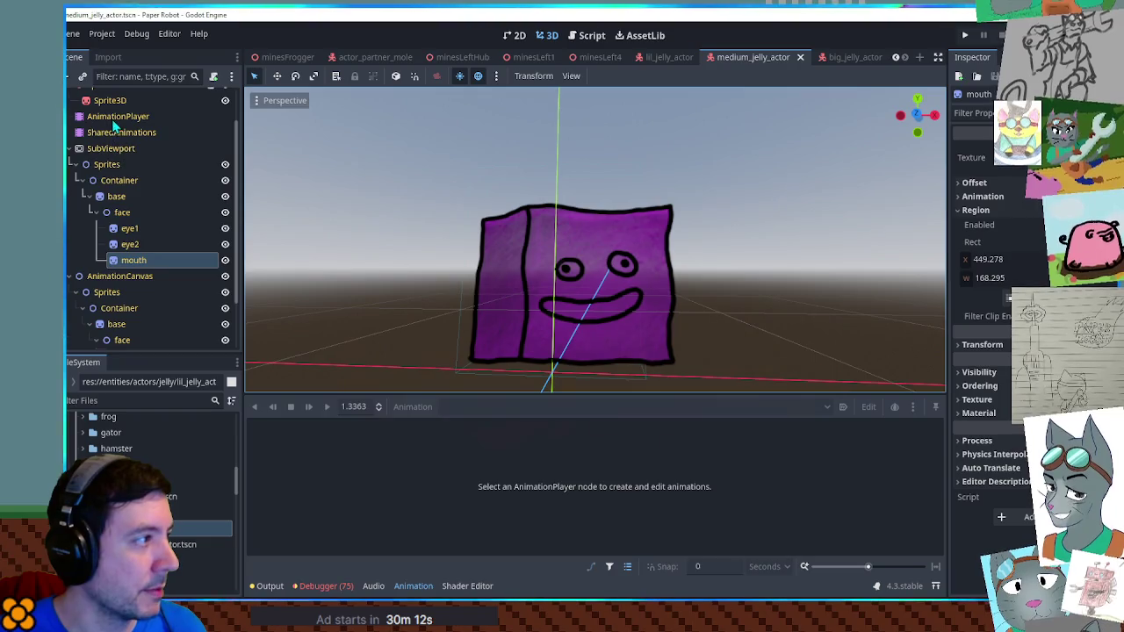
pyautogui.click(117, 116)
pyautogui.click(466, 407)
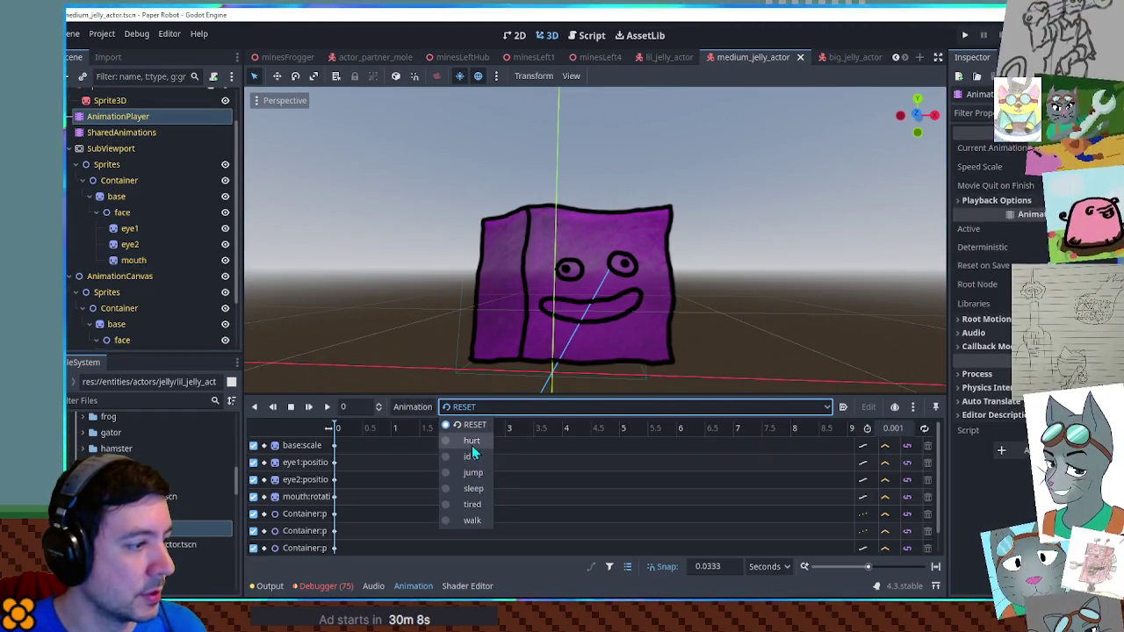
pyautogui.click(471, 520)
pyautogui.click(326, 407)
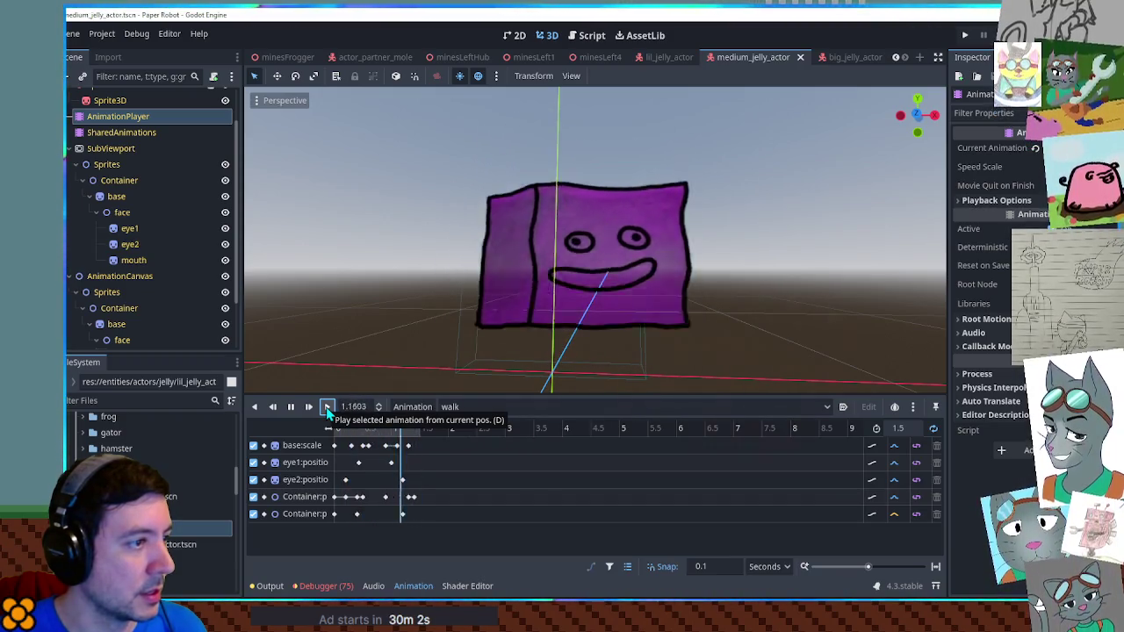
pyautogui.click(291, 406)
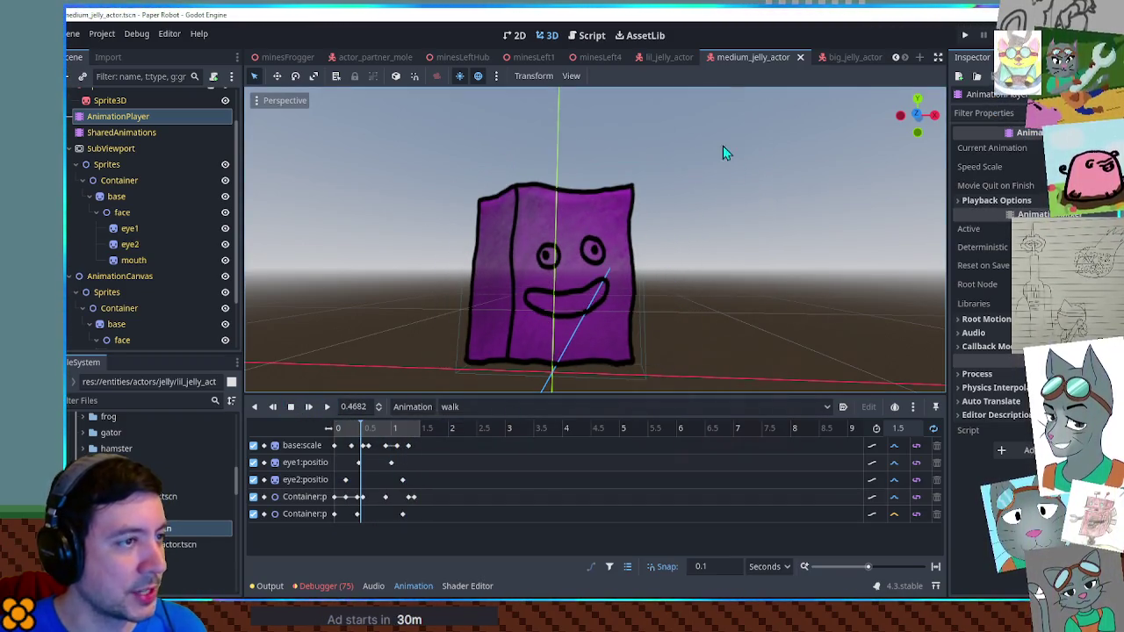
pyautogui.click(449, 406)
pyautogui.click(467, 430)
pyautogui.hotkey('ctrl', 's')
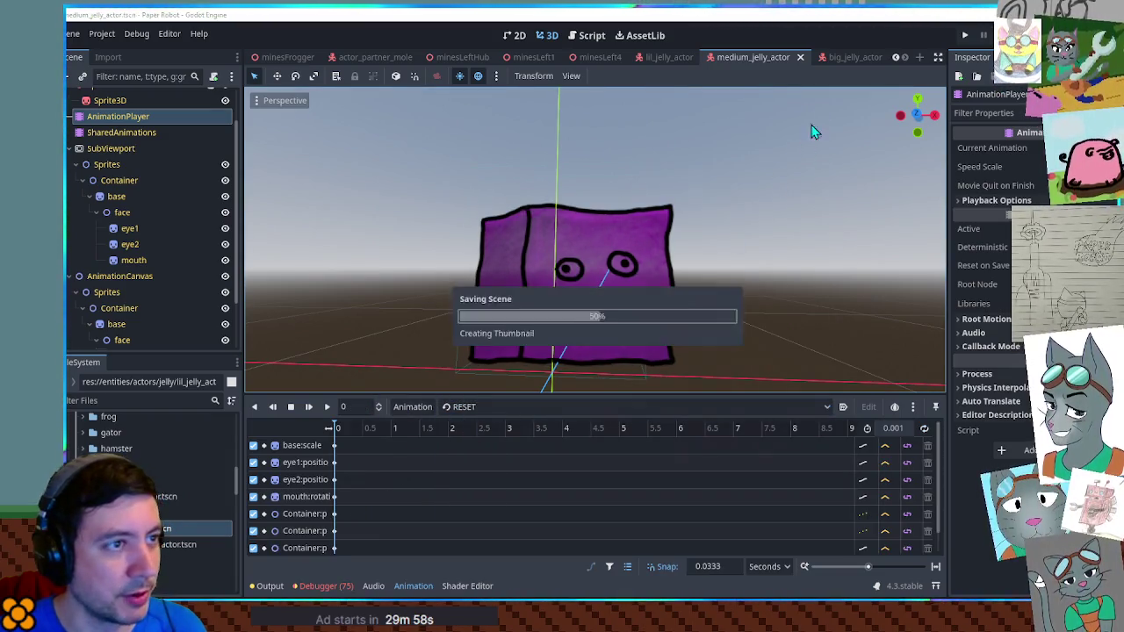
# In big_jelly_actor, preview the jump and walk animations, then stop at the rest pose
pyautogui.click(855, 58)
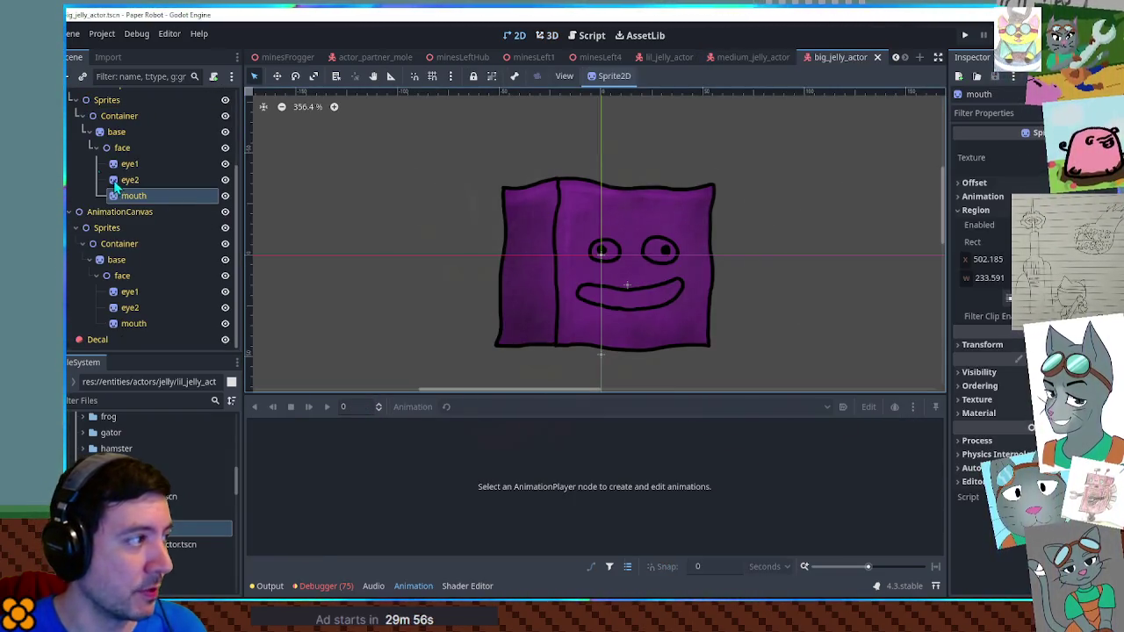
pyautogui.scroll(3, 120, 149)
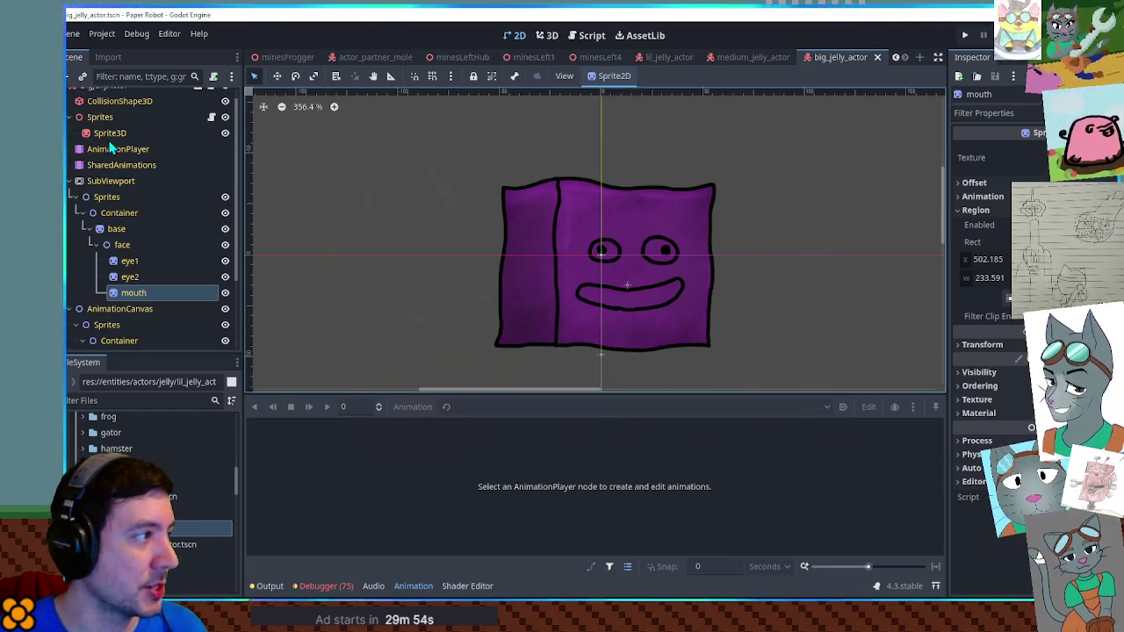
pyautogui.scroll(1, 112, 154)
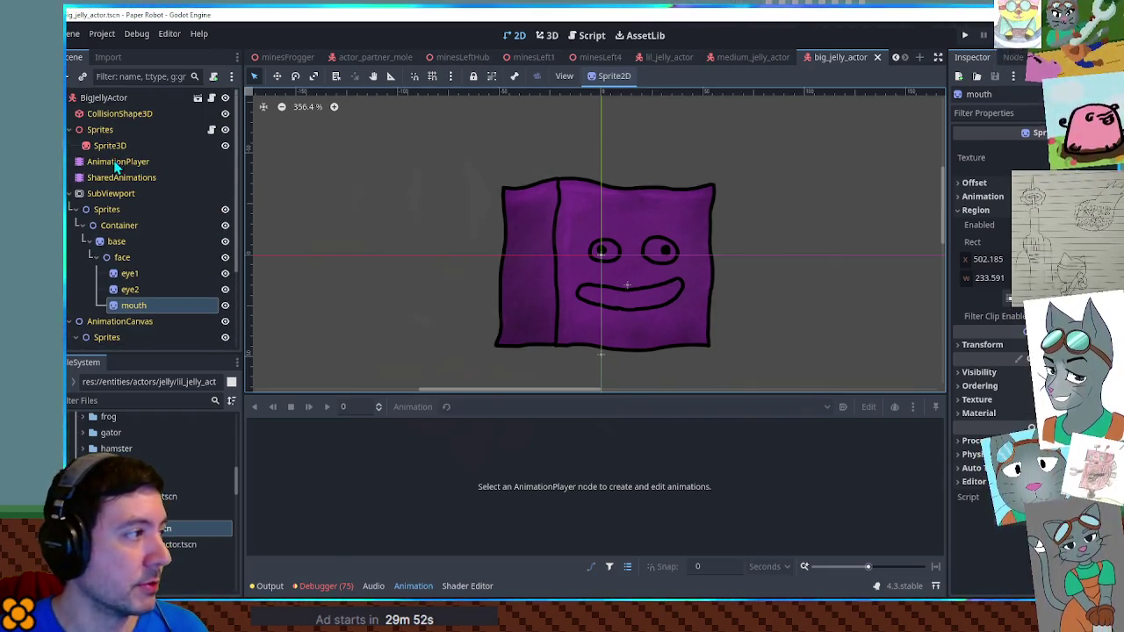
pyautogui.click(116, 164)
pyautogui.click(545, 35)
pyautogui.click(452, 407)
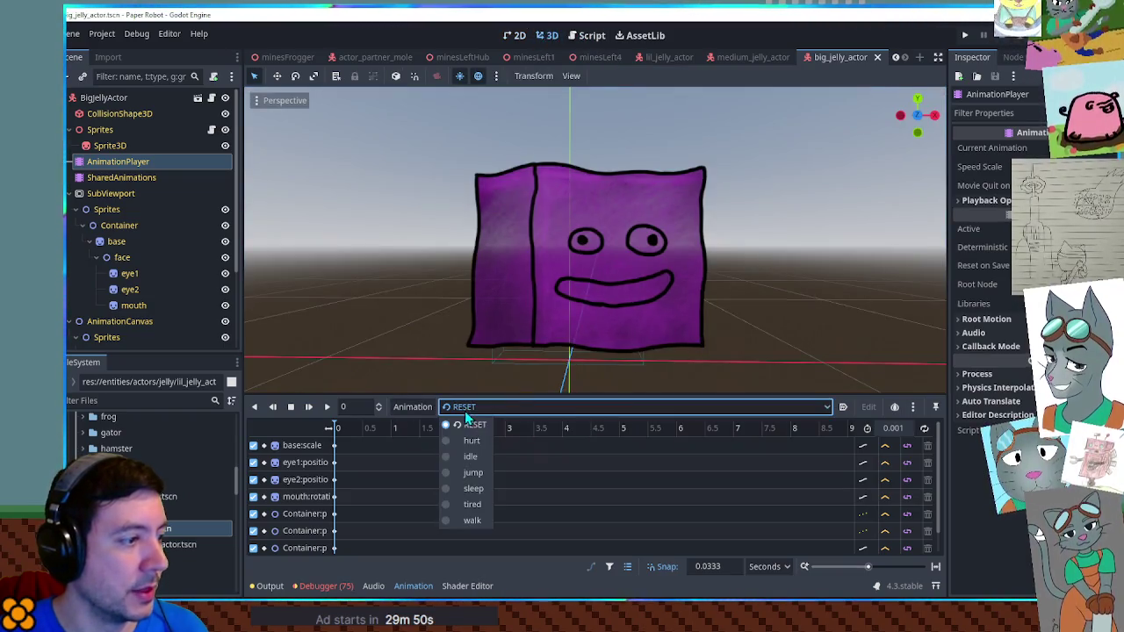
pyautogui.click(473, 472)
pyautogui.click(324, 407)
pyautogui.click(439, 407)
pyautogui.click(408, 457)
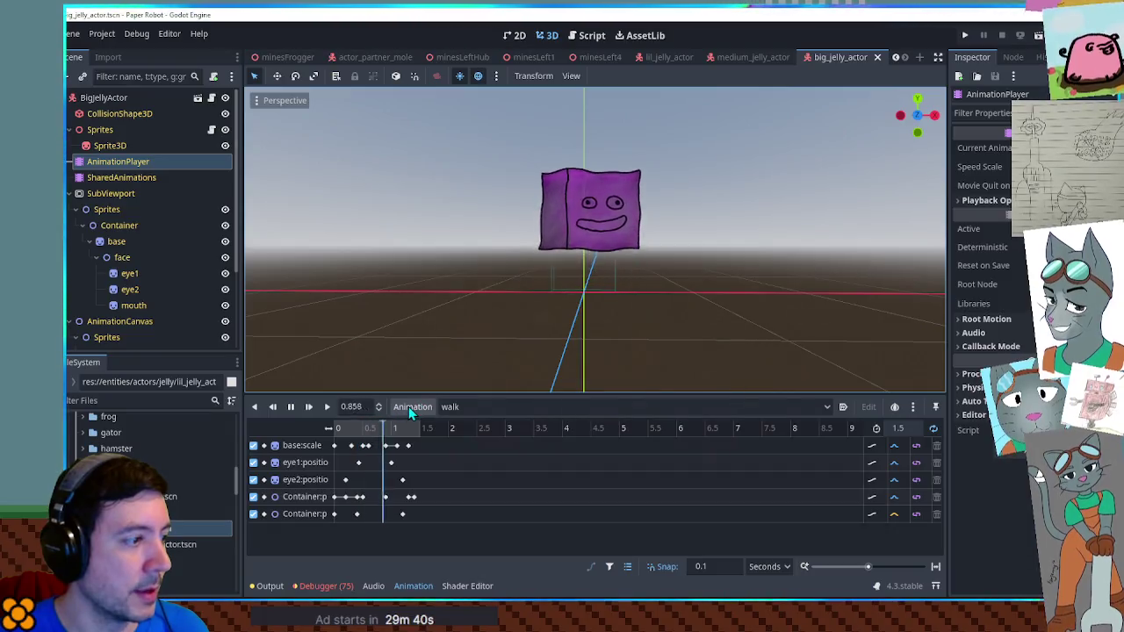
pyautogui.press('s')
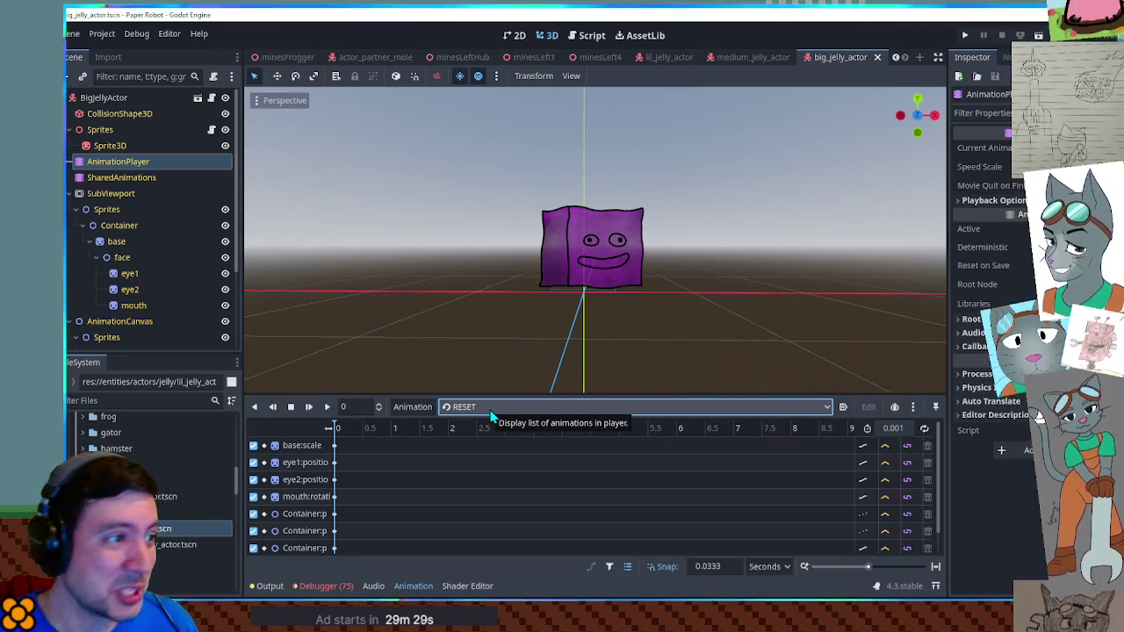
# Flip between the lil, medium and big jelly scenes, ending on big_jelly_actor with the timeline hidden
pyautogui.click(663, 58)
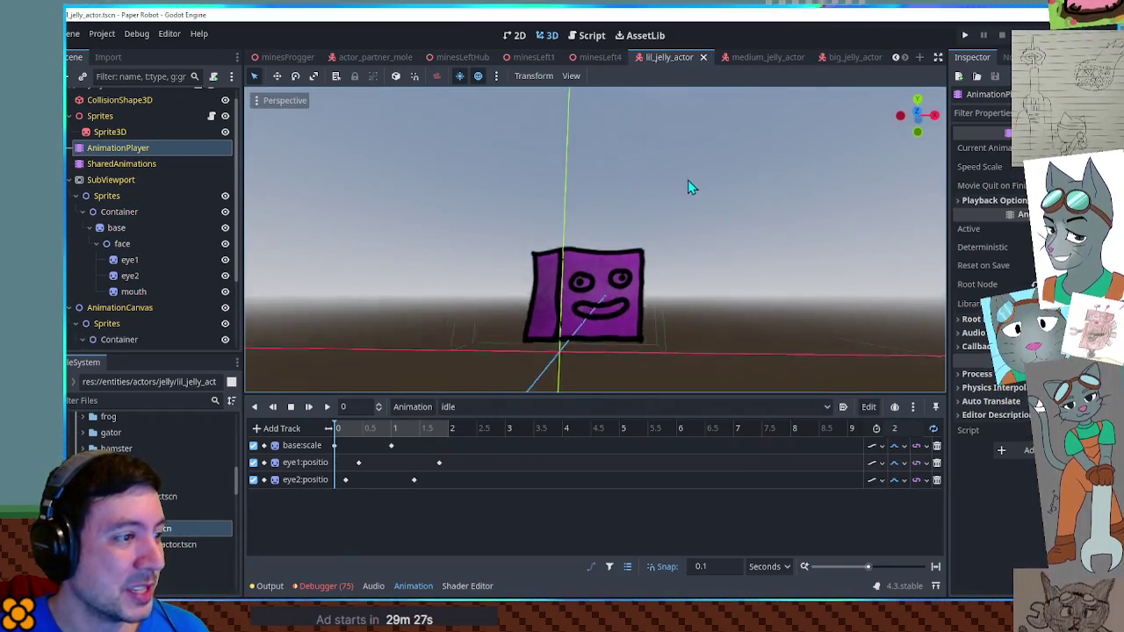
pyautogui.click(778, 57)
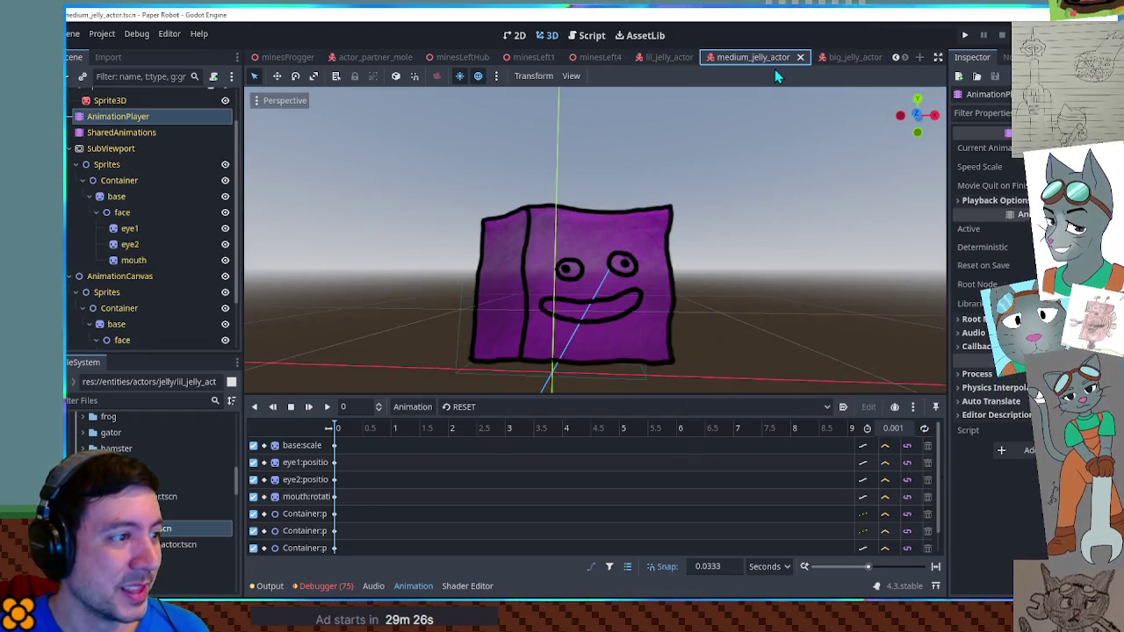
pyautogui.click(847, 57)
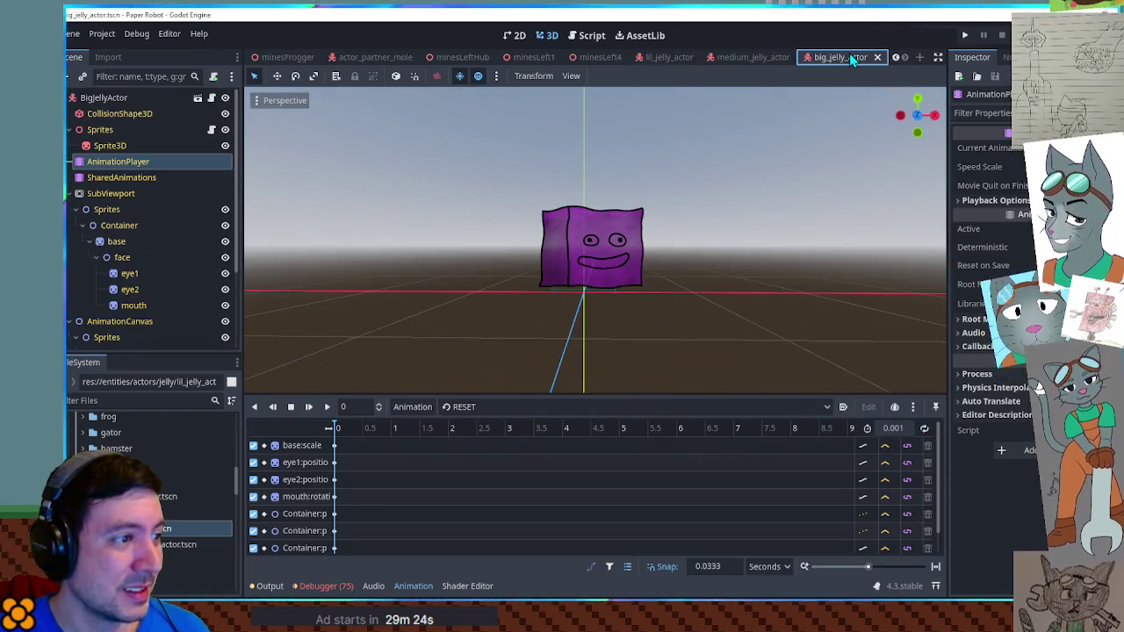
pyautogui.click(667, 57)
pyautogui.click(741, 56)
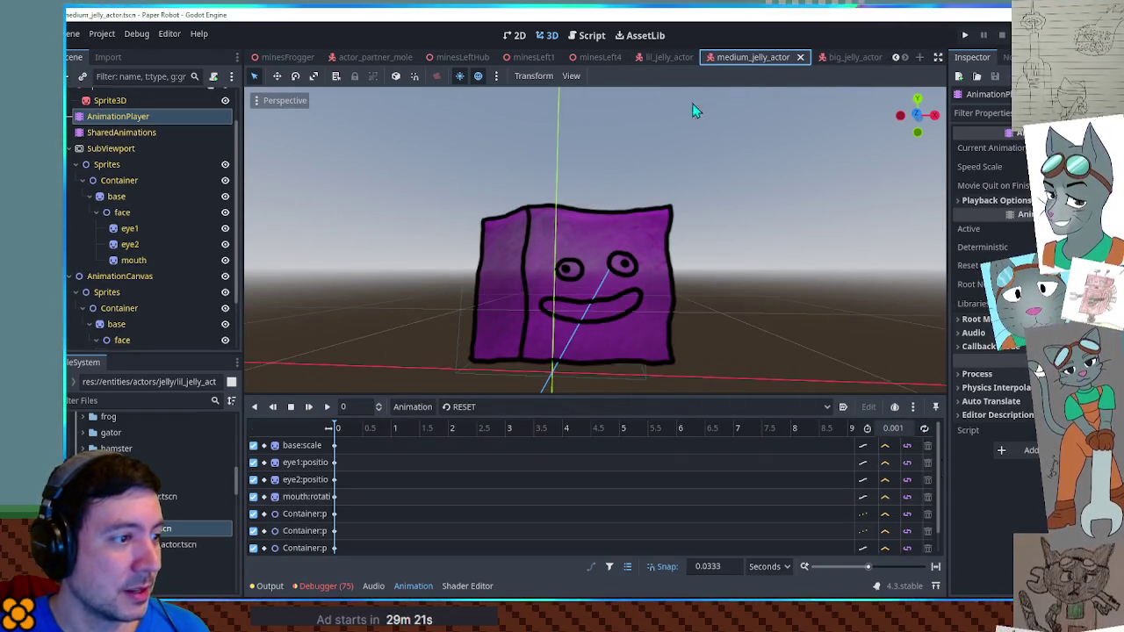
pyautogui.scroll(-4, 606, 230)
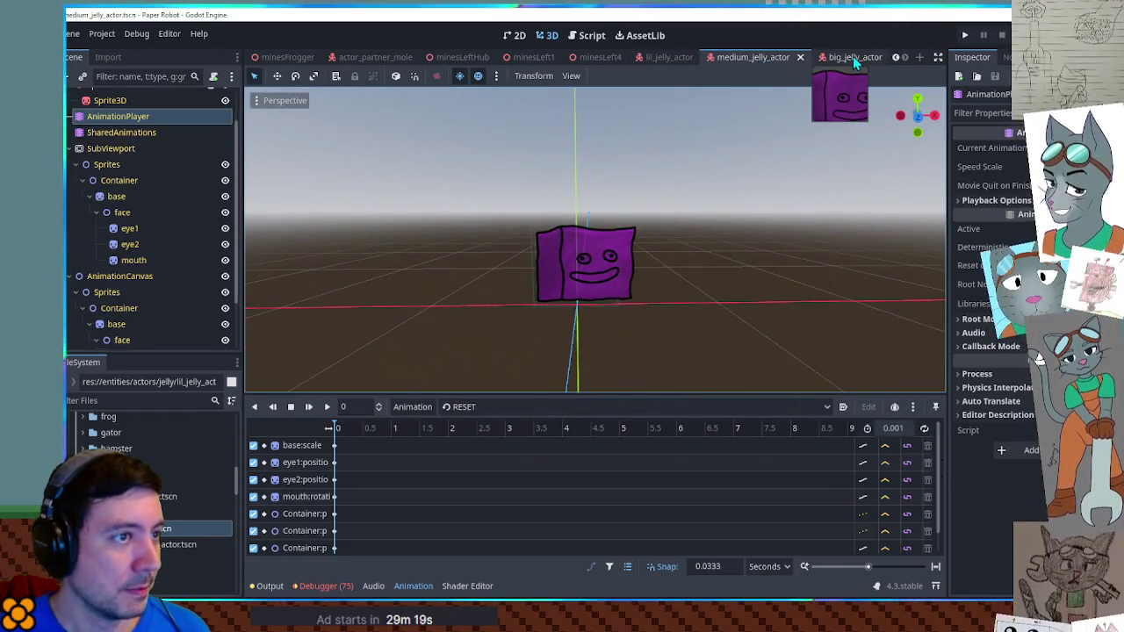
pyautogui.click(847, 57)
pyautogui.scroll(3, 665, 220)
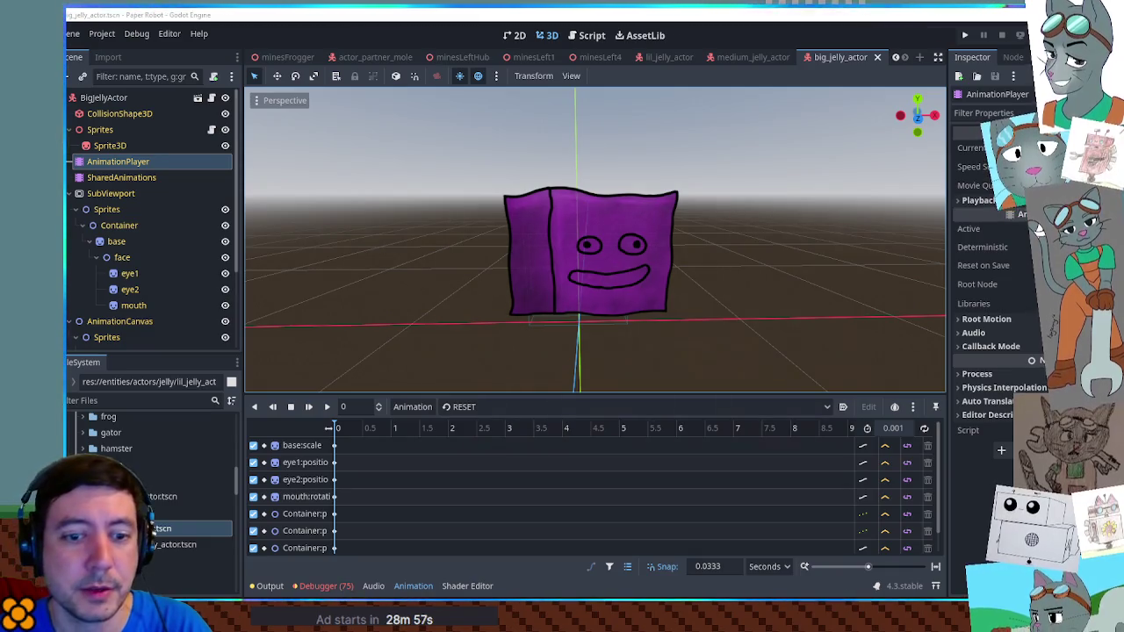
pyautogui.click(409, 586)
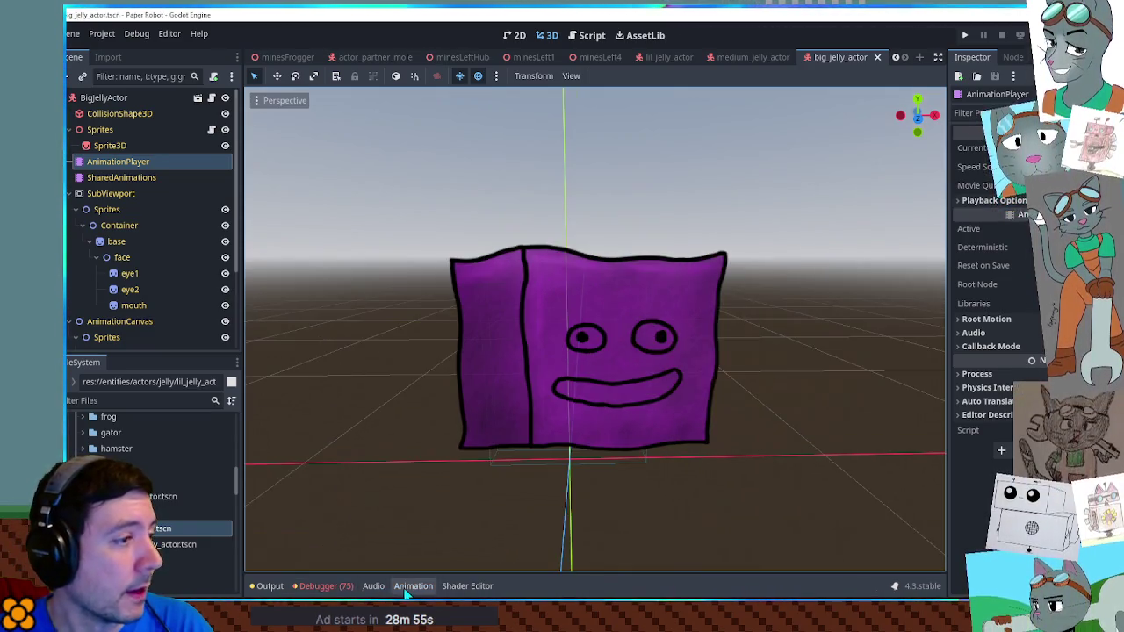
# Open EnemyDirectory.gd via the FileSystem filter 'enemy dire' and fold all its entries
pyautogui.click(124, 400)
pyautogui.write('hemy dire')
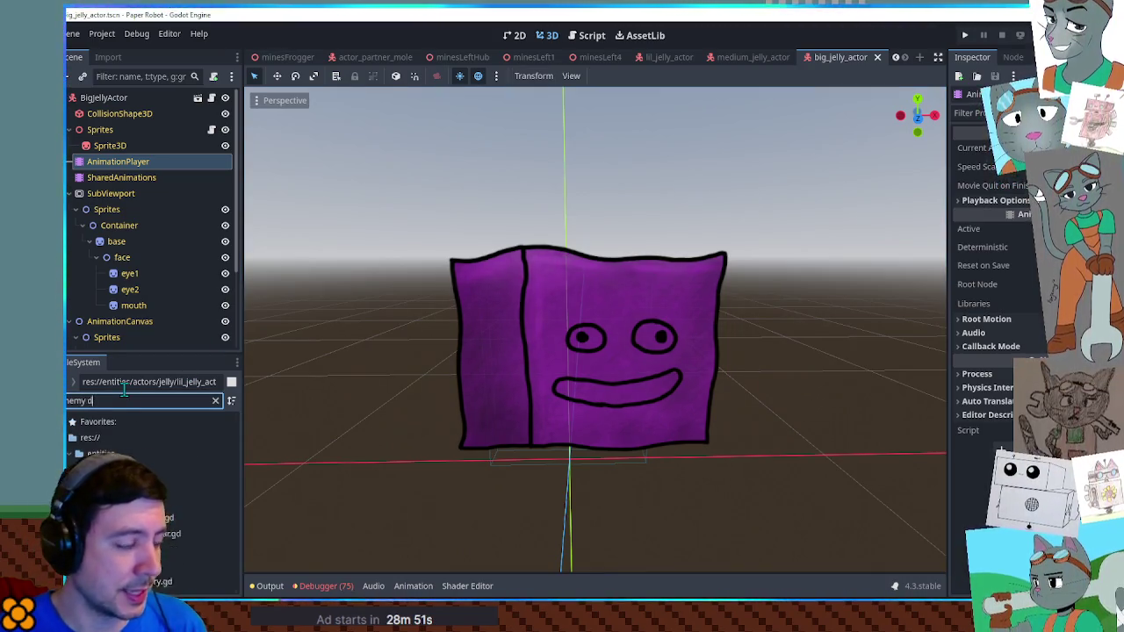
pyautogui.doubleClick(155, 485)
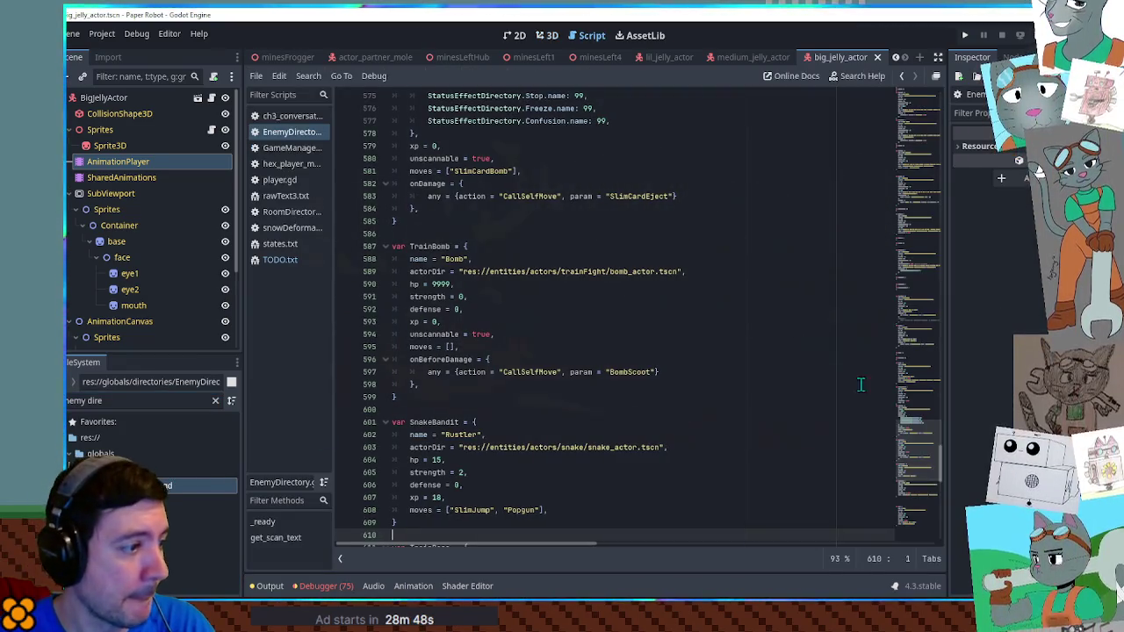
pyautogui.moveTo(923, 456); pyautogui.dragTo(917, 67)
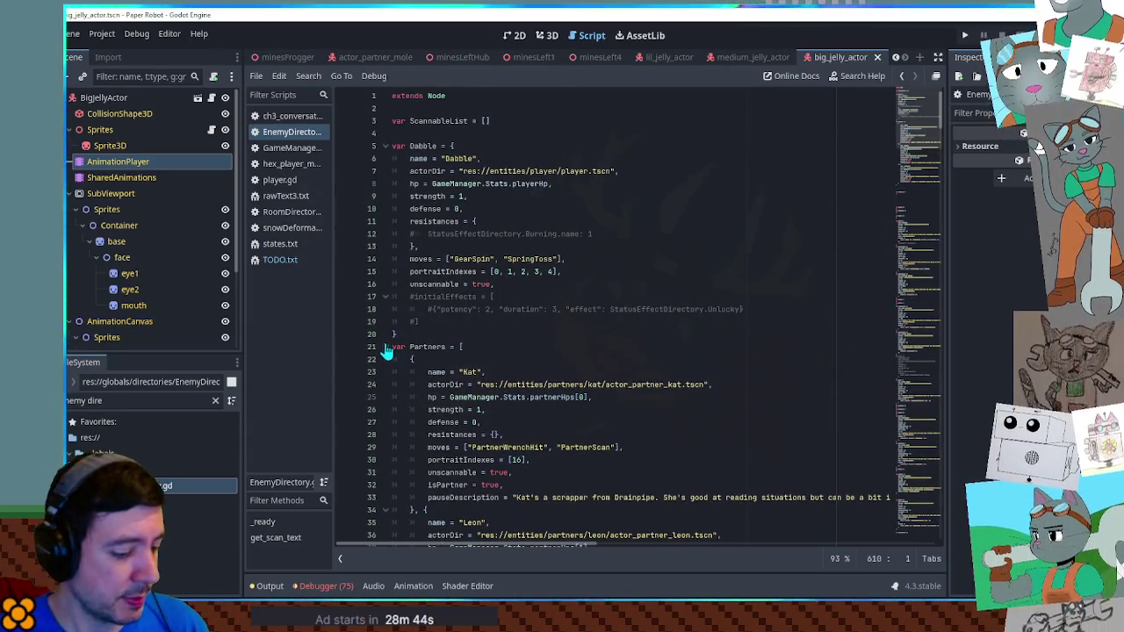
pyautogui.click(673, 309)
pyautogui.hotkey('ctrl', 'alt', 'f')
pyautogui.scroll(-15, 532, 326)
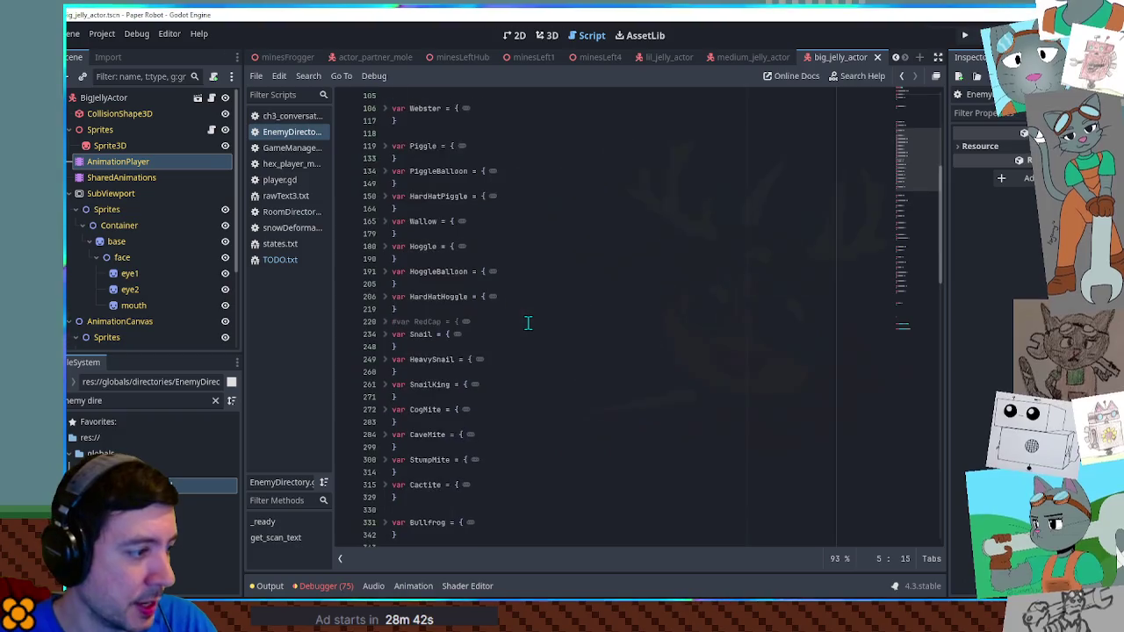
# Start a new 'var LilJelly = {' entry below the Bullfrog entry
pyautogui.click(443, 326)
pyautogui.press('Return')
pyautogui.press('Return')
pyautogui.press('Return')
pyautogui.click(416, 342)
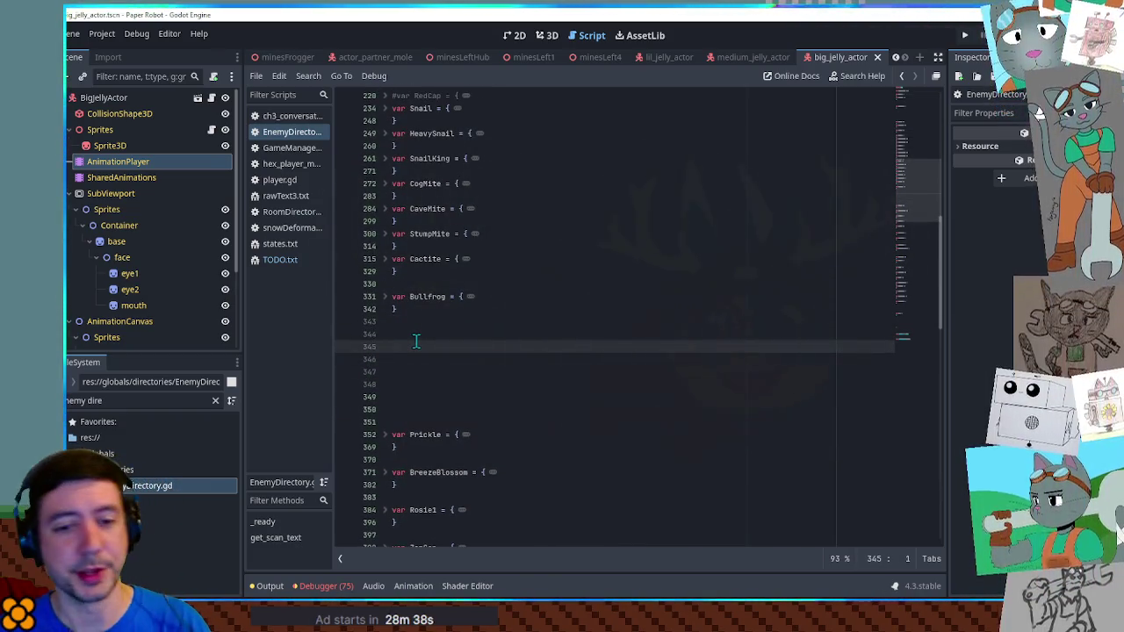
pyautogui.write('var LilJelly = {')
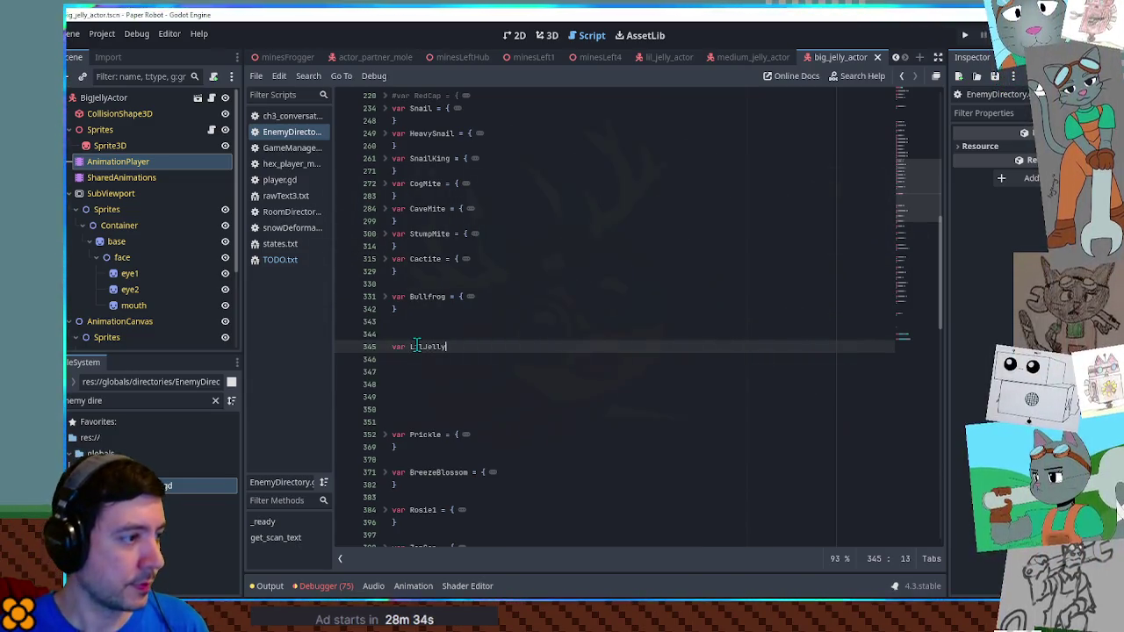
pyautogui.press('Return')
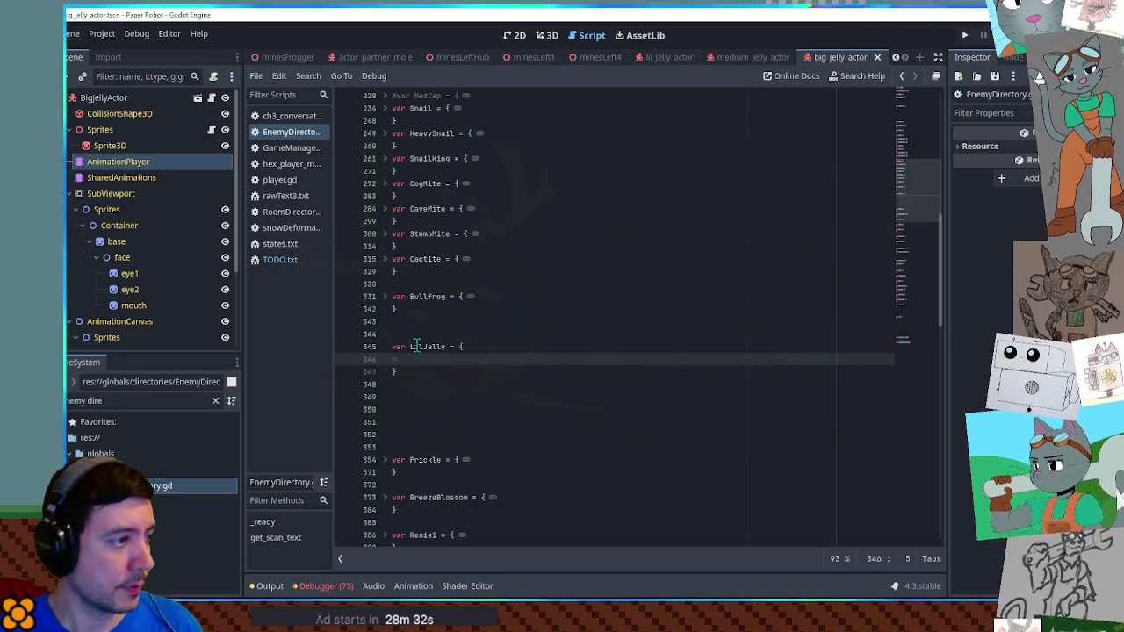
# Expand the Piggle entry and select its fields for copying
pyautogui.scroll(4, 421, 193)
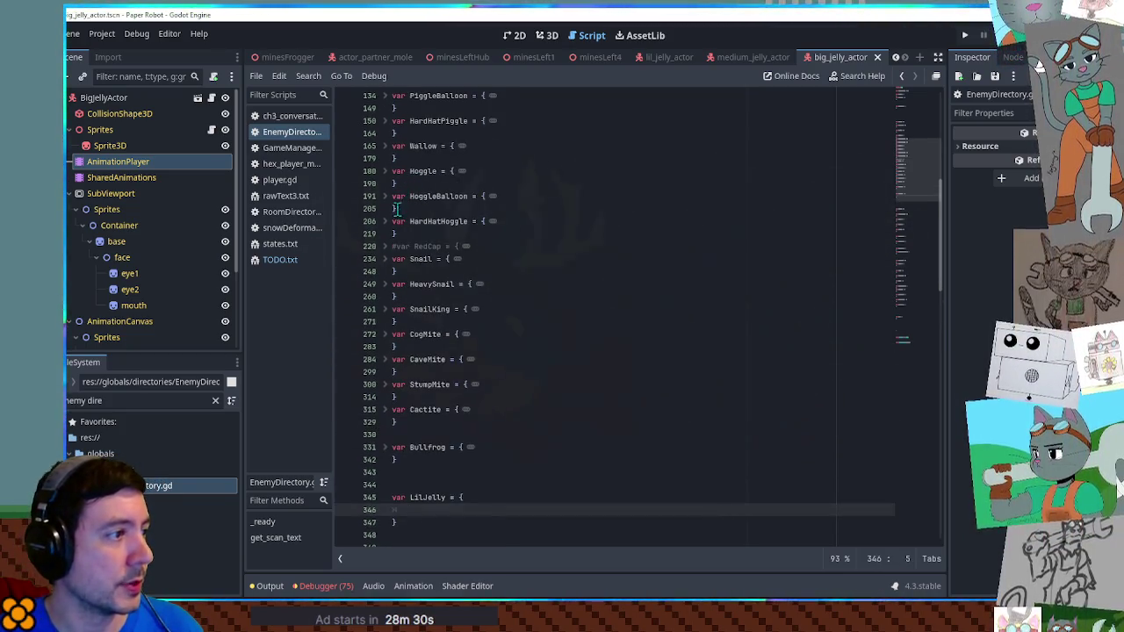
pyautogui.scroll(2, 393, 181)
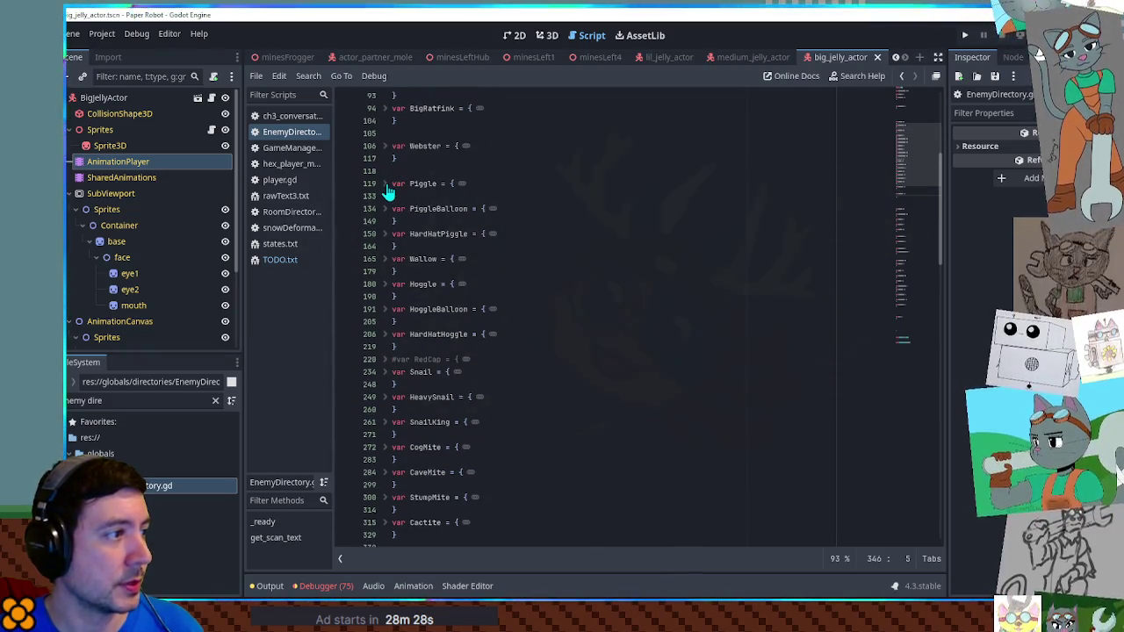
pyautogui.click(386, 184)
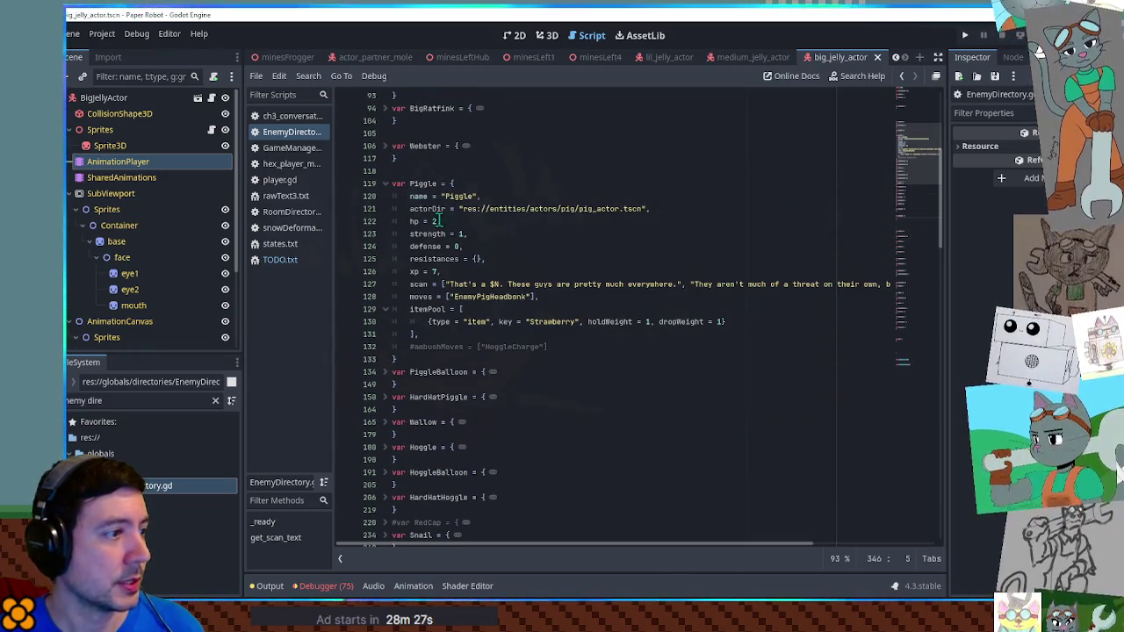
pyautogui.click(435, 333)
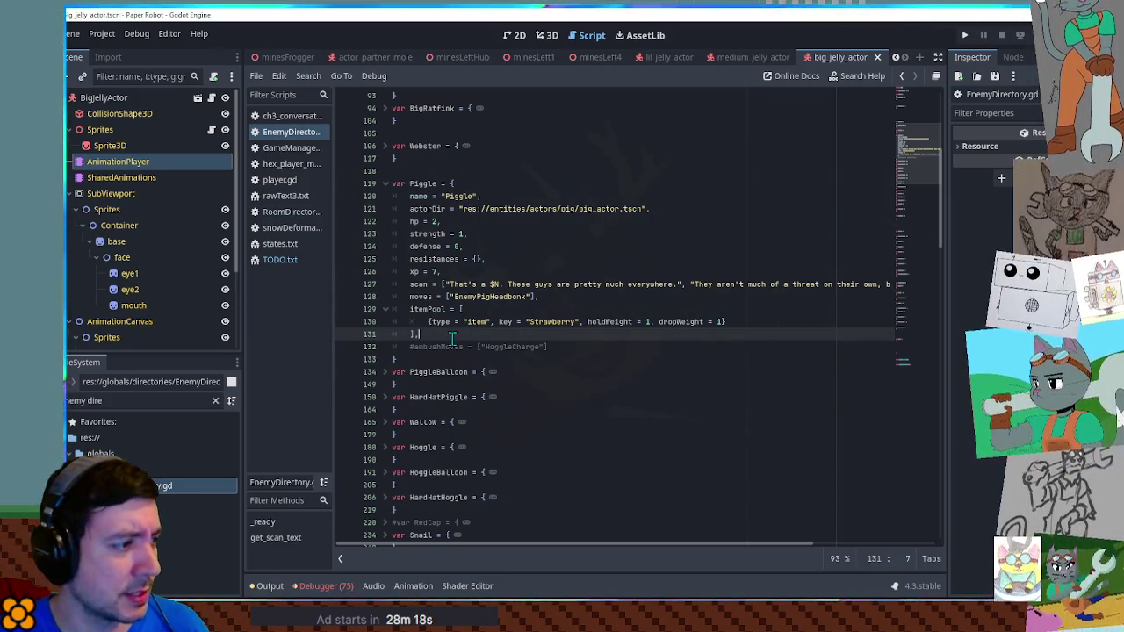
pyautogui.keyDown('shift'); pyautogui.click(473, 184); pyautogui.keyUp('shift')
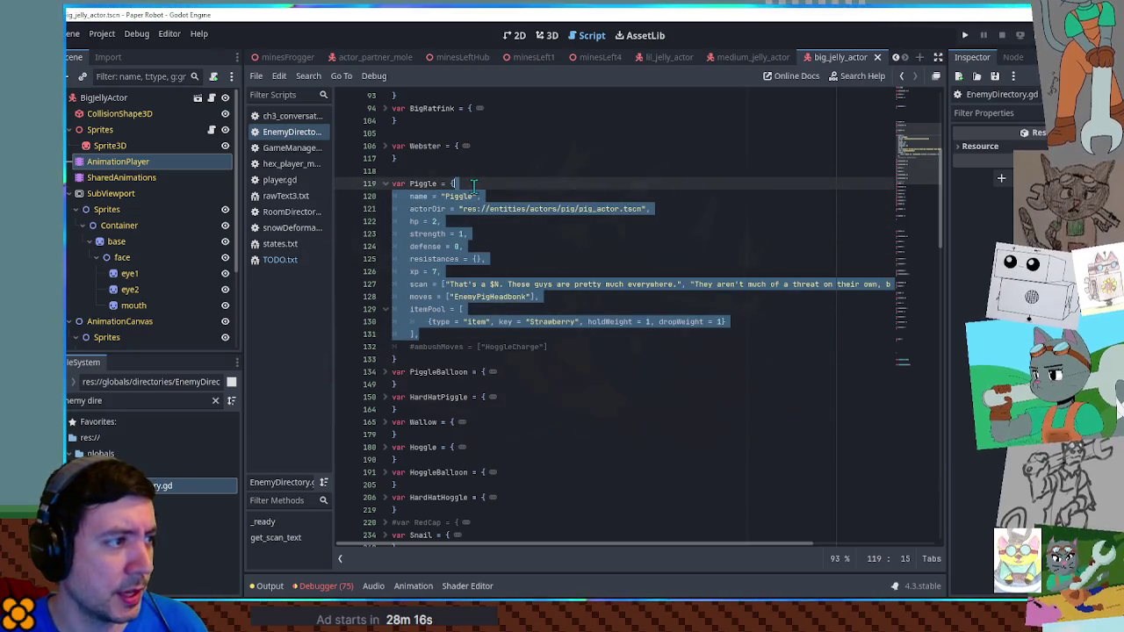
# Fold Piggle back up and paste its copied fields into the LilJelly entry
pyautogui.click(384, 183)
pyautogui.hotkey('ctrl', 'f')
pyautogui.write('honey')
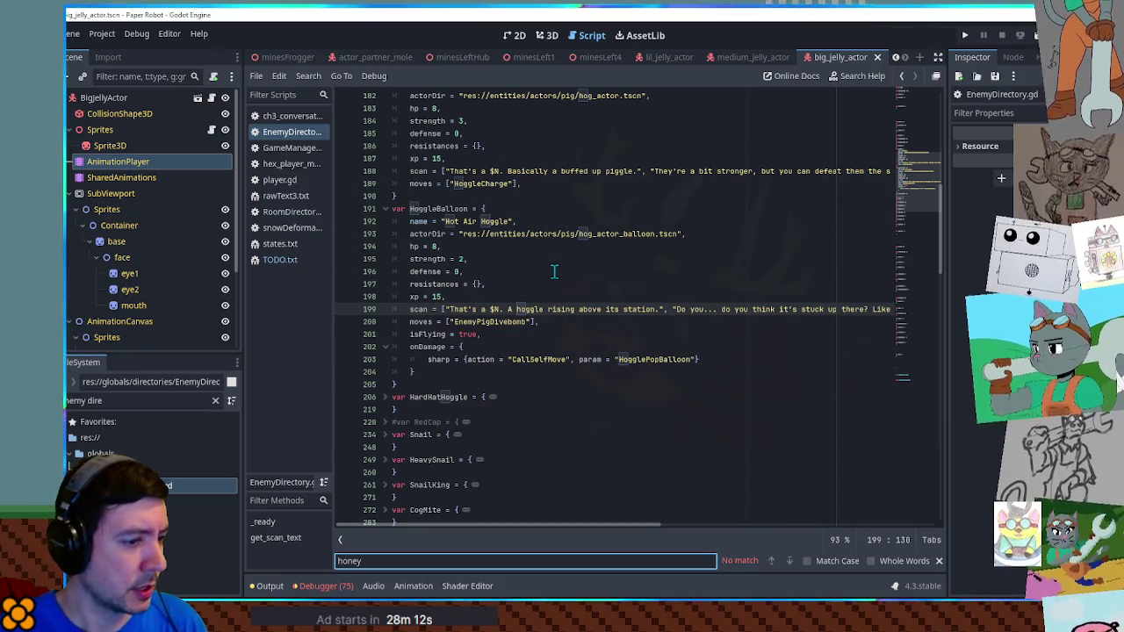
pyautogui.press('Escape')
pyautogui.scroll(-8, 554, 272)
pyautogui.click(420, 386)
pyautogui.hotkey('ctrl', 'v')
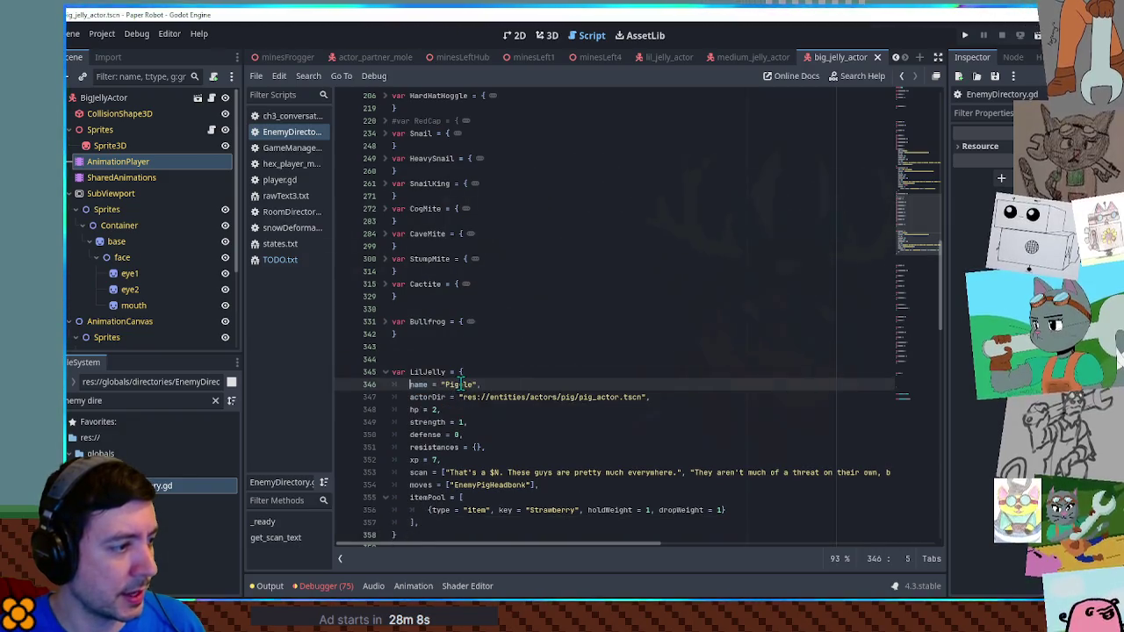
# Change the item to Honeycomb, remove the EnemyPigHeadbonk move and clear the old scan text
pyautogui.scroll(-2, 489, 415)
pyautogui.doubleClick(538, 434)
pyautogui.write('Honey')
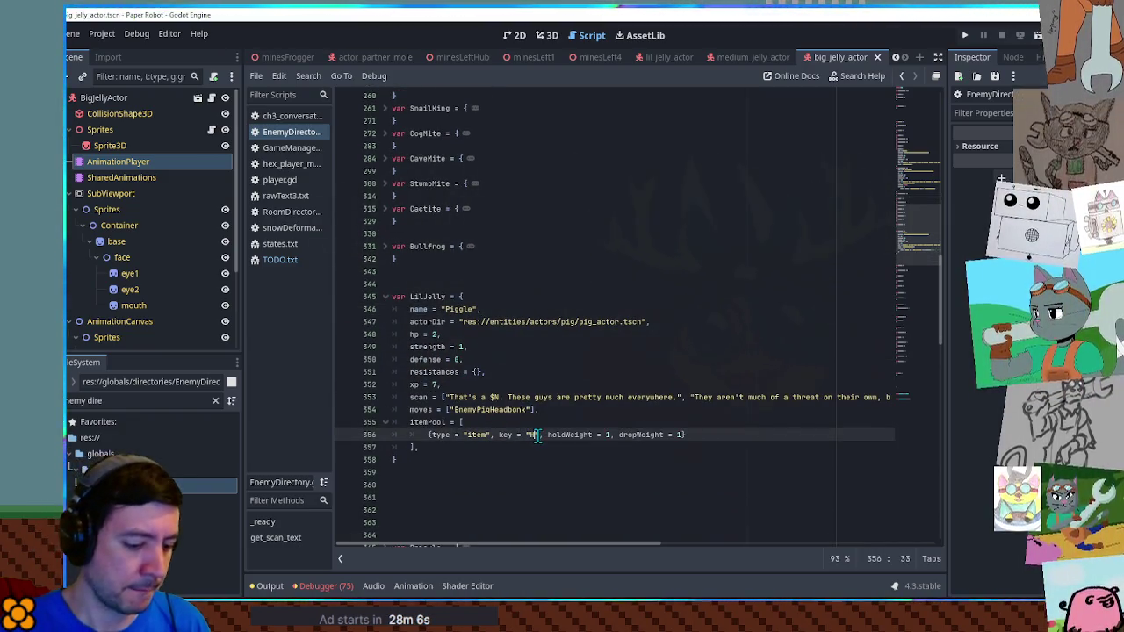
pyautogui.write('comb')
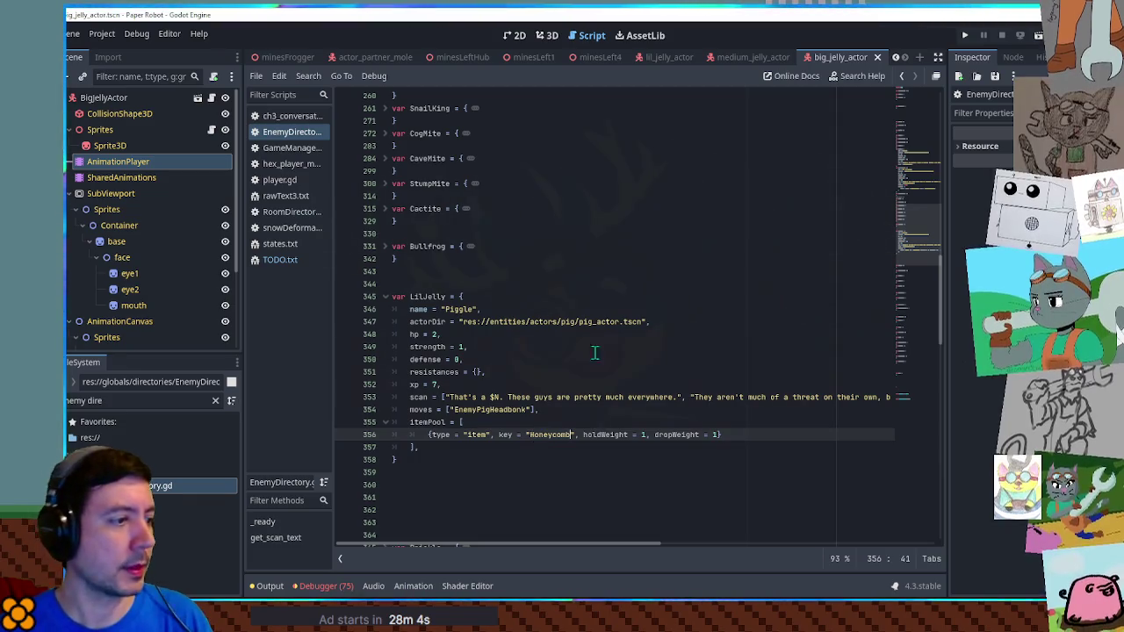
pyautogui.doubleClick(480, 409)
pyautogui.press('BackSpace')
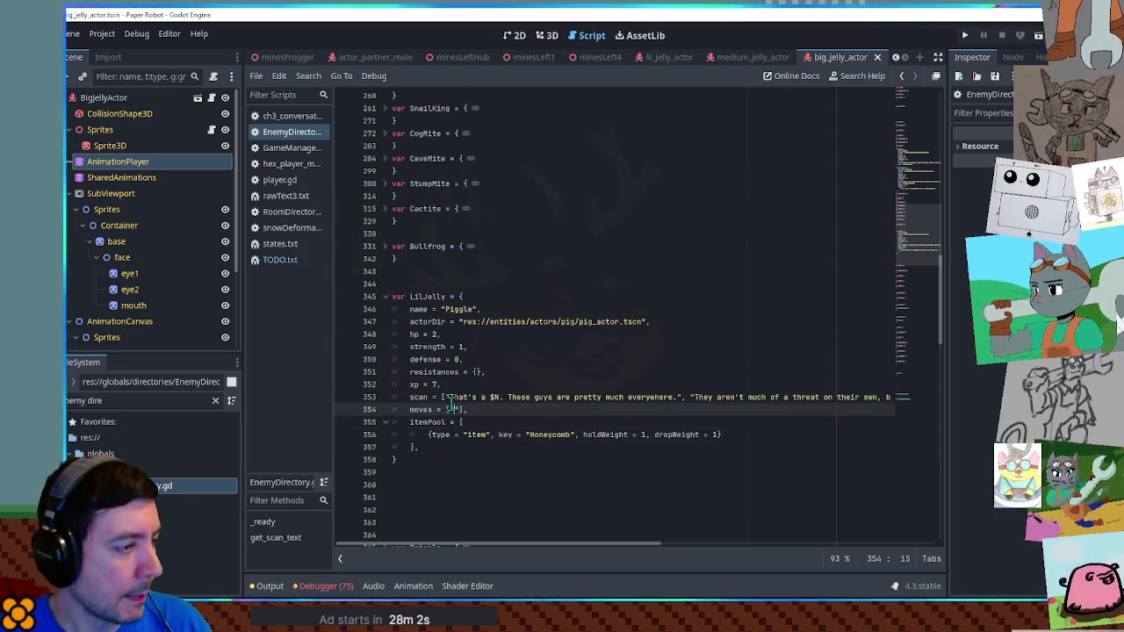
pyautogui.click(507, 397)
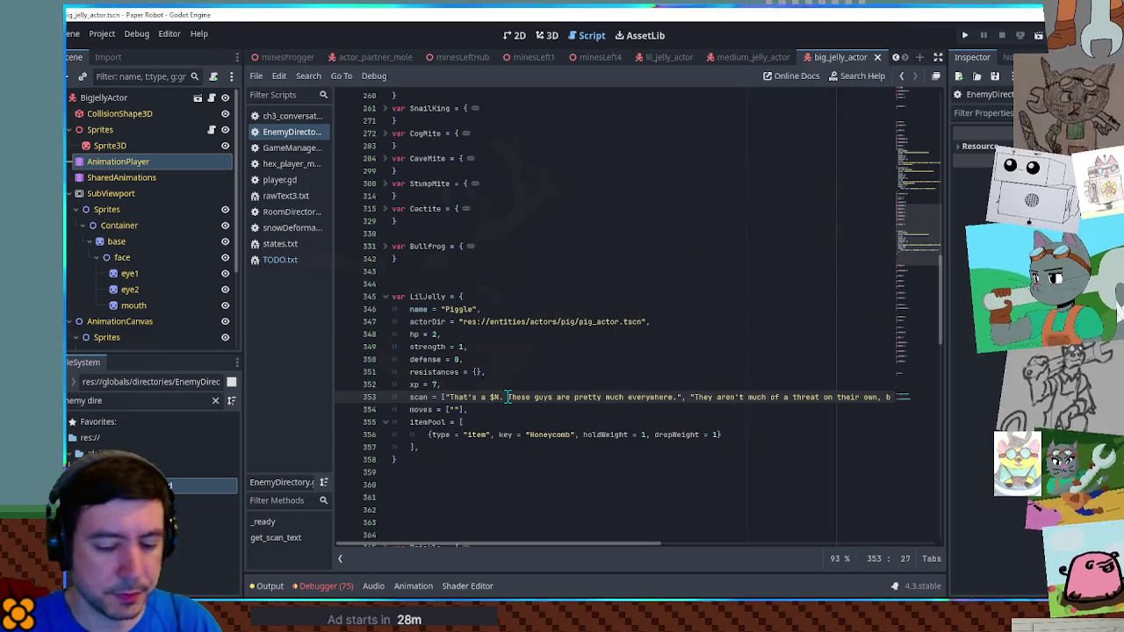
pyautogui.hotkey('shift', 'End')
pyautogui.press('BackSpace')
pyautogui.press('Home')
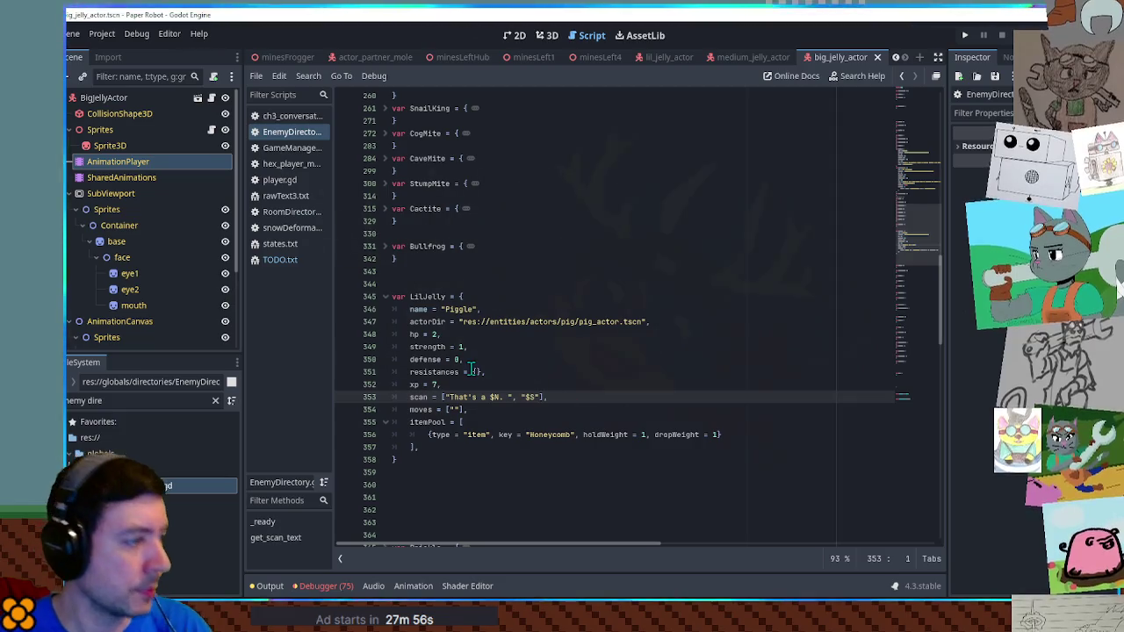
# Rename the entry to Lil' Jelly and replace the pig actor path with lil_jelly_actor.tscn
pyautogui.doubleClick(454, 309)
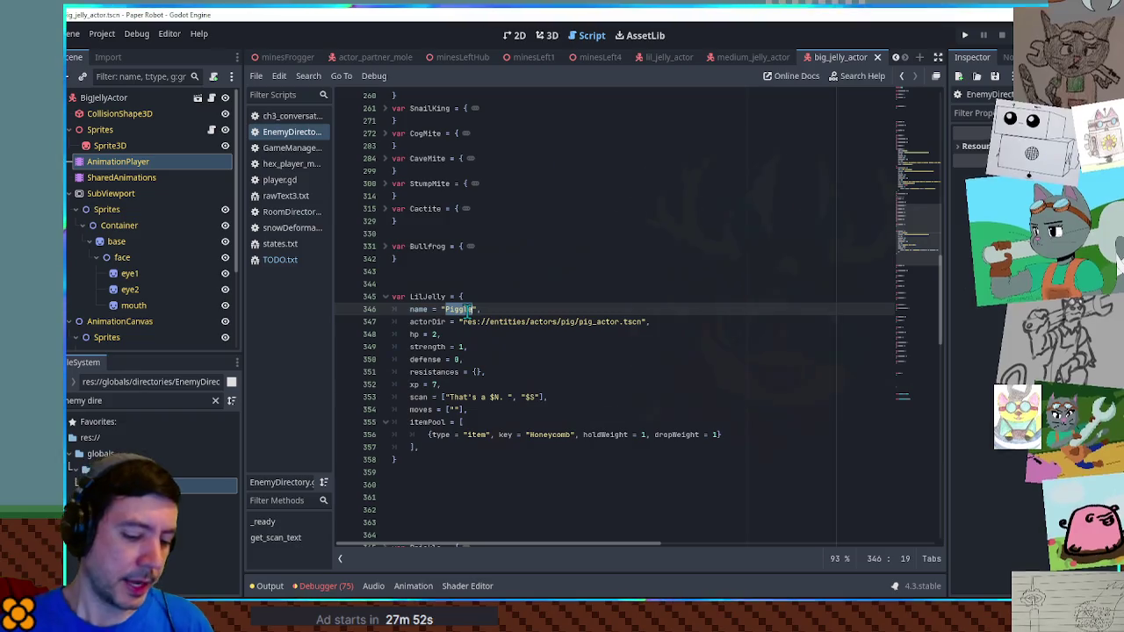
pyautogui.write('LilJe')
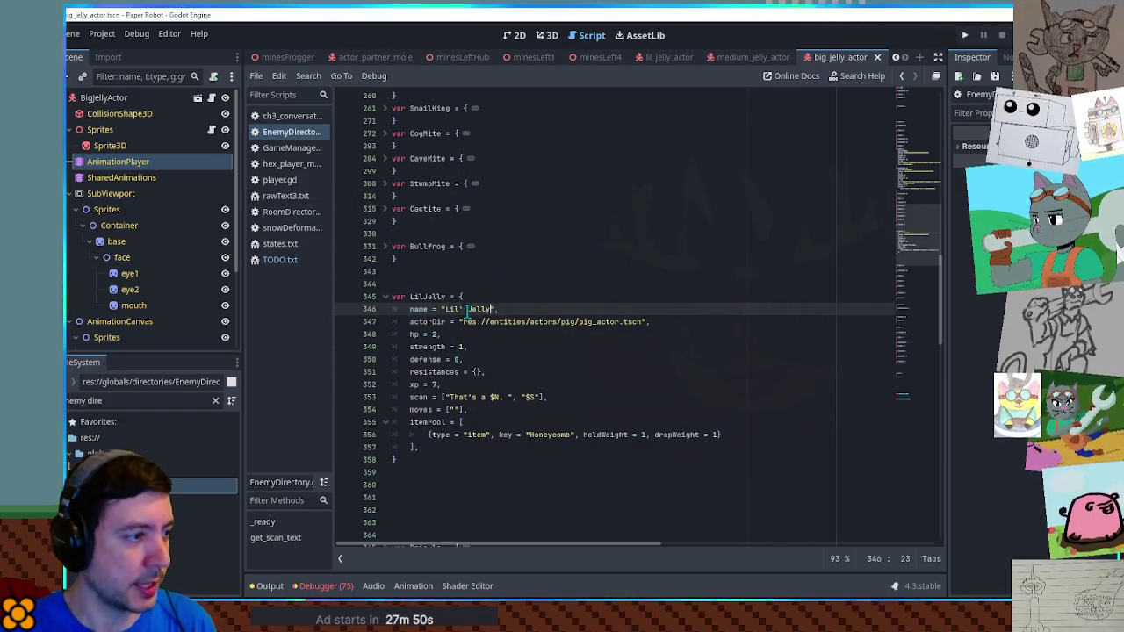
pyautogui.click(122, 404)
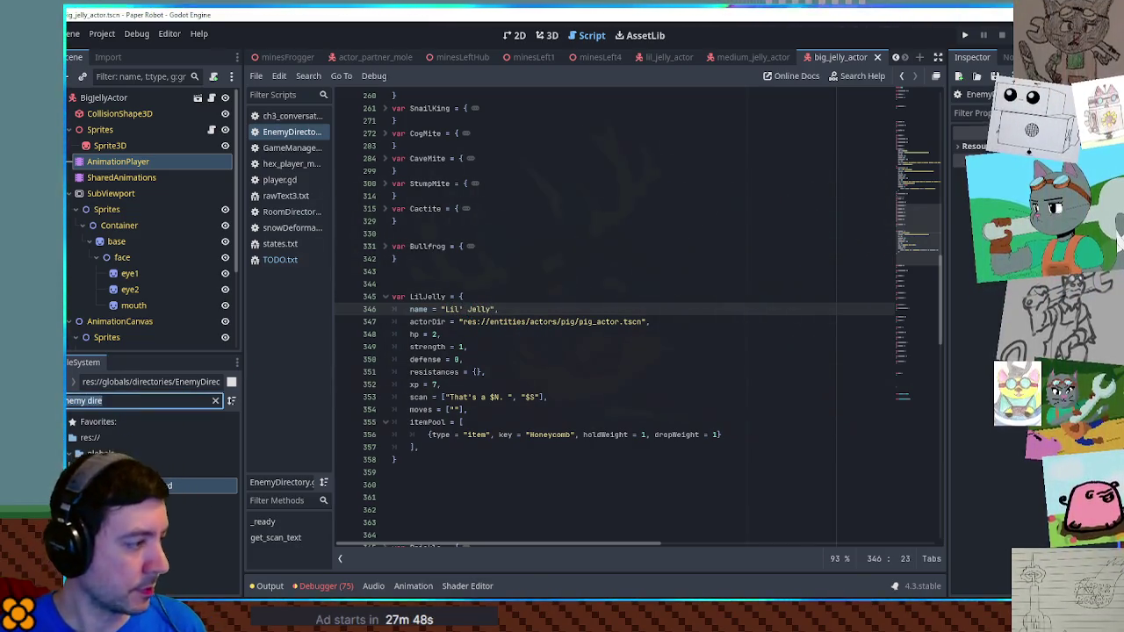
pyautogui.write('jelly')
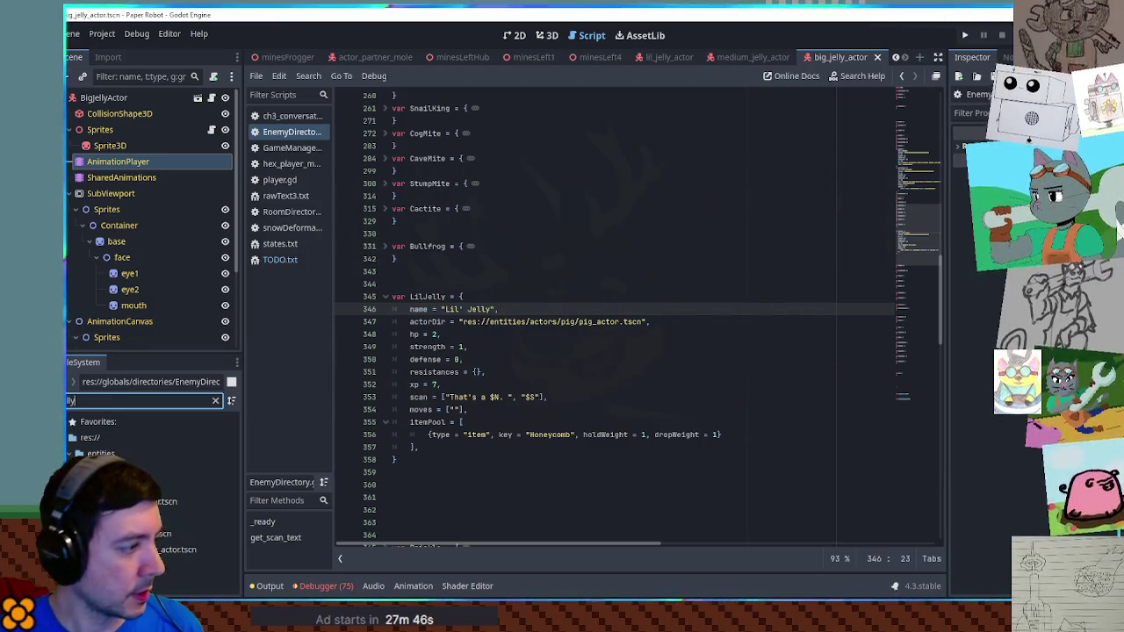
pyautogui.click(162, 533)
pyautogui.click(463, 322)
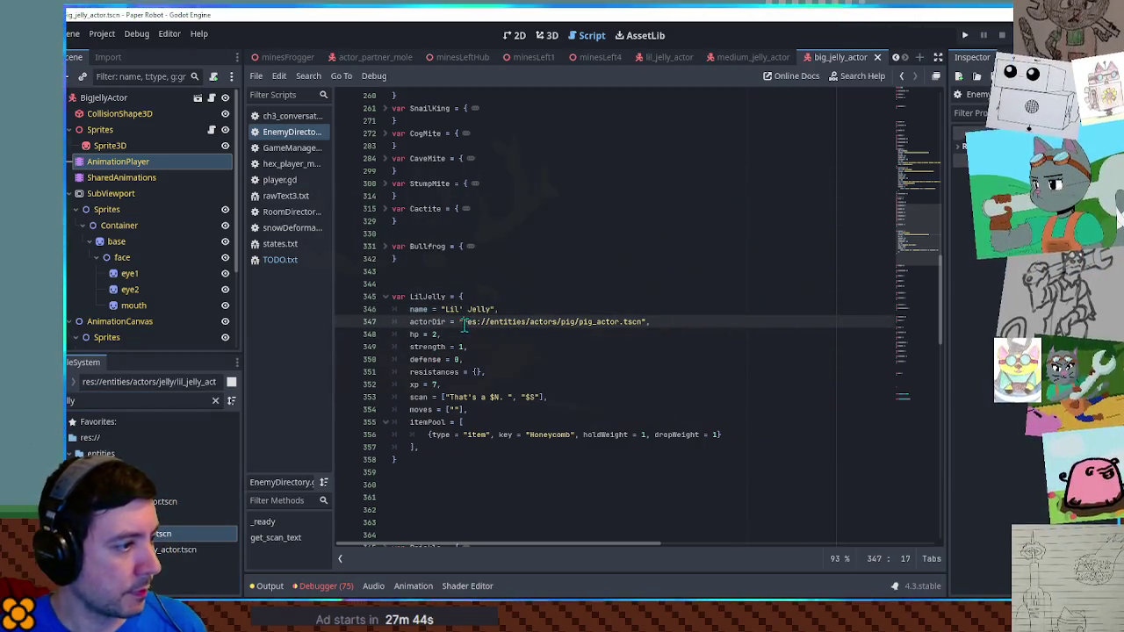
pyautogui.keyDown('shift'); pyautogui.click(641, 322); pyautogui.keyUp('shift')
pyautogui.write('res://entities/actors/jelly/lil_jelly_actor.tscn')
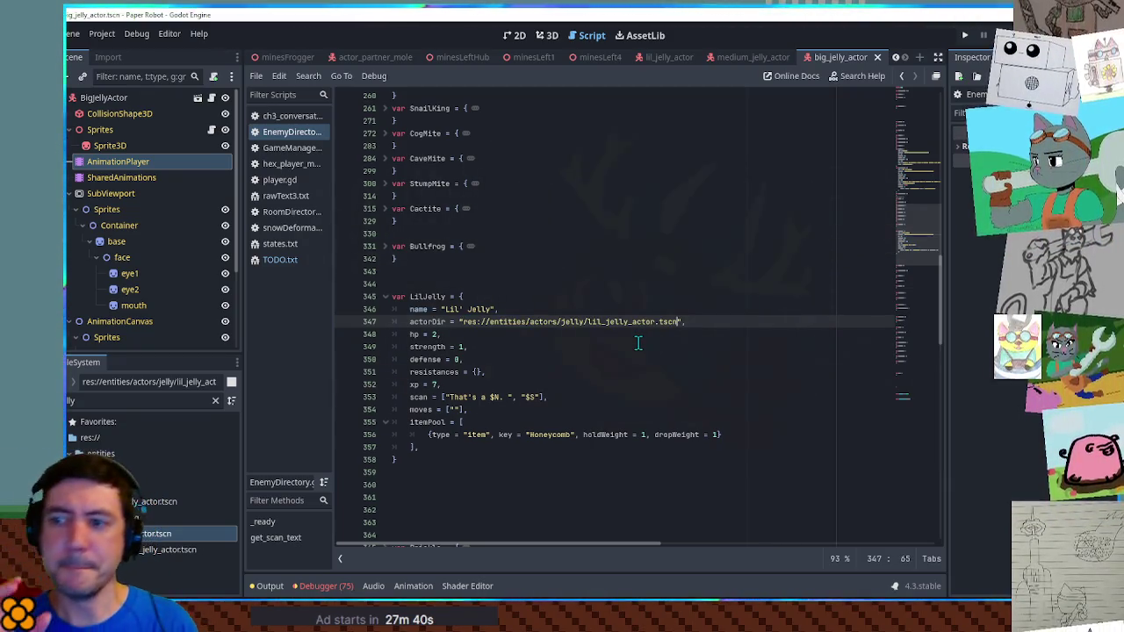
pyautogui.click(632, 345)
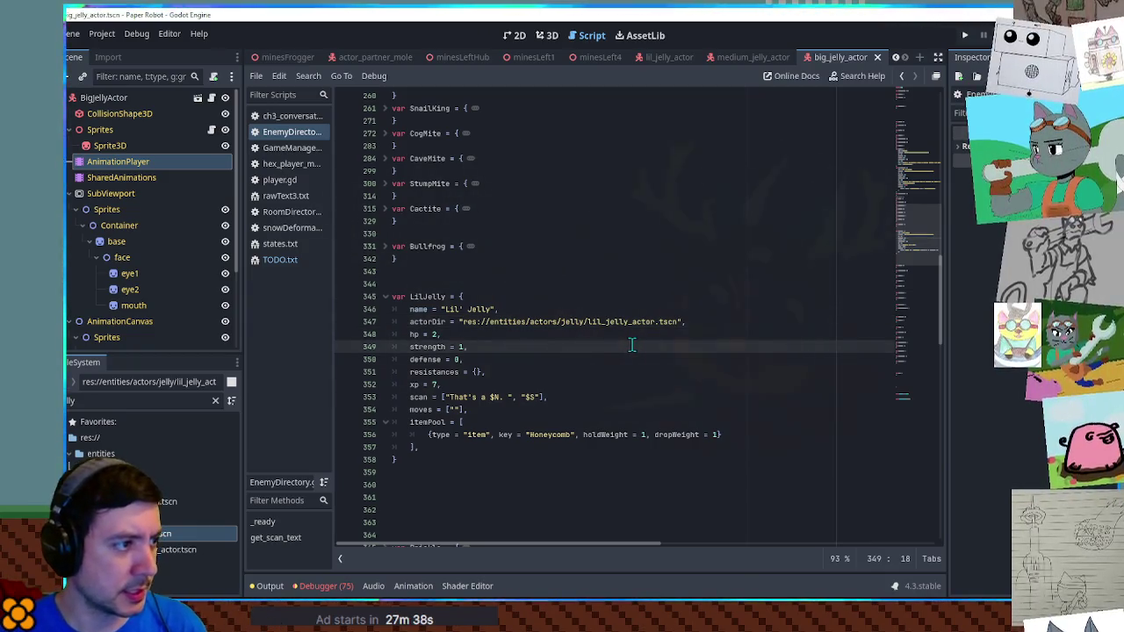
pyautogui.hotkey('ctrl', 'f')
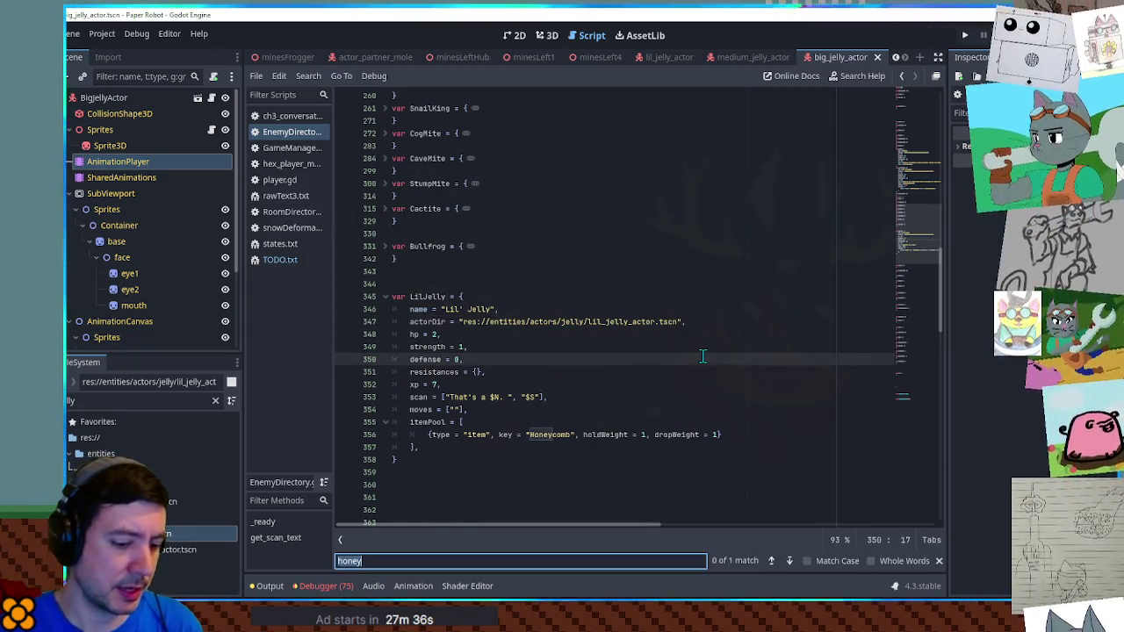
# Search the script for 'scan' and step through matches, including the Bee and Doopu entries
pyautogui.write('mimc')
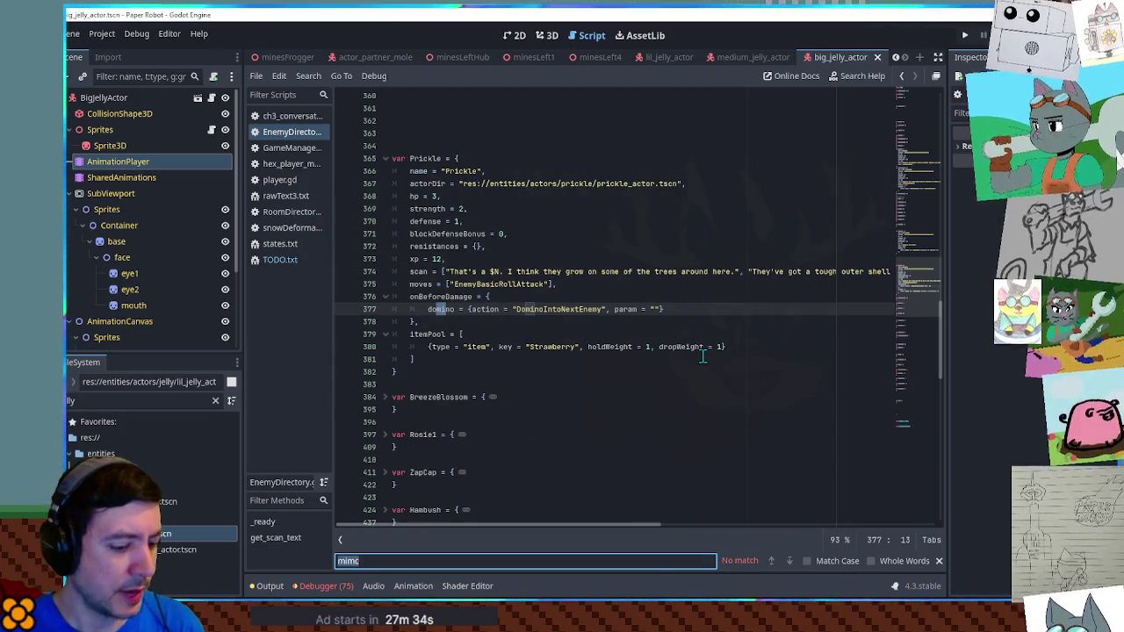
pyautogui.write('scan')
pyautogui.press('Return')
pyautogui.press('Return')
pyautogui.press('Return')
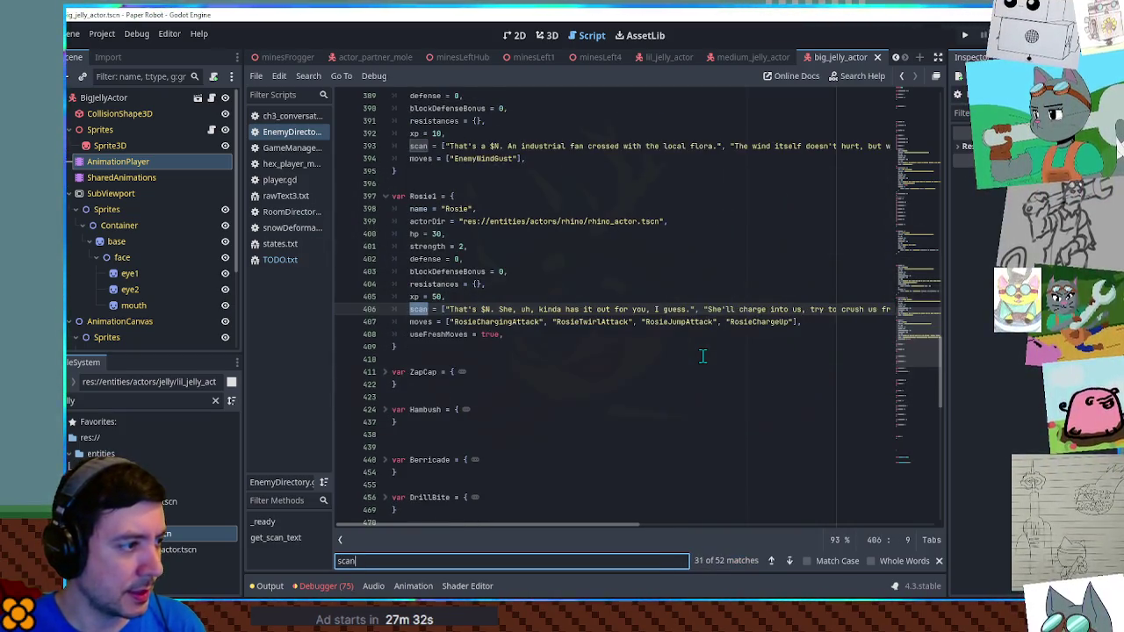
pyautogui.press('Return')
pyautogui.press('Return')
pyautogui.press('Return')
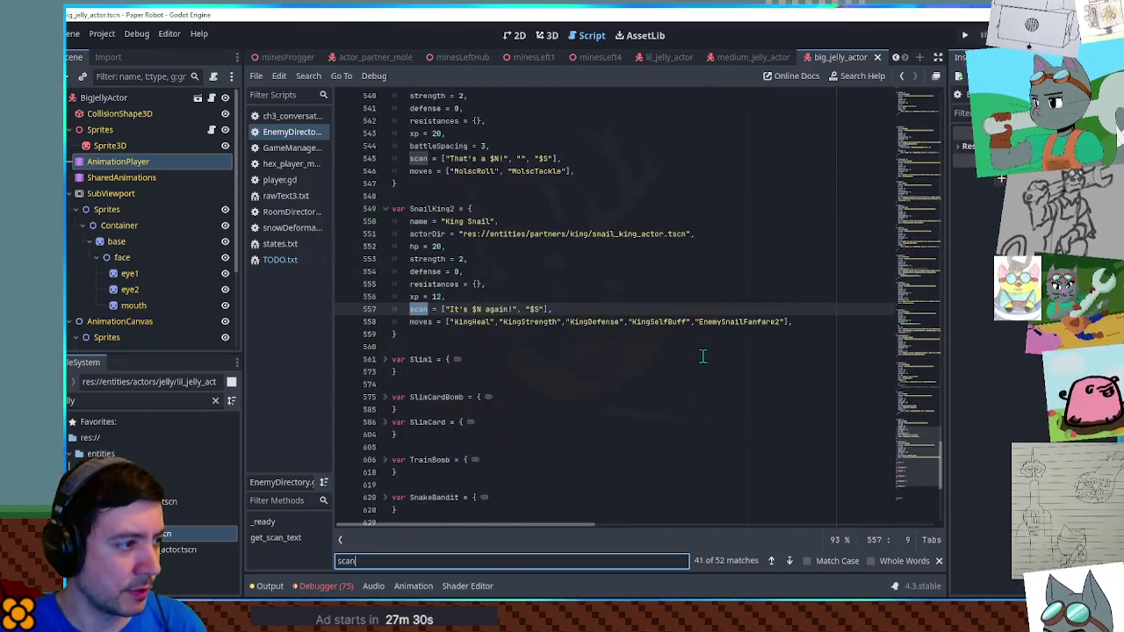
pyautogui.press('Return')
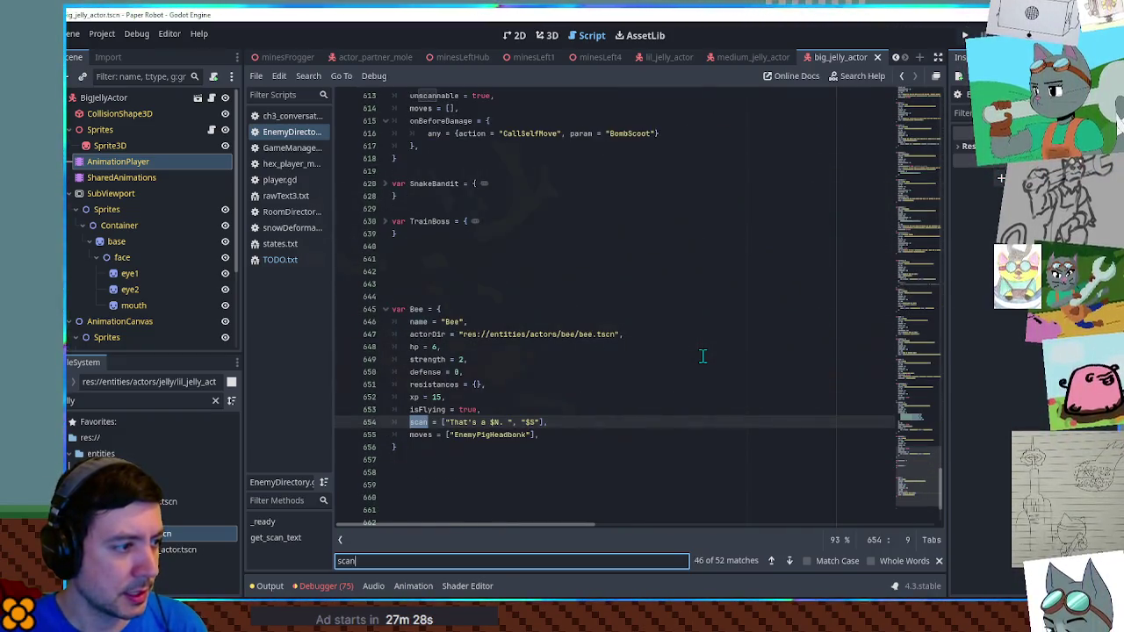
pyautogui.press('Return')
pyautogui.press('Return')
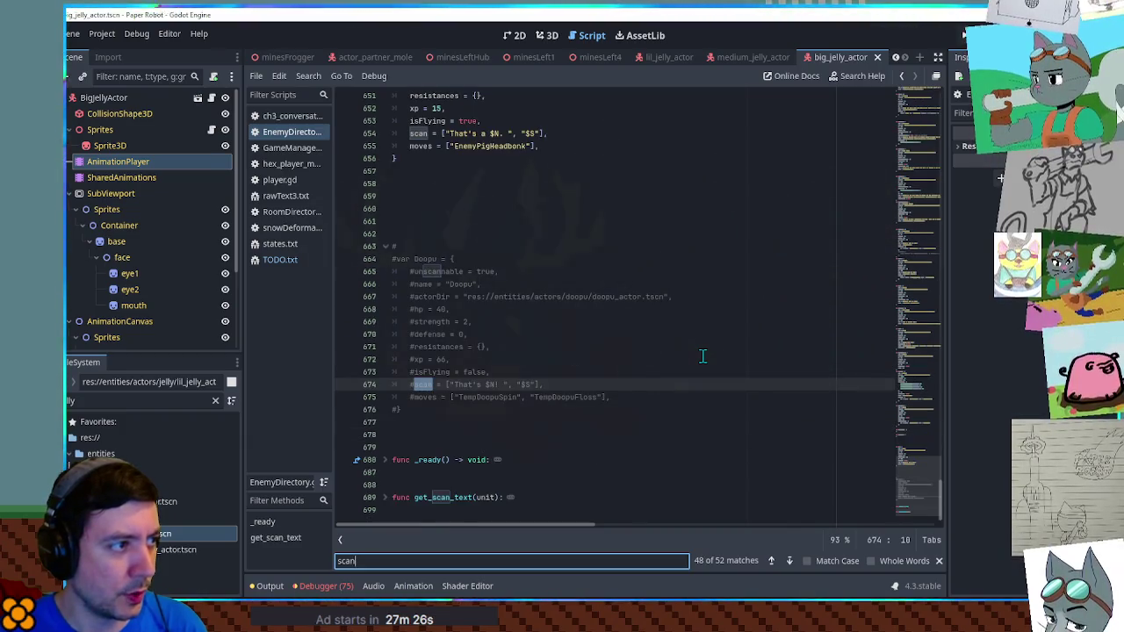
pyautogui.press('Return')
pyautogui.press('Return')
pyautogui.press('Return')
pyautogui.press('Return')
pyautogui.press('Return')
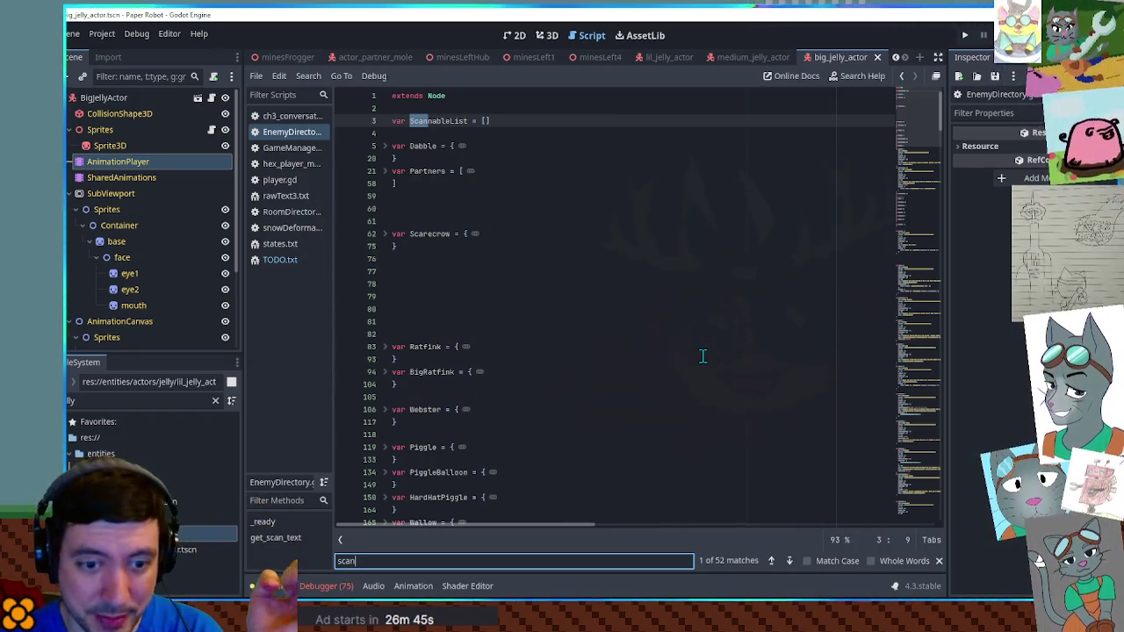
pyautogui.moveTo(918, 229)
pyautogui.mouseDown()
pyautogui.moveTo(925, 452)
pyautogui.moveTo(933, 177)
pyautogui.moveTo(935, 211)
pyautogui.mouseUp()
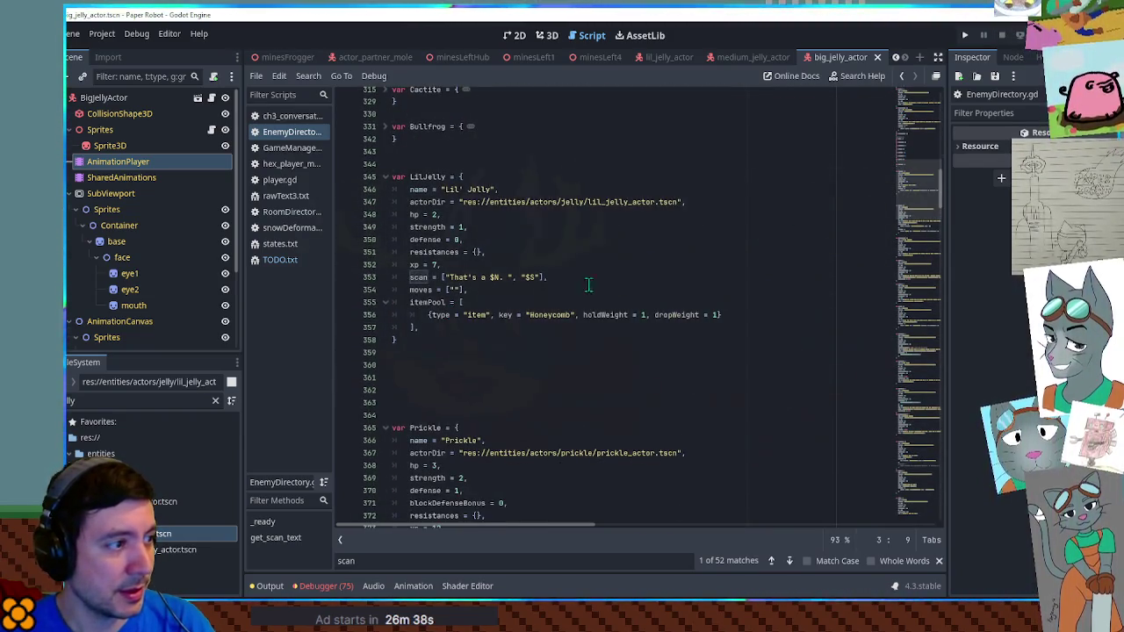
# Comment out Lil' Jelly's scan line with Ctrl+K
pyautogui.click(485, 332)
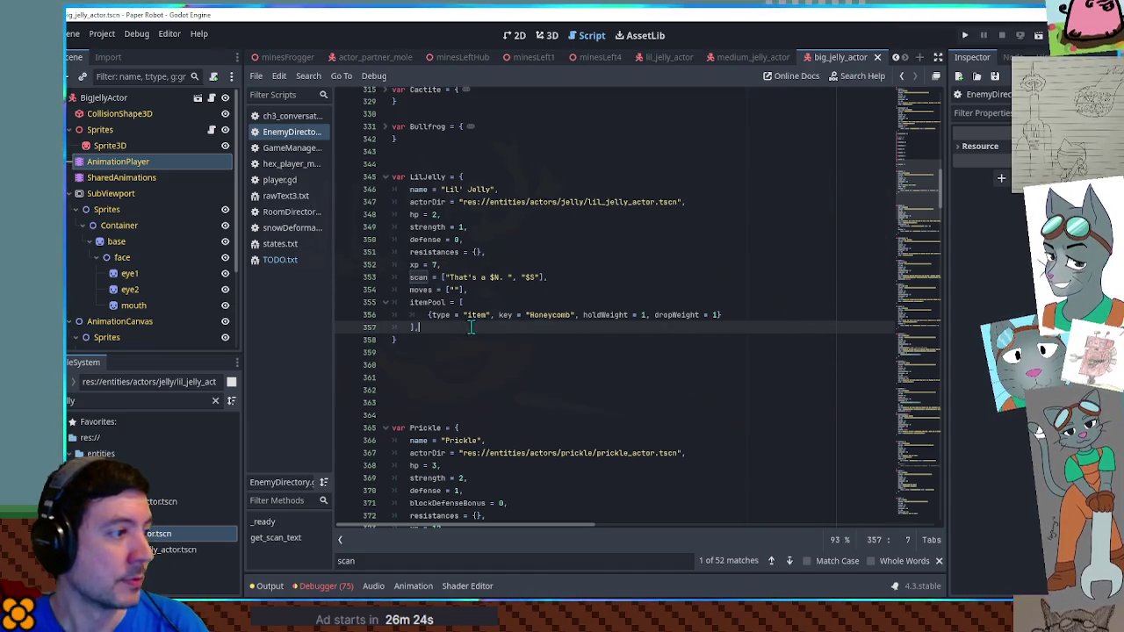
pyautogui.click(562, 279)
pyautogui.doubleClick(412, 277)
pyautogui.hotkey('ctrl', 'k')
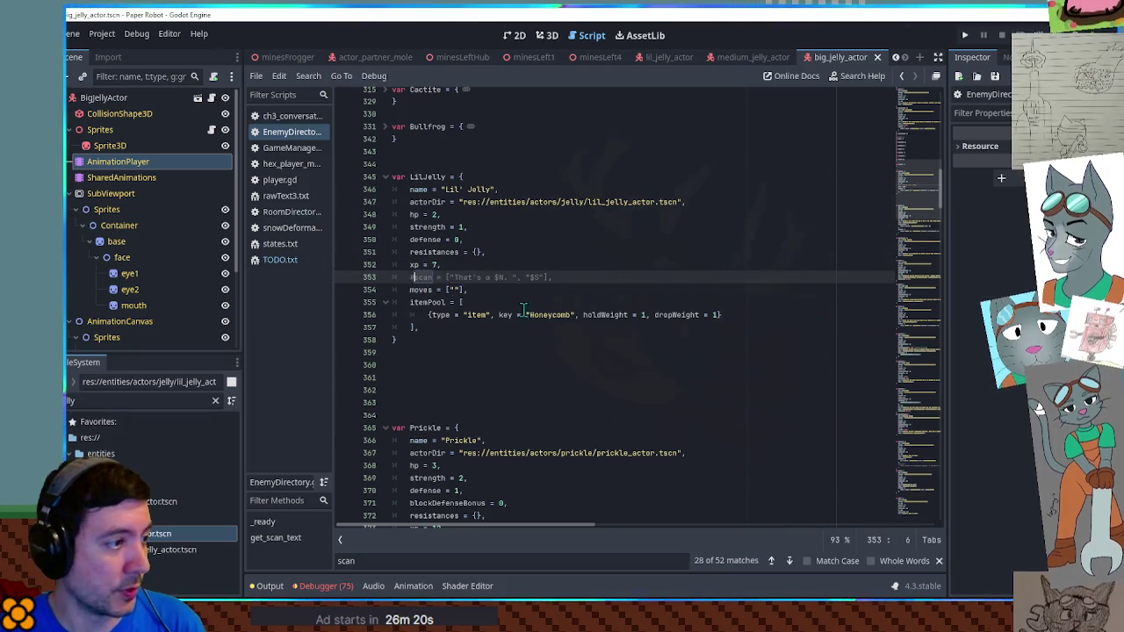
# Add an empty scanMimic = "" line below the commented scan line
pyautogui.click(559, 280)
pyautogui.press('Return')
pyautogui.write('anMimic =')
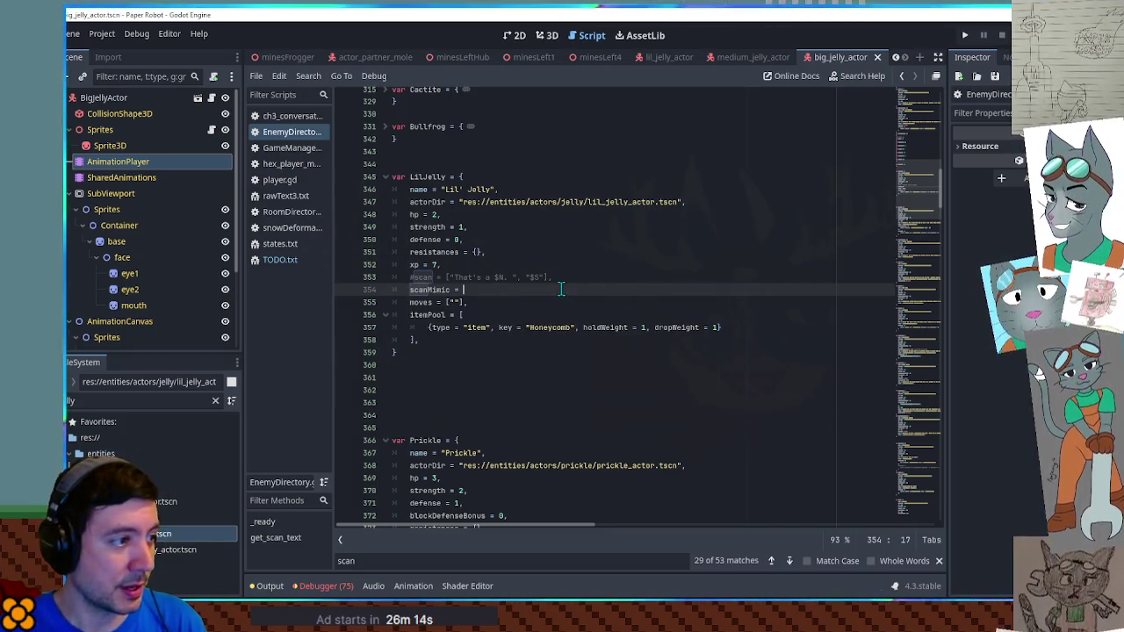
pyautogui.press('Escape')
pyautogui.press('Up')
pyautogui.press('Up')
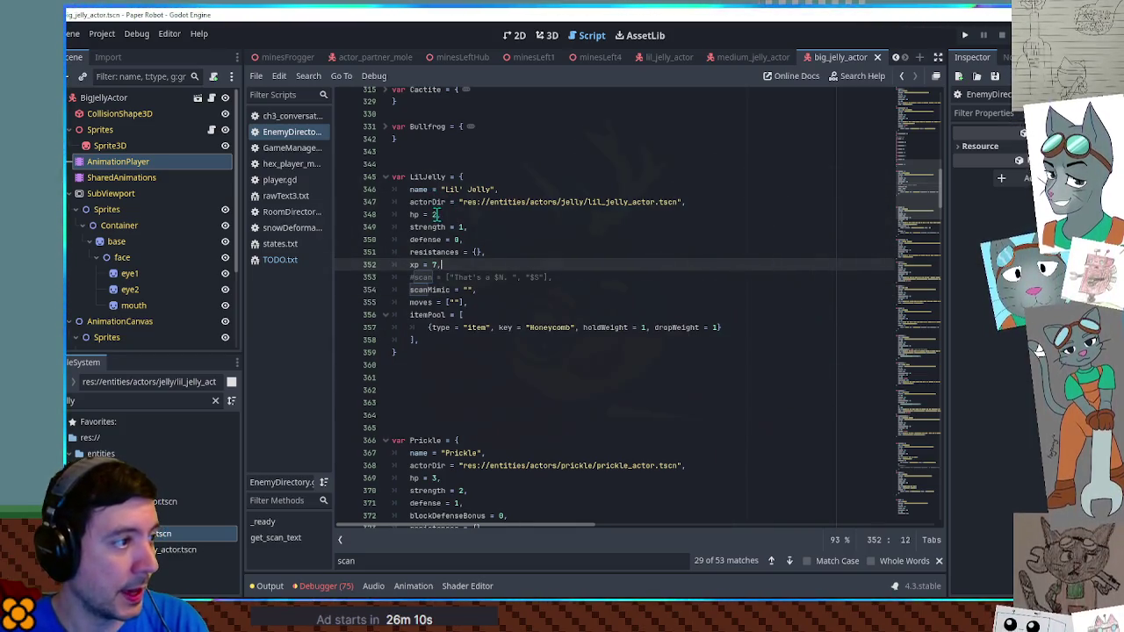
pyautogui.click(433, 214)
pyautogui.click(474, 226)
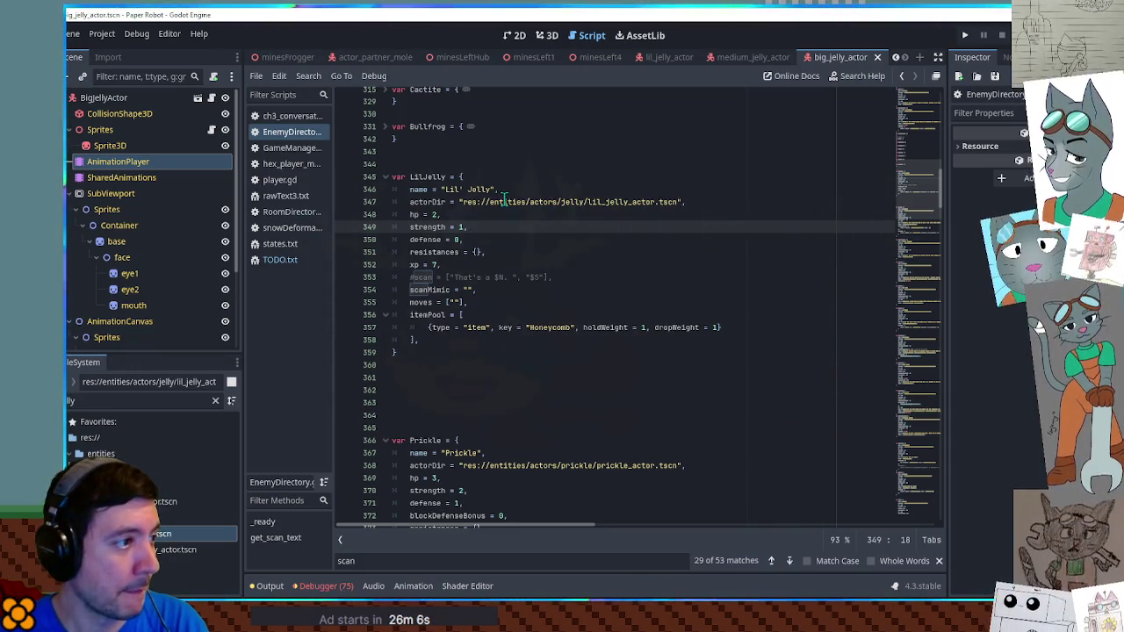
pyautogui.doubleClick(442, 314)
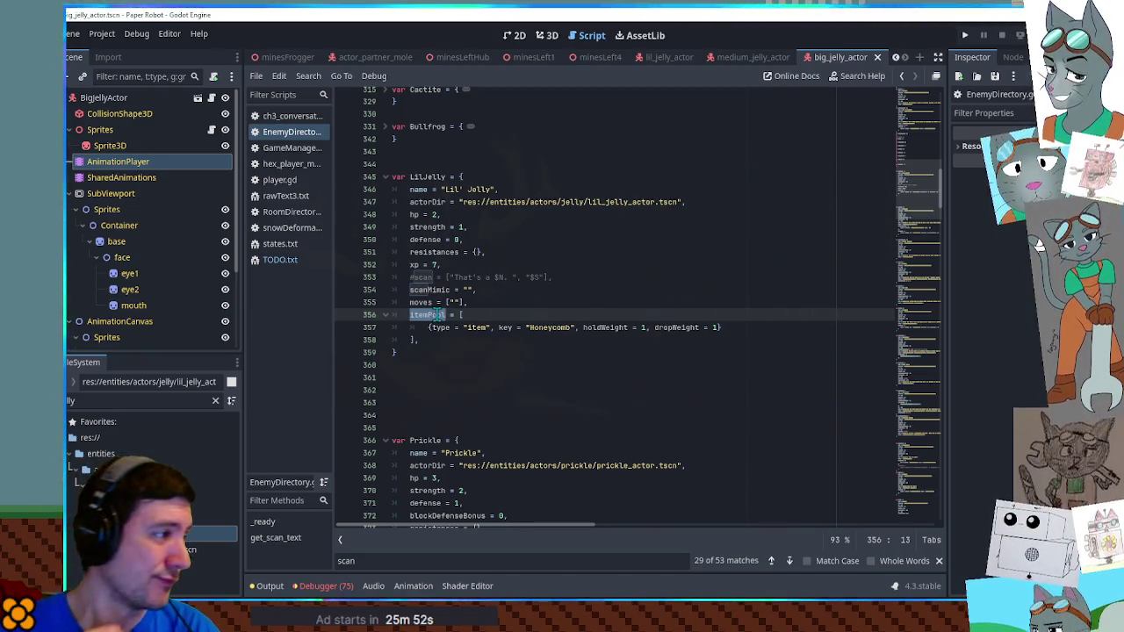
# Switch the script editor to TODO.txt and scroll to its top
pyautogui.click(281, 259)
pyautogui.scroll(1, 471, 233)
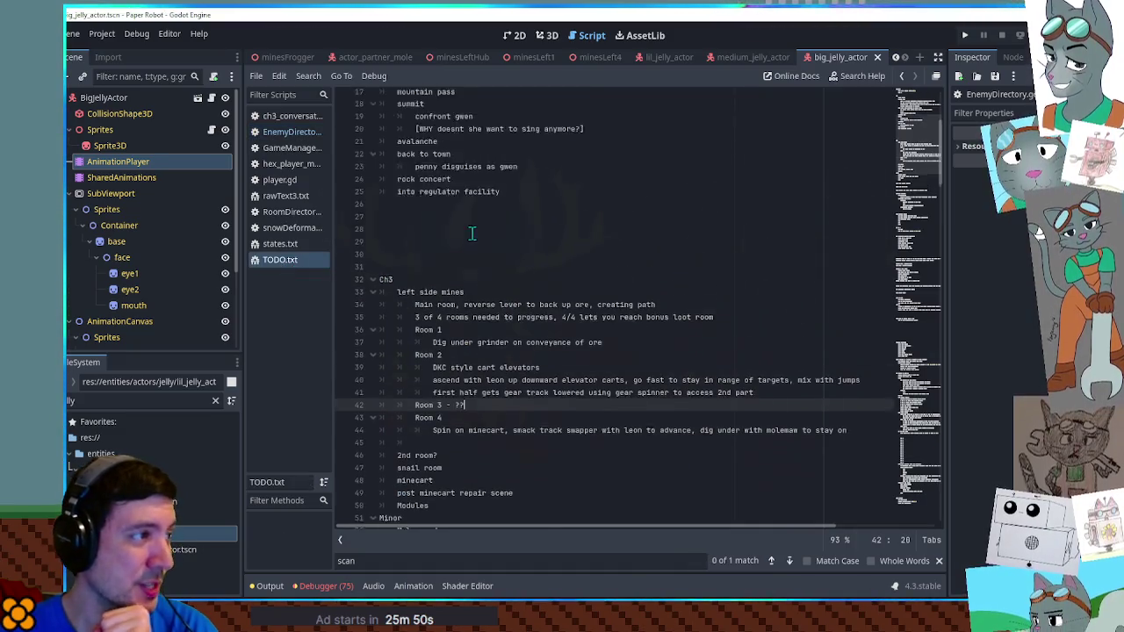
pyautogui.scroll(5, 472, 233)
# Add a 'Jelly TODO' note: big one spawns with item, little one should inherit it
pyautogui.click(463, 98)
pyautogui.press('Return')
pyautogui.press('Return')
pyautogui.press('Return')
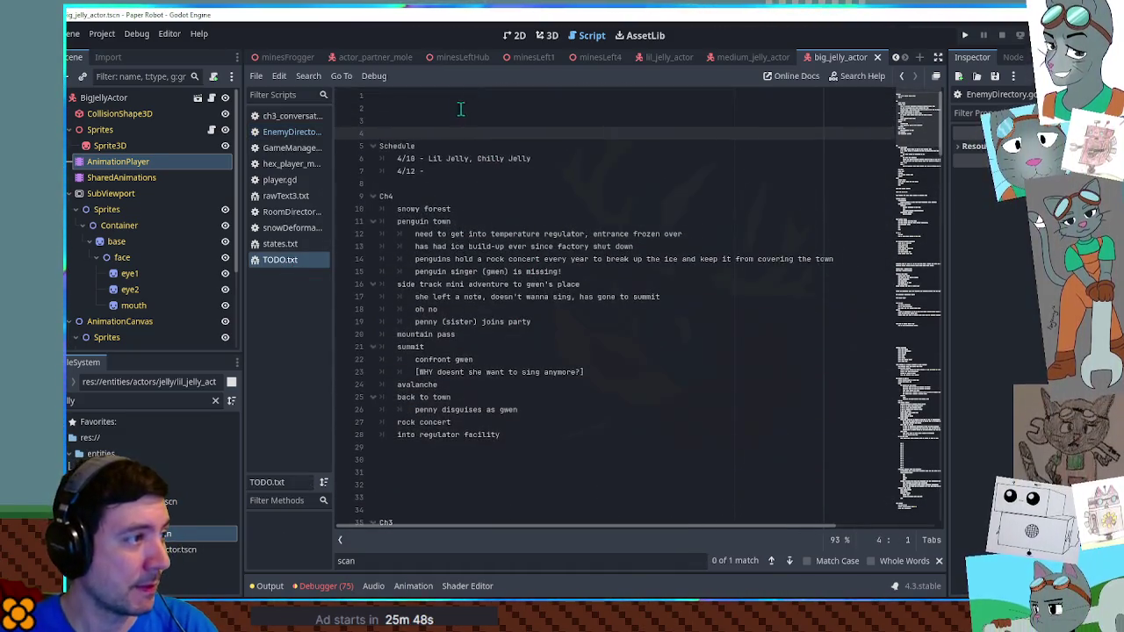
pyautogui.press('Return')
pyautogui.press('Return')
pyautogui.press('Return')
pyautogui.click(409, 119)
pyautogui.write('Je')
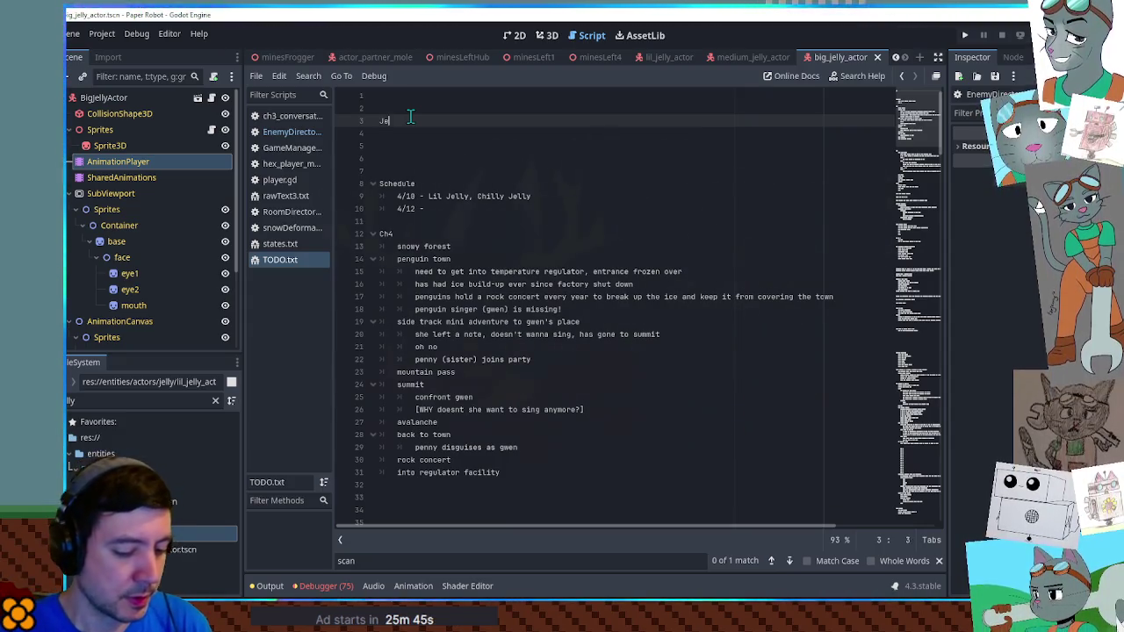
pyautogui.write('lly T')
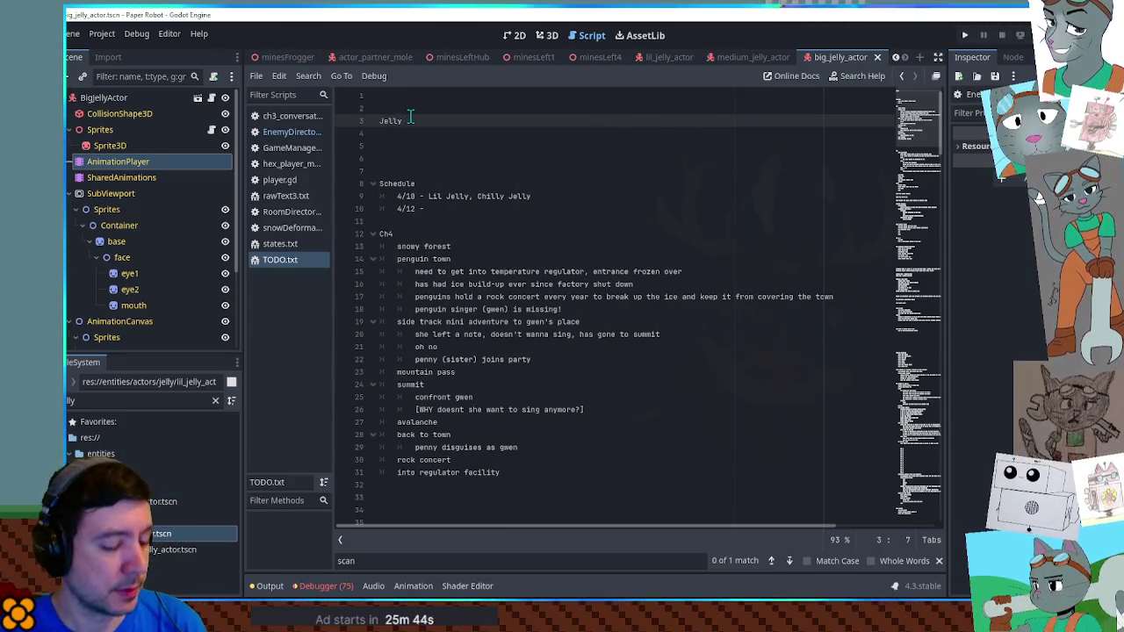
pyautogui.write('OD')
pyautogui.press('Return')
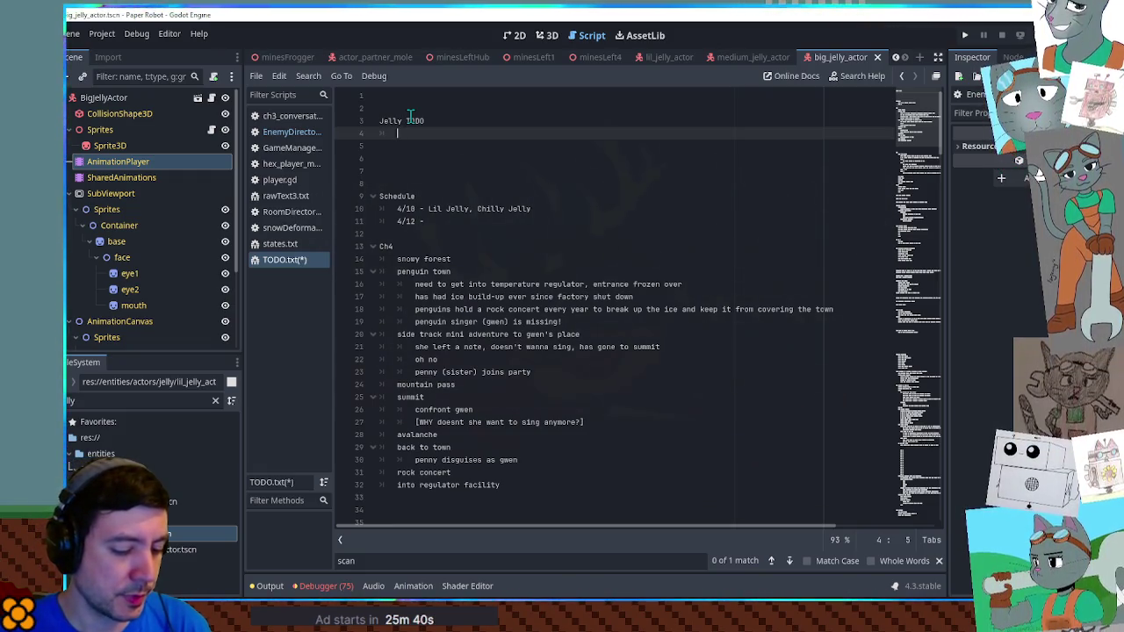
pyautogui.write('Ifbig one spawns w')
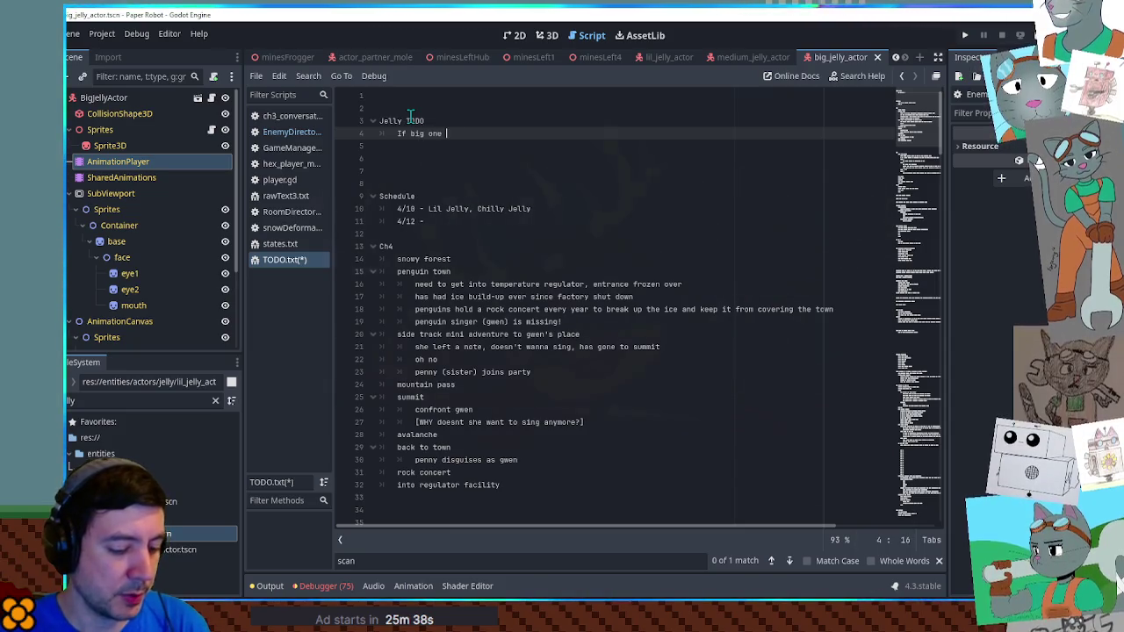
pyautogui.write('ith item, litt')
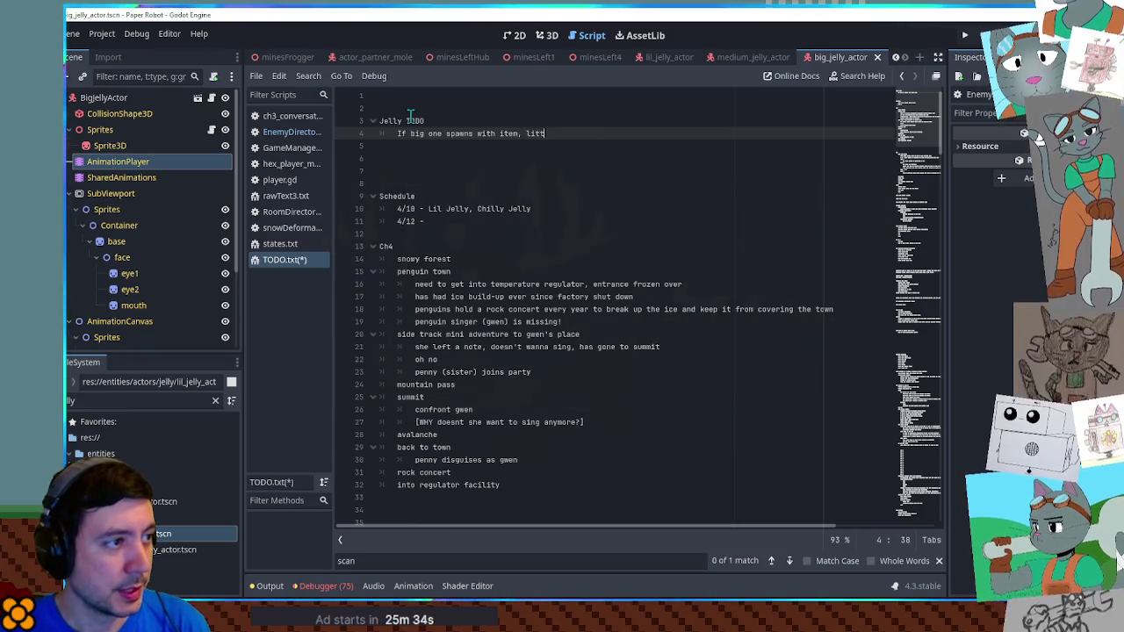
pyautogui.write('le one should inherit?')
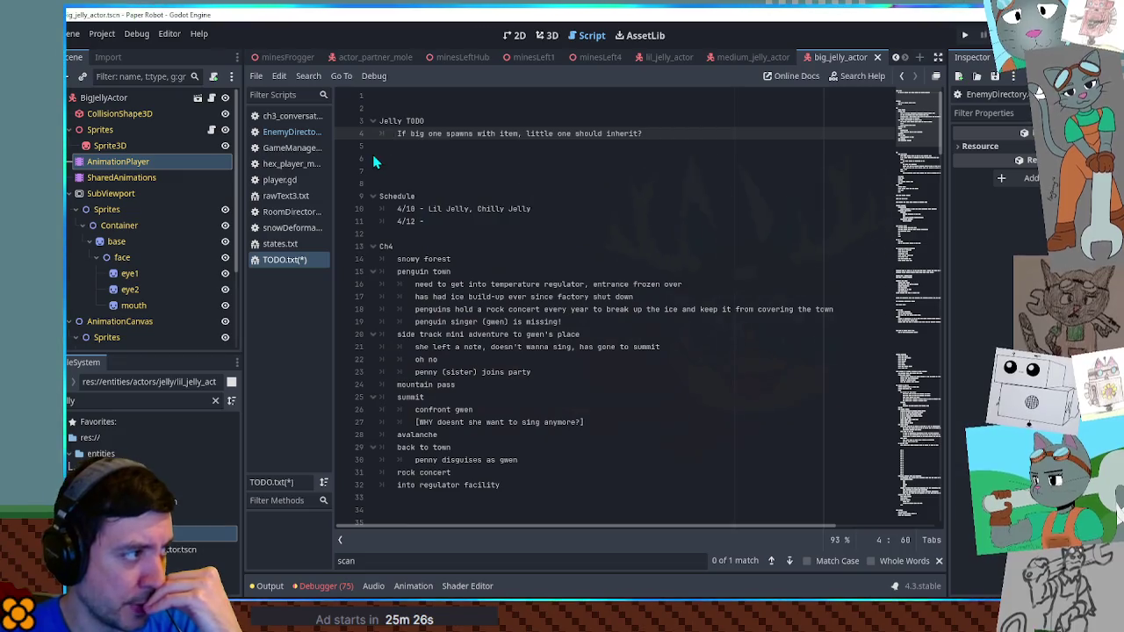
# Open Find in Files and enter 'helditem' as the search term
pyautogui.click(580, 196)
pyautogui.hotkey('ctrl', 'shift', 'f')
pyautogui.write('helditem')
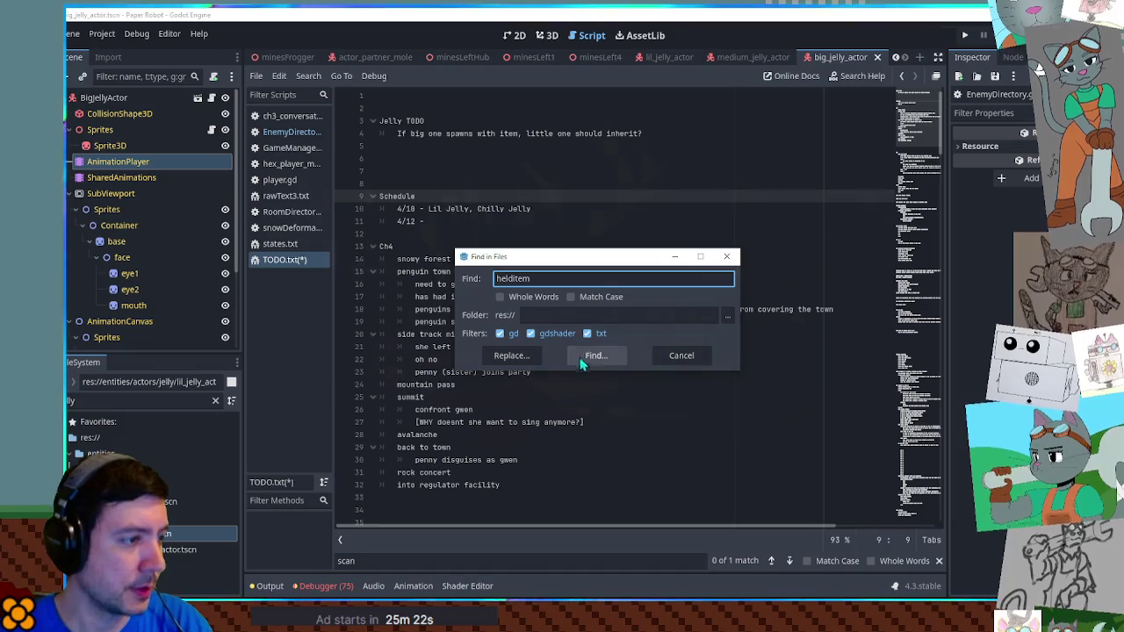
# Run the project-wide 'helditem' search and review its 19 matches across 5 files
pyautogui.click(590, 356)
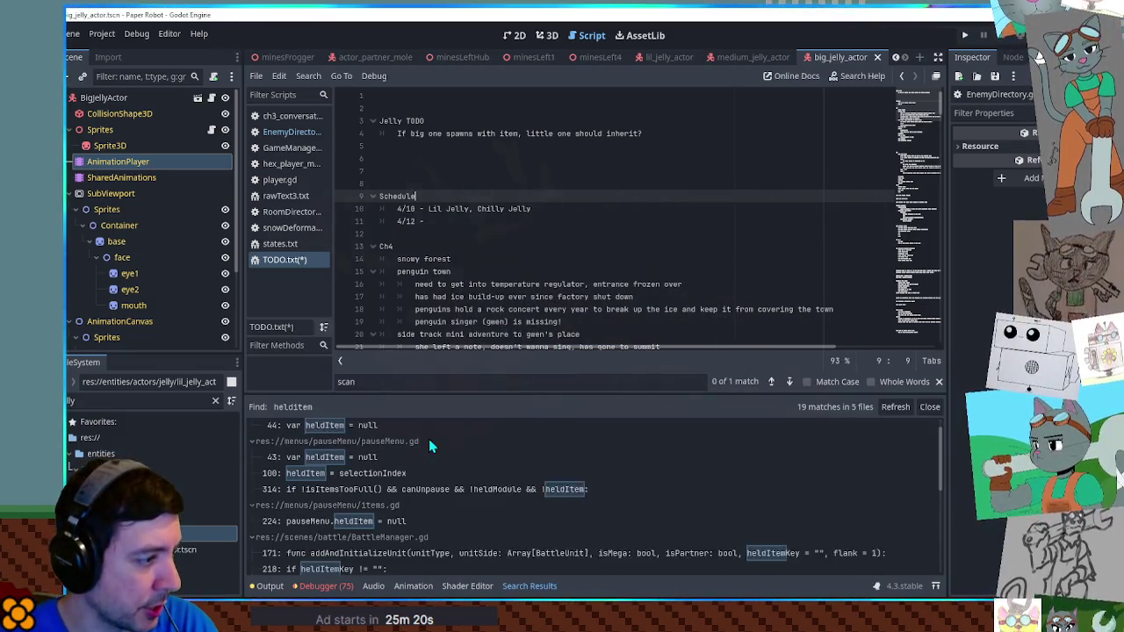
pyautogui.scroll(-3, 352, 465)
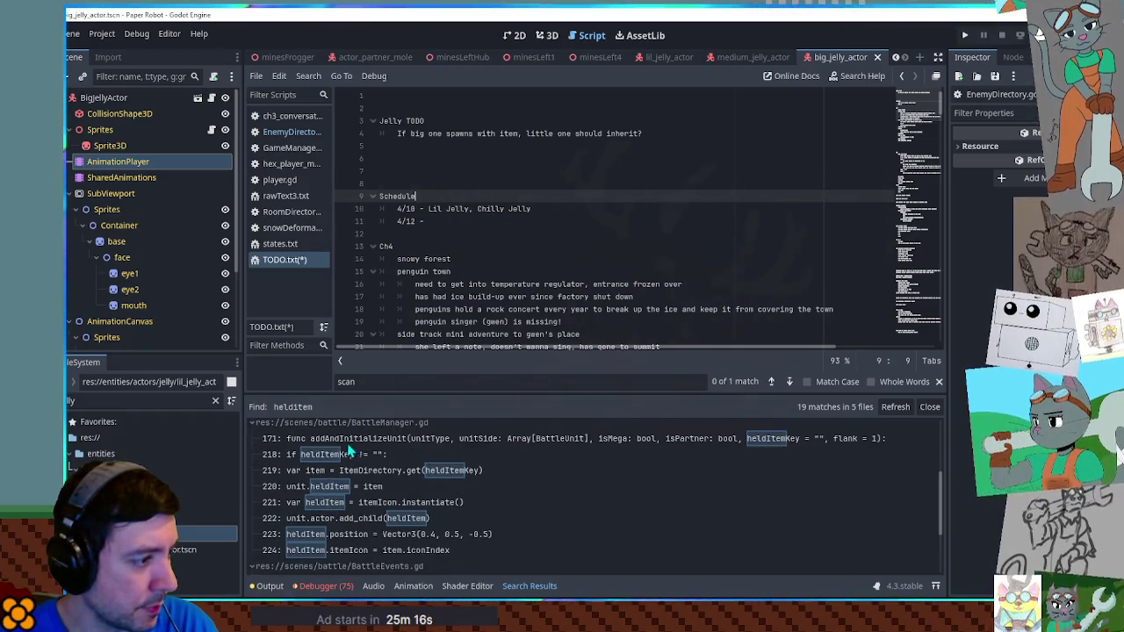
pyautogui.scroll(-3, 312, 465)
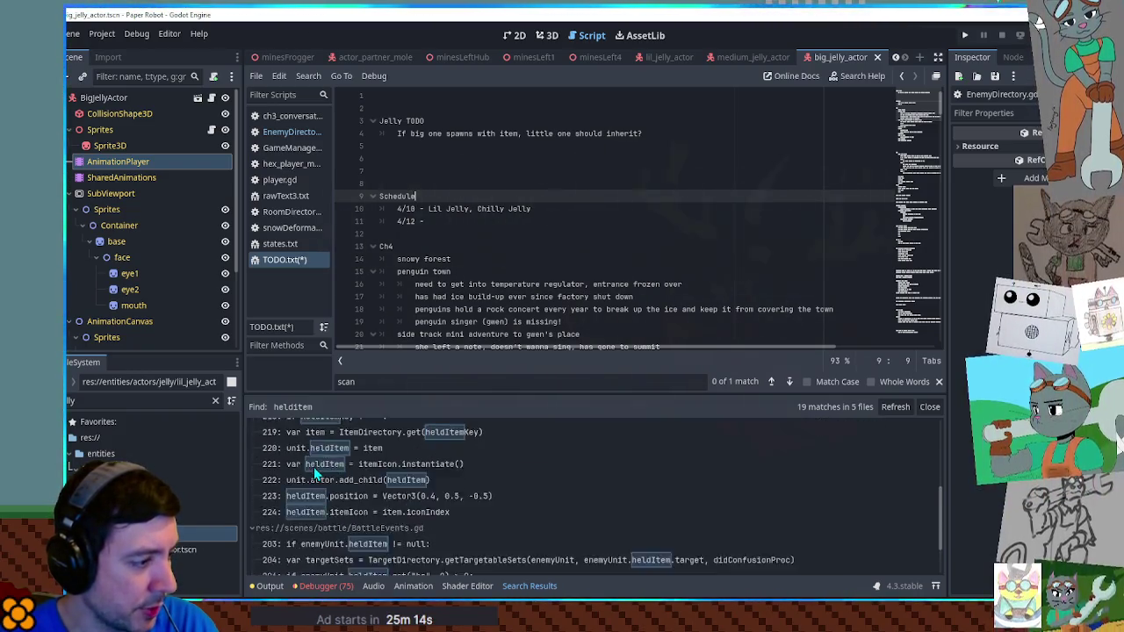
pyautogui.scroll(5, 320, 466)
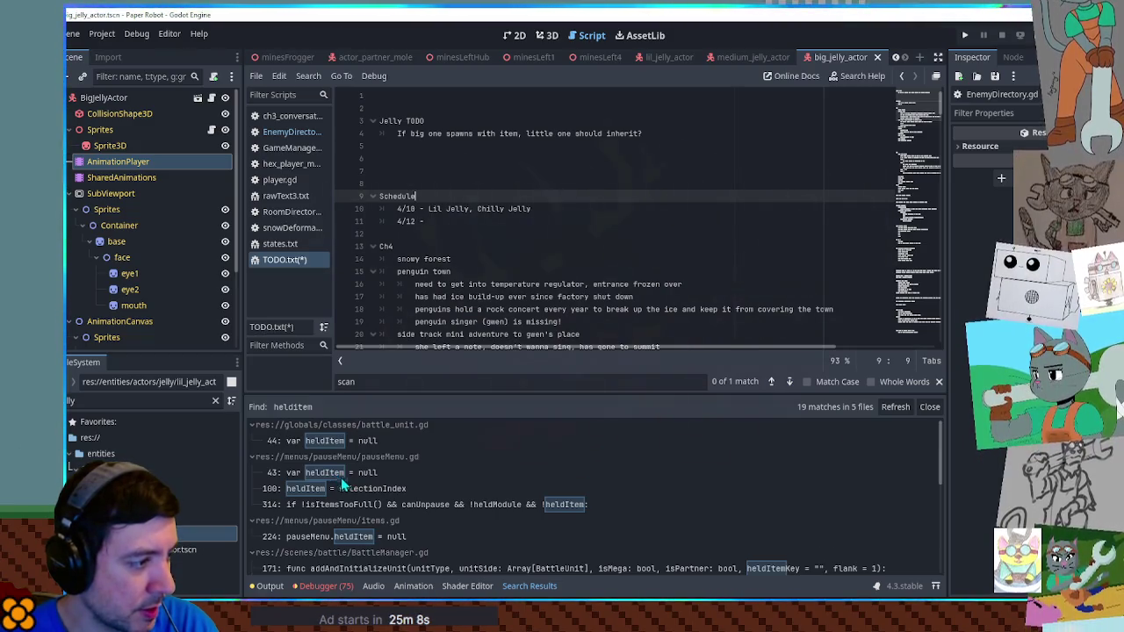
pyautogui.scroll(1, 349, 451)
pyautogui.scroll(-2, 349, 456)
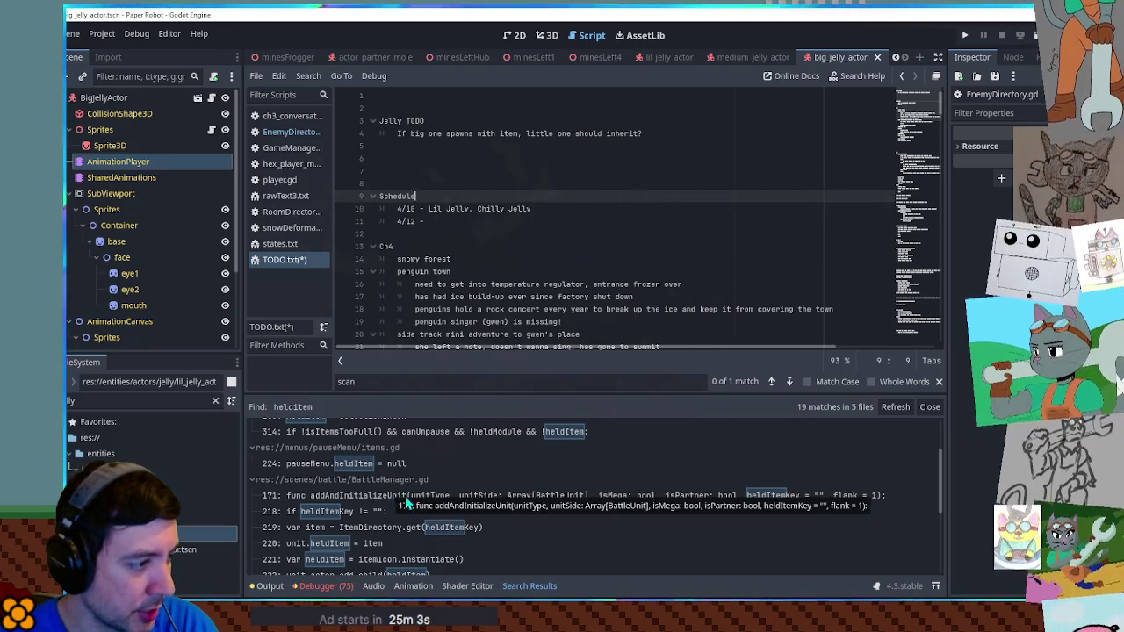
pyautogui.scroll(-2, 421, 500)
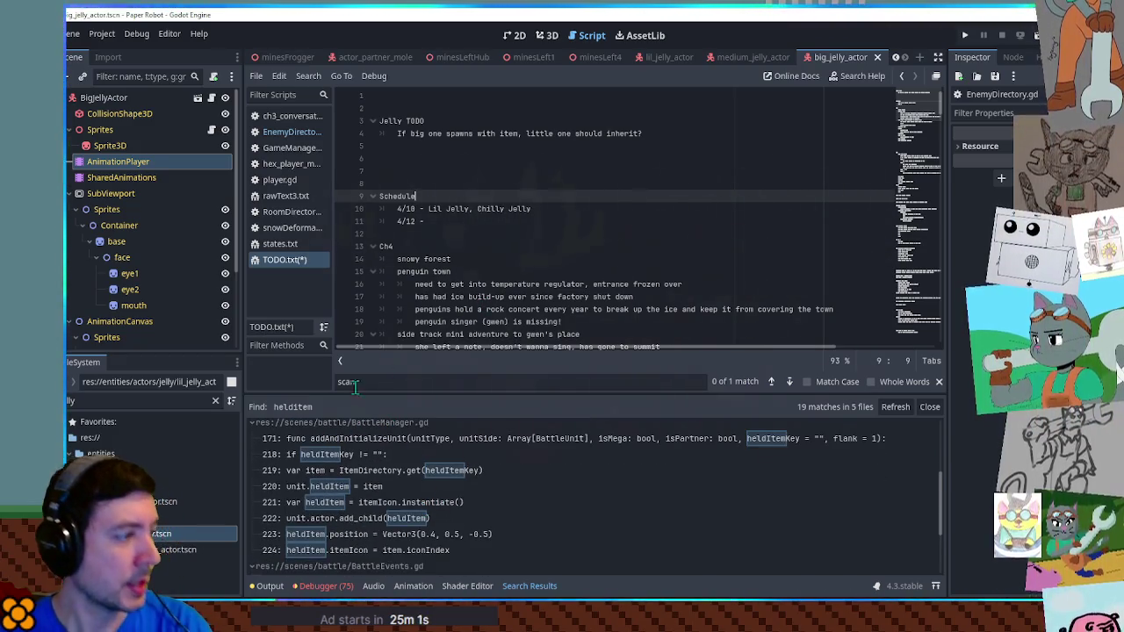
# Filter the FileSystem for 'encounter' and open EncounterManager.gd
pyautogui.doubleClick(122, 401)
pyautogui.write('encountermana')
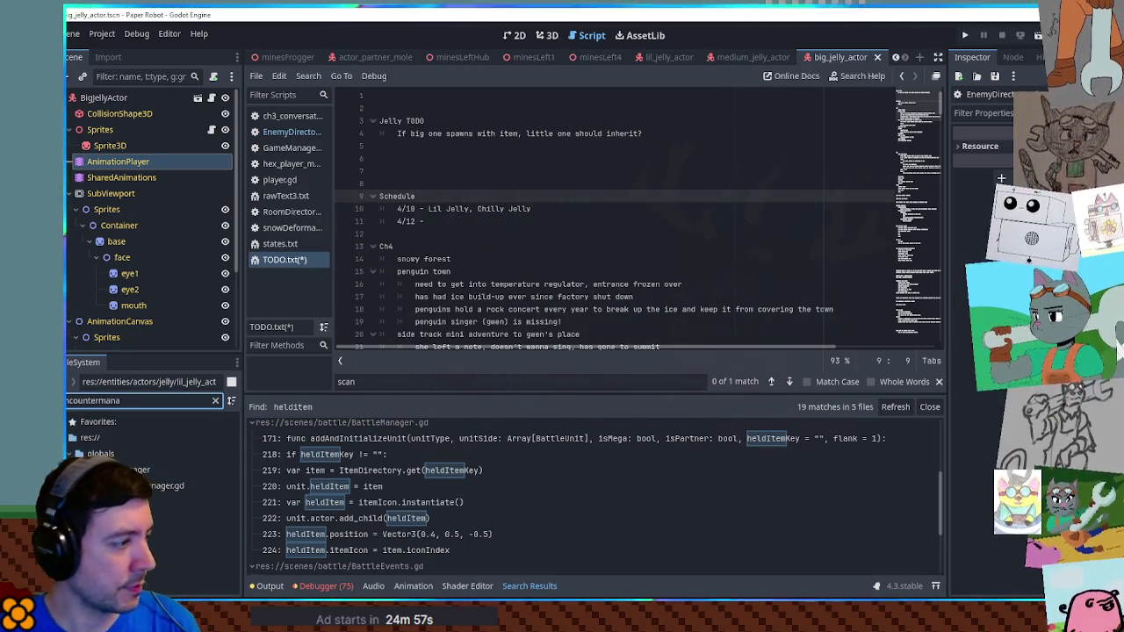
pyautogui.doubleClick(171, 485)
# Search EncounterManager.gd for 'item' and scroll through the matches
pyautogui.hotkey('ctrl', 'f')
pyautogui.write('item')
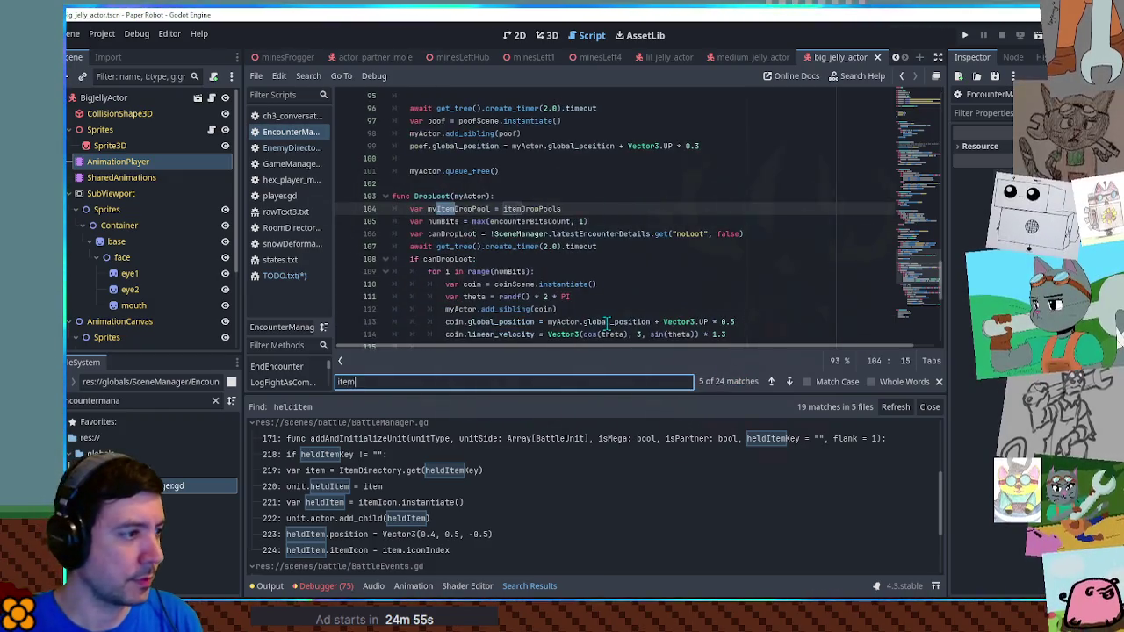
pyautogui.scroll(-2, 616, 185)
pyautogui.click(533, 134)
pyautogui.scroll(-3, 681, 185)
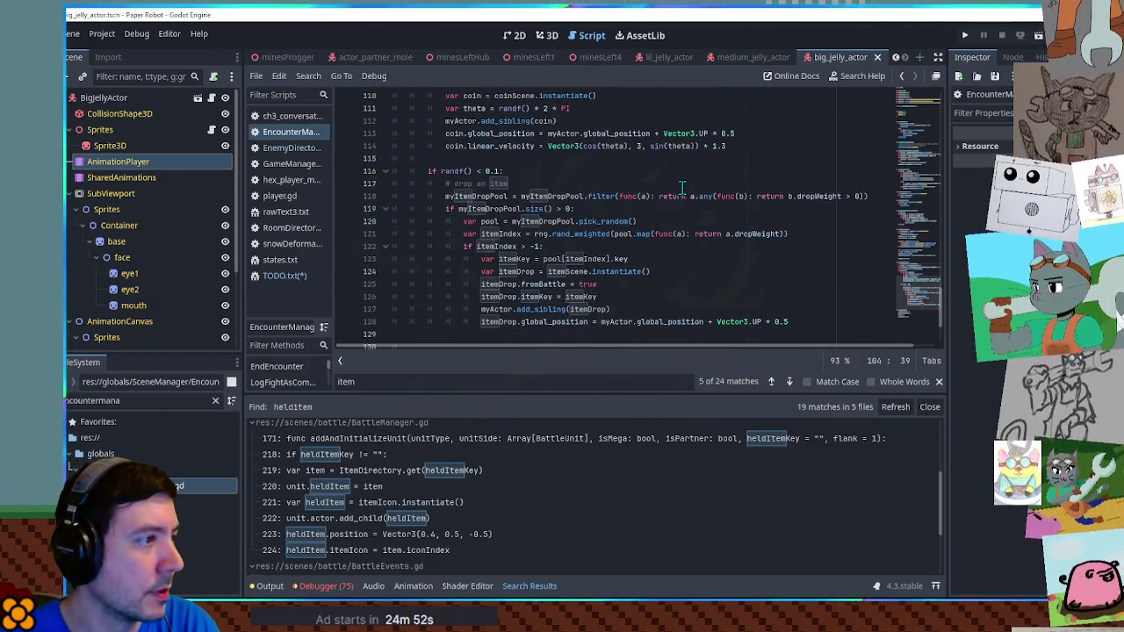
pyautogui.click(938, 383)
pyautogui.scroll(3, 595, 235)
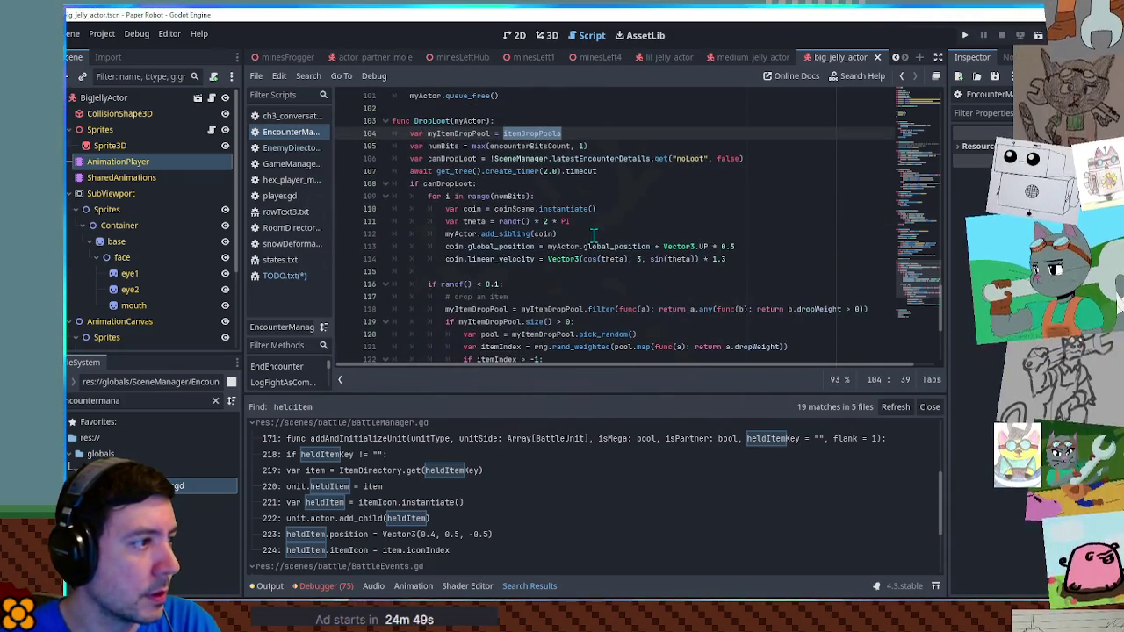
# Review the DropLoot function, its canDropLoot variable and the 0.1 item drop chance condition
pyautogui.doubleClick(432, 121)
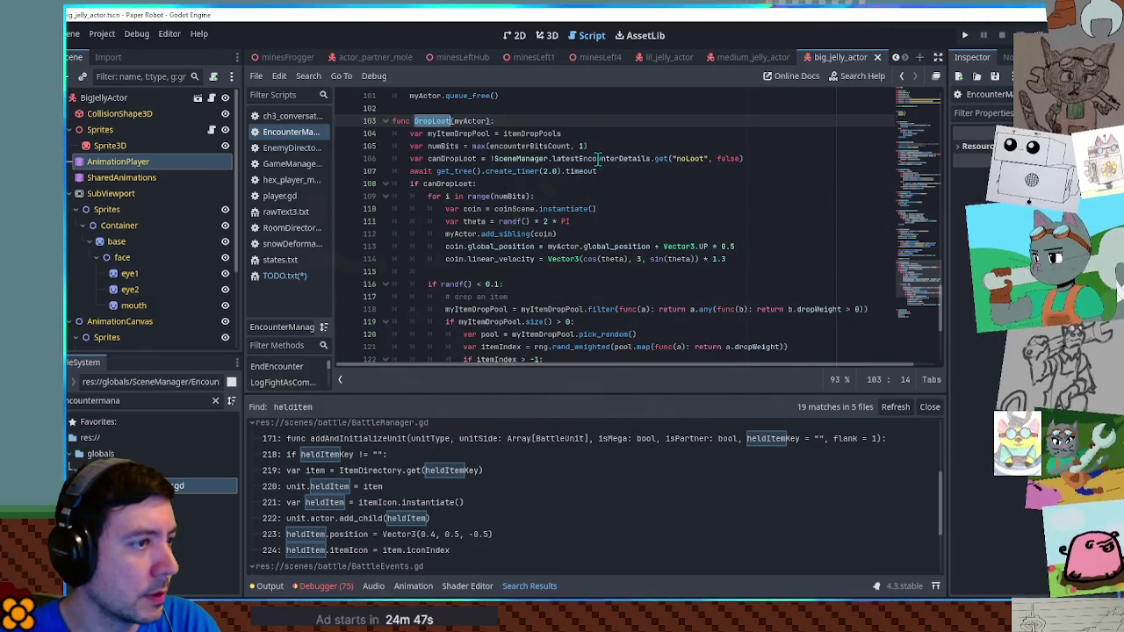
pyautogui.doubleClick(448, 158)
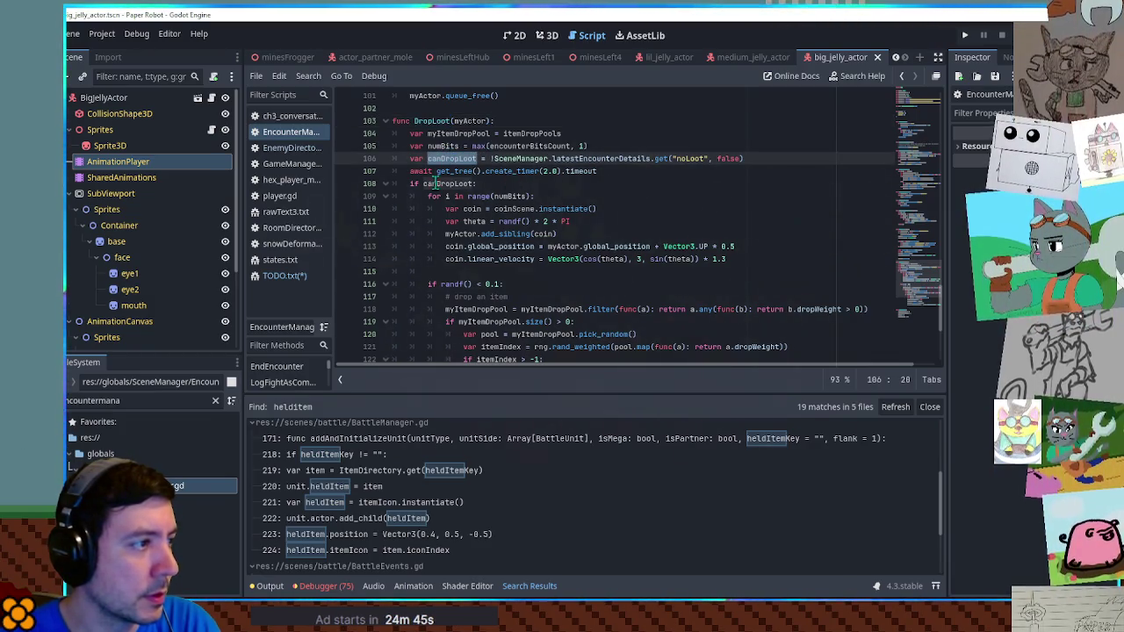
pyautogui.scroll(-1, 470, 209)
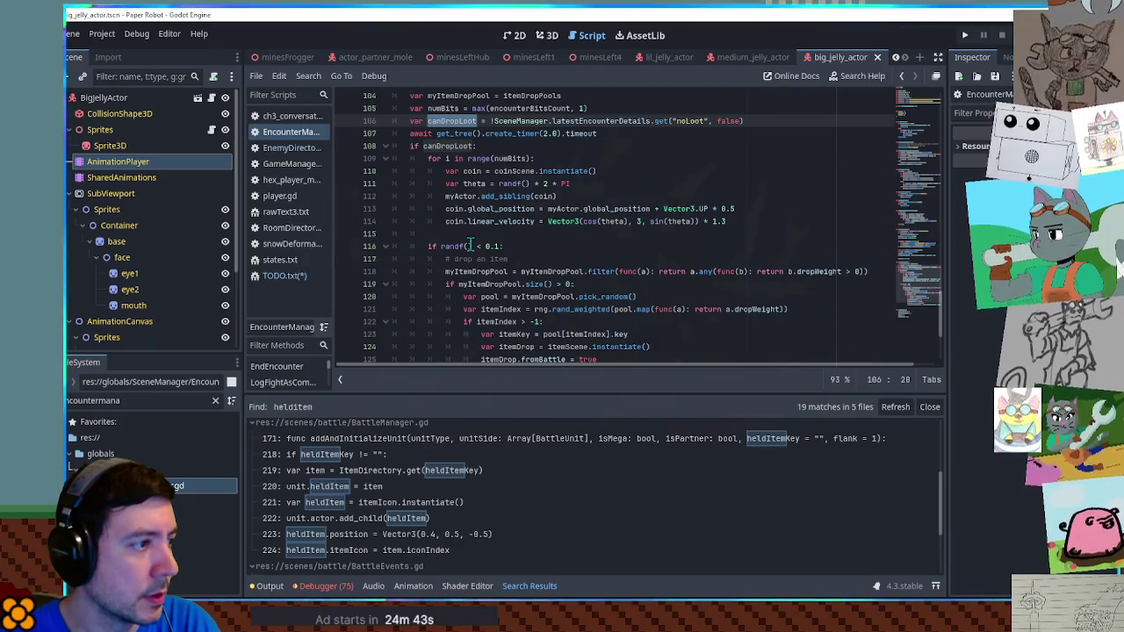
pyautogui.scroll(-2, 469, 220)
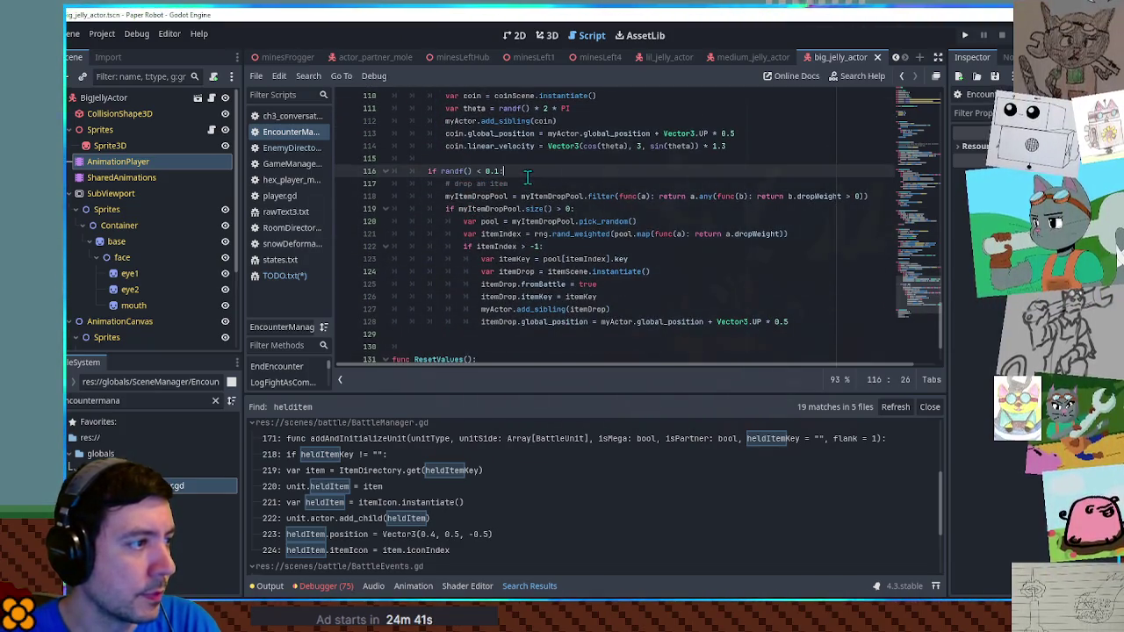
pyautogui.moveTo(519, 171); pyautogui.dragTo(411, 170)
pyautogui.scroll(-3, 456, 202)
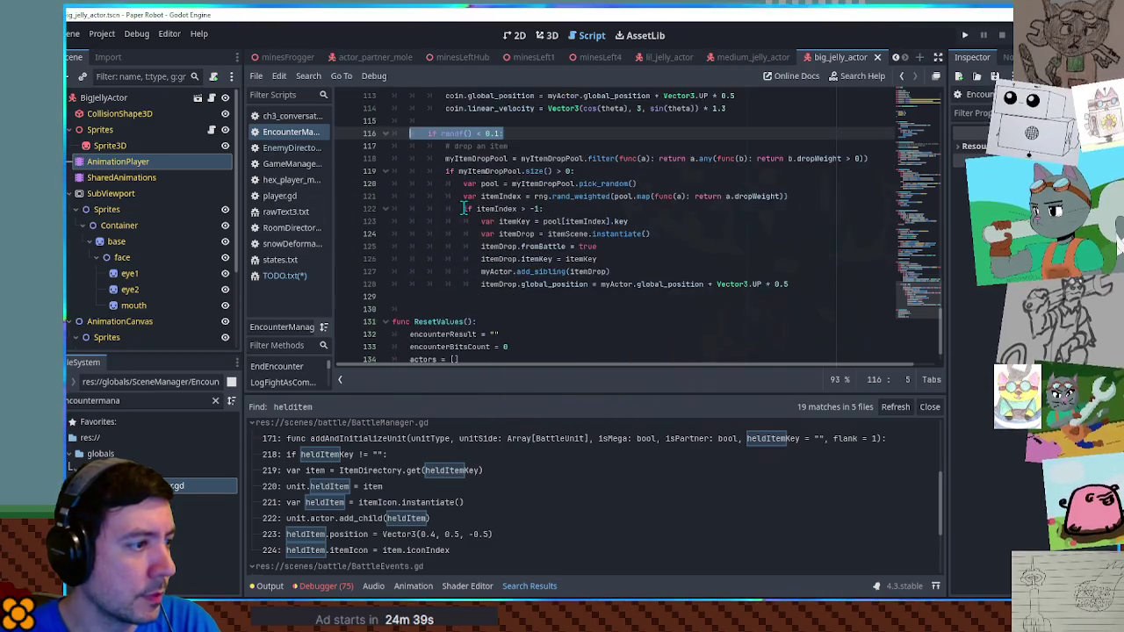
pyautogui.scroll(3, 463, 203)
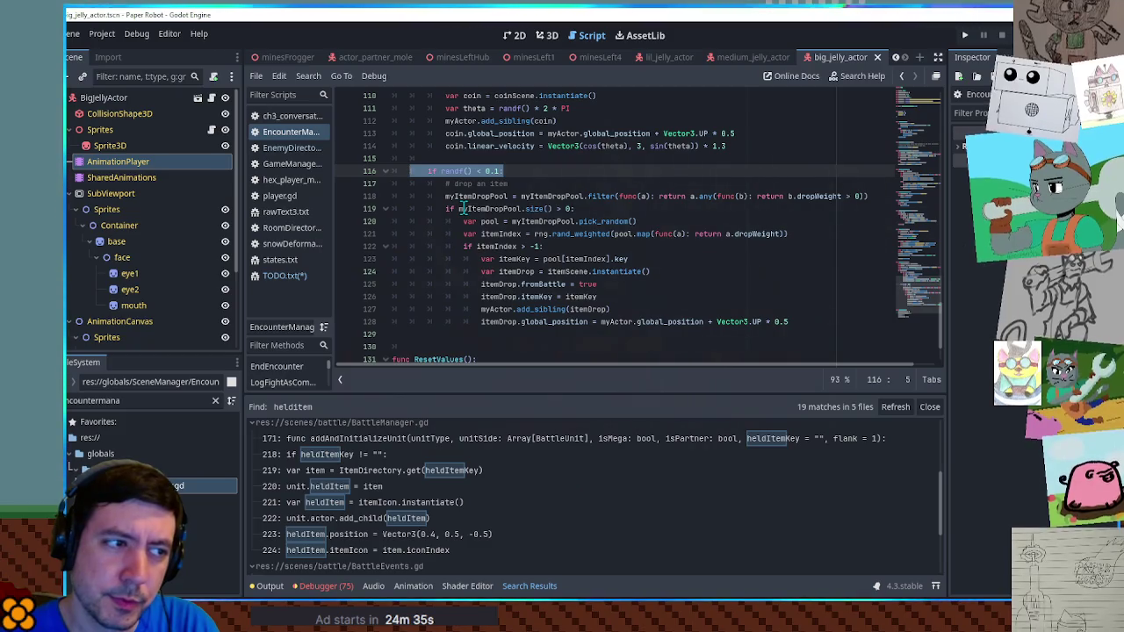
pyautogui.scroll(1, 463, 208)
pyautogui.scroll(-1, 465, 211)
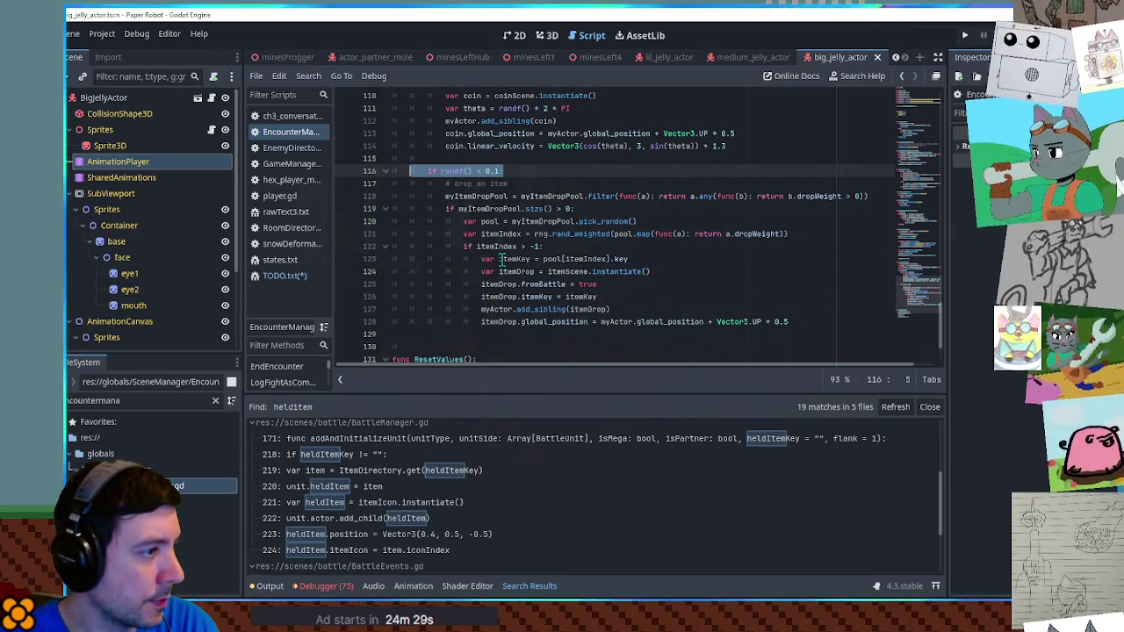
# Step through itemDropPools matches in the script, then search all project files for itemDropPools
pyautogui.doubleClick(530, 196)
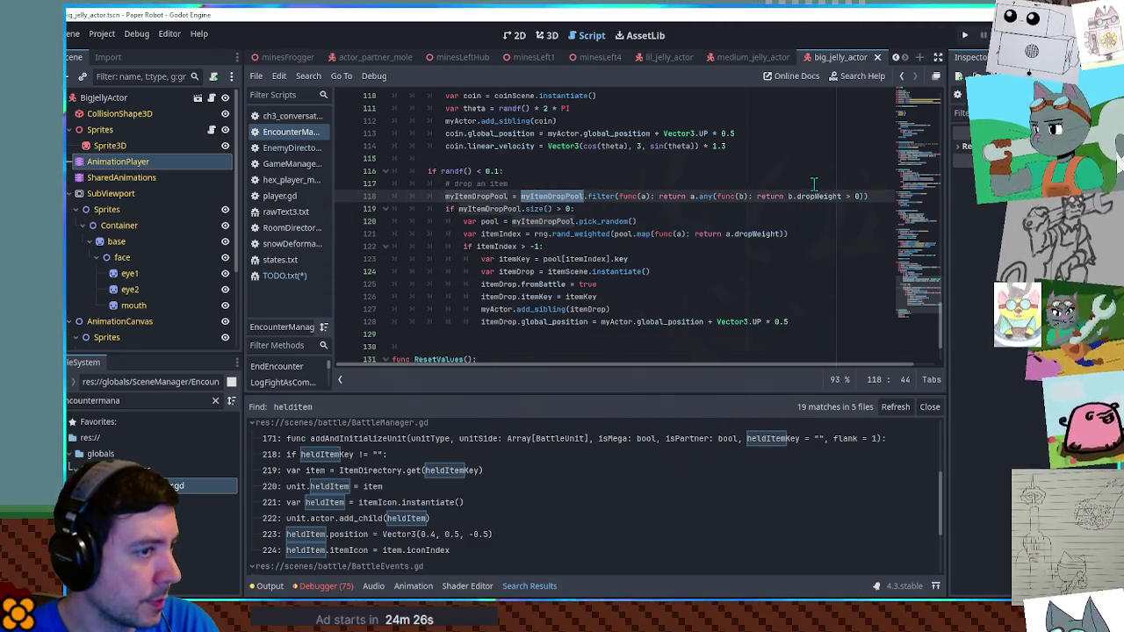
pyautogui.scroll(6, 521, 239)
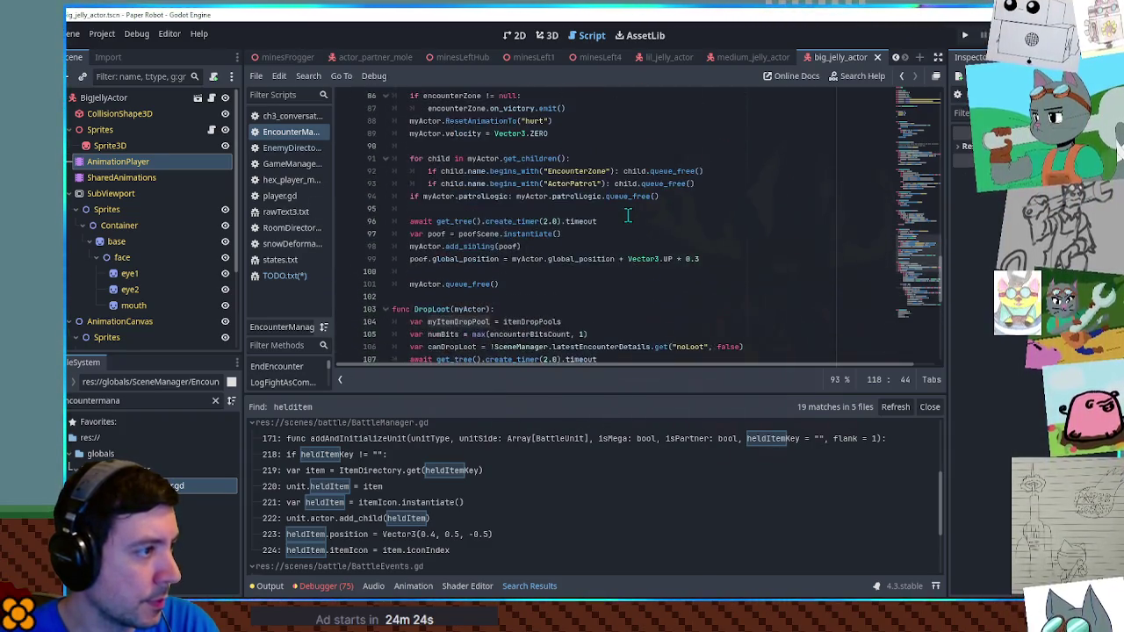
pyautogui.scroll(5, 522, 238)
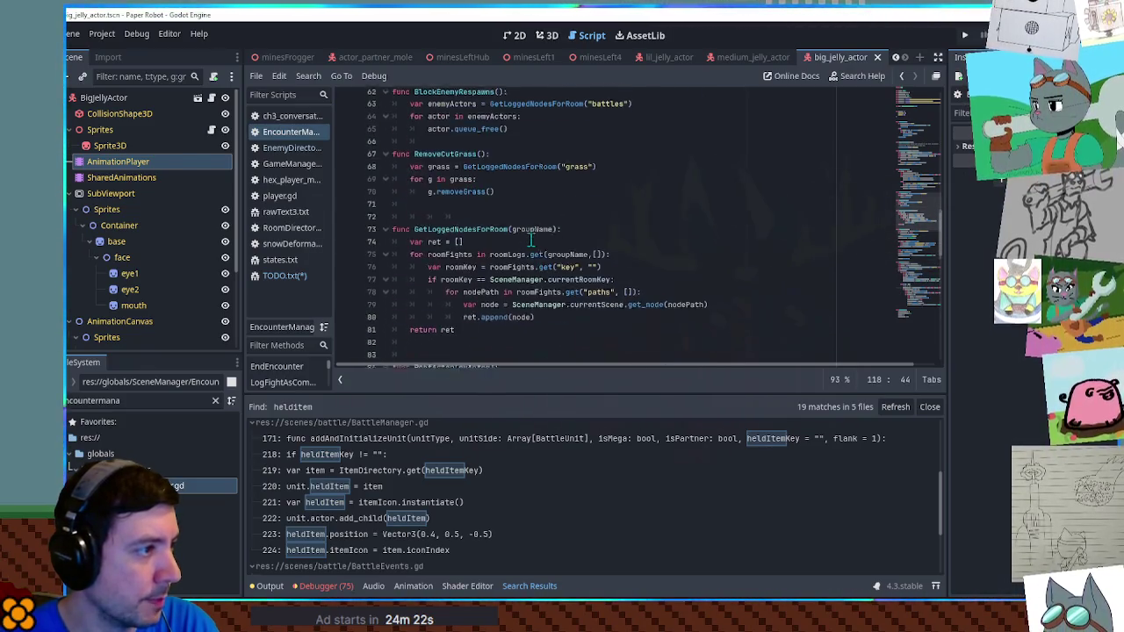
pyautogui.scroll(-5, 534, 234)
pyautogui.click(531, 246)
pyautogui.doubleClick(532, 246)
pyautogui.hotkey('ctrl', 'f')
pyautogui.click(771, 385)
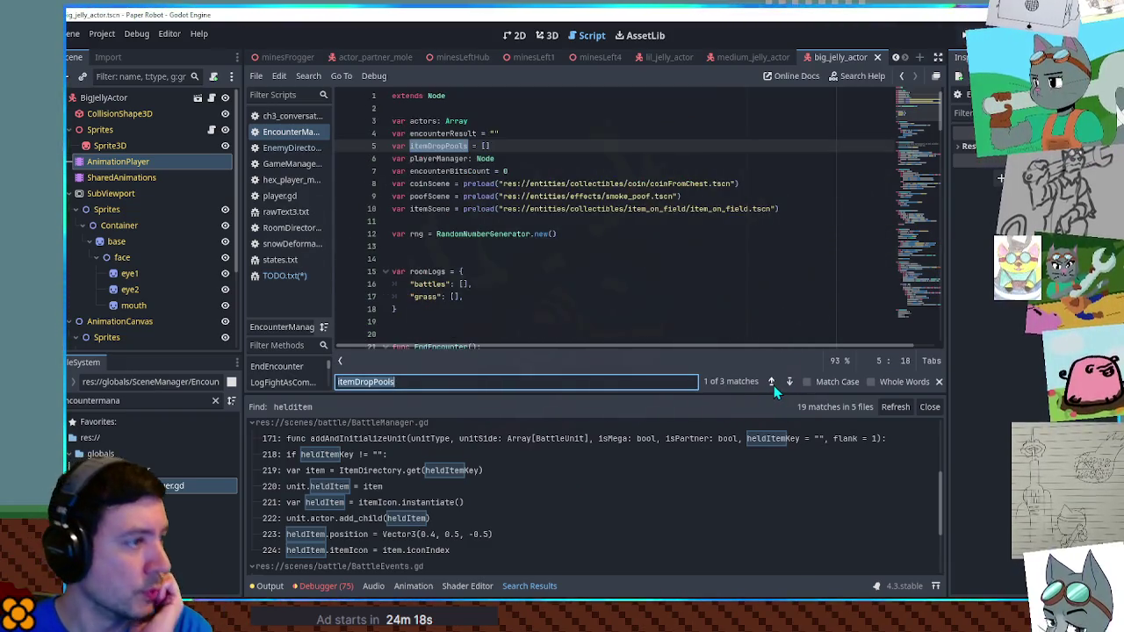
pyautogui.click(771, 384)
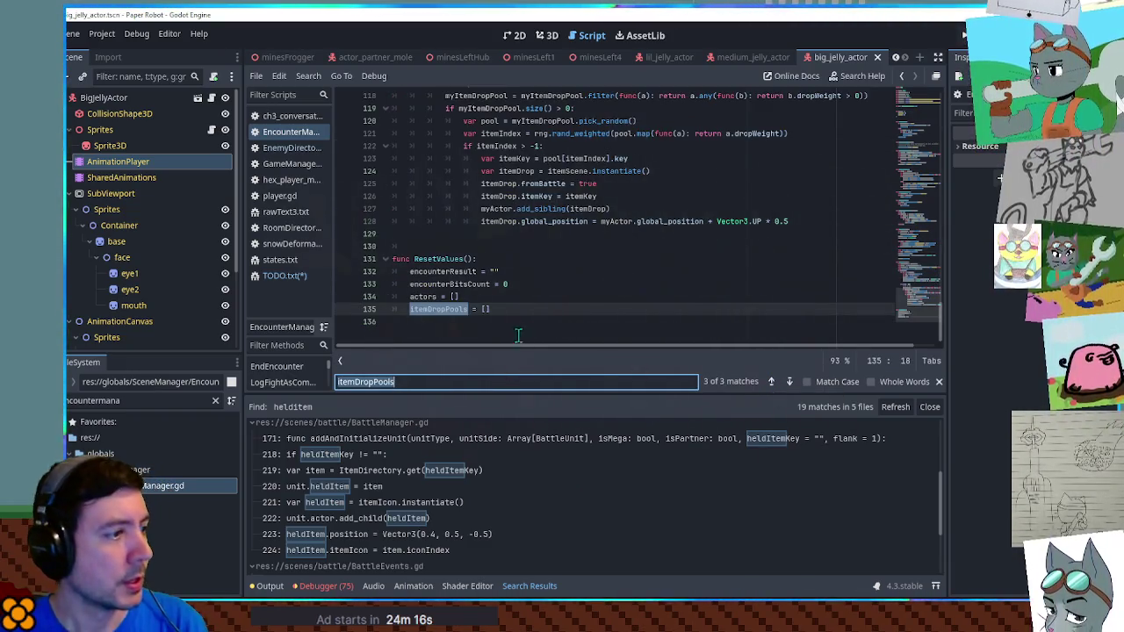
pyautogui.doubleClick(439, 309)
pyautogui.hotkey('ctrl', 'shift', 'f')
pyautogui.click(588, 353)
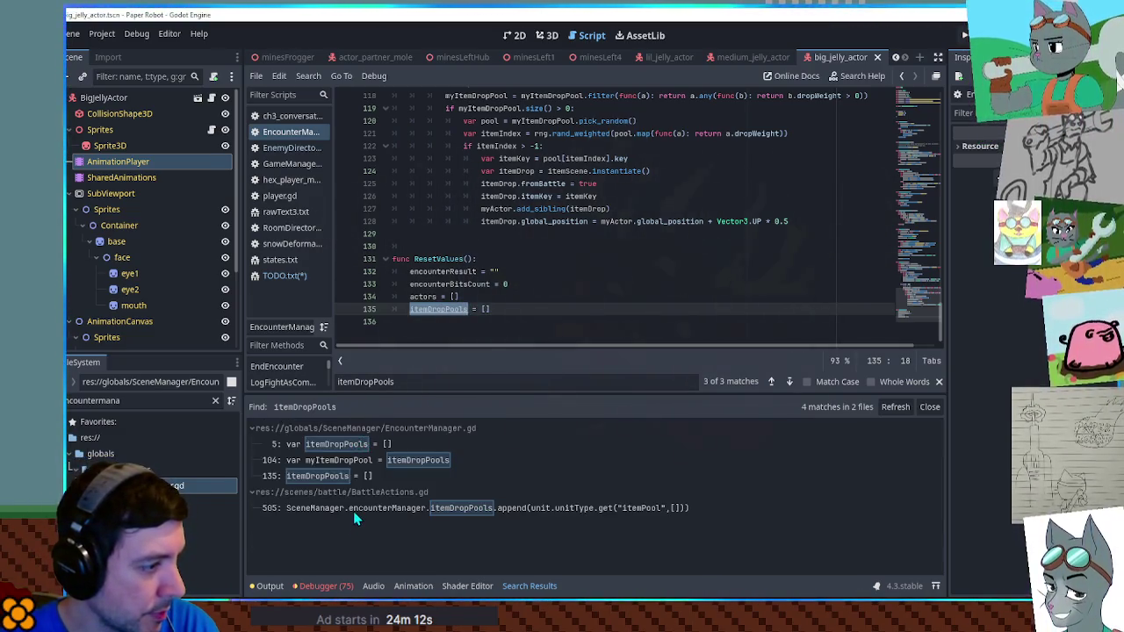
# Inspect the itemDropPools usage in BattleActions.gd at line 505
pyautogui.click(393, 505)
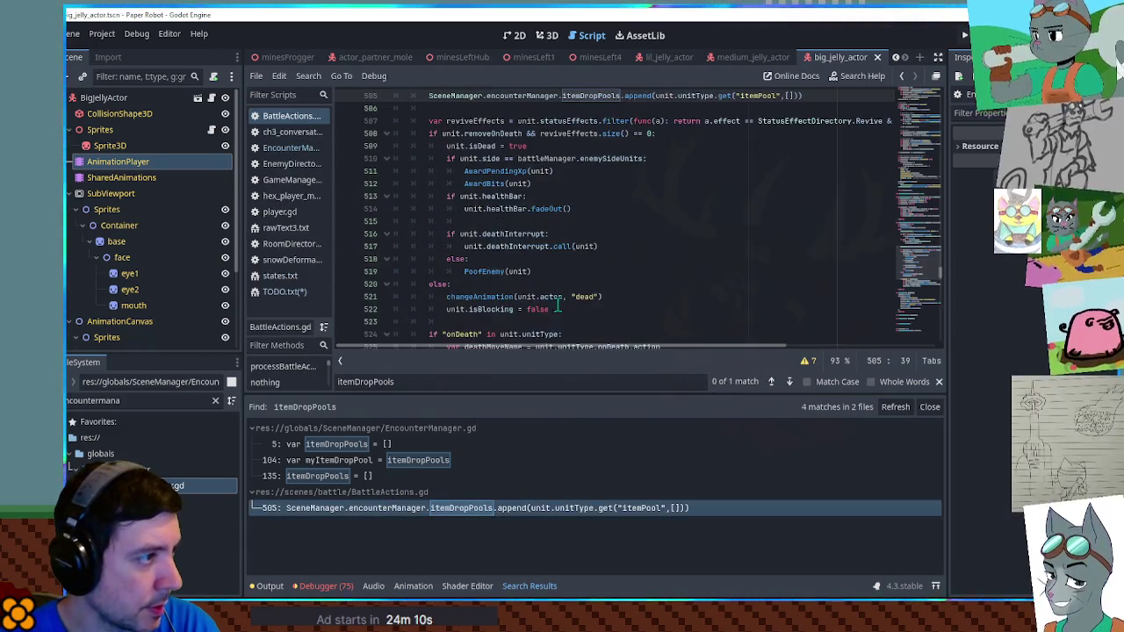
pyautogui.scroll(1, 586, 215)
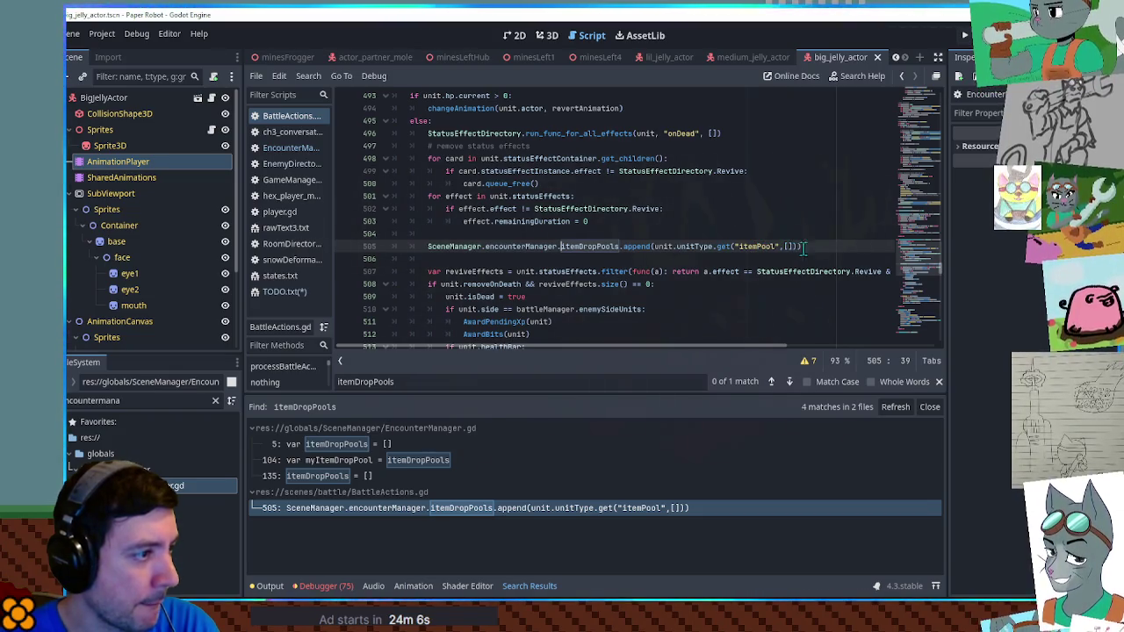
pyautogui.scroll(1, 830, 252)
pyautogui.scroll(2, 820, 287)
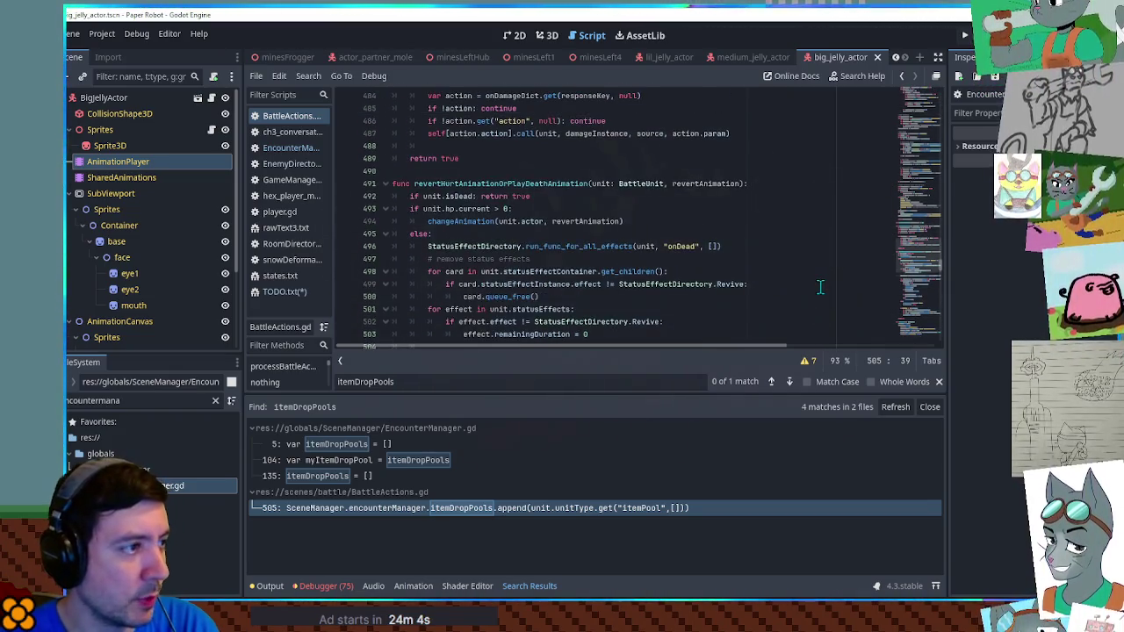
pyautogui.scroll(-2, 820, 287)
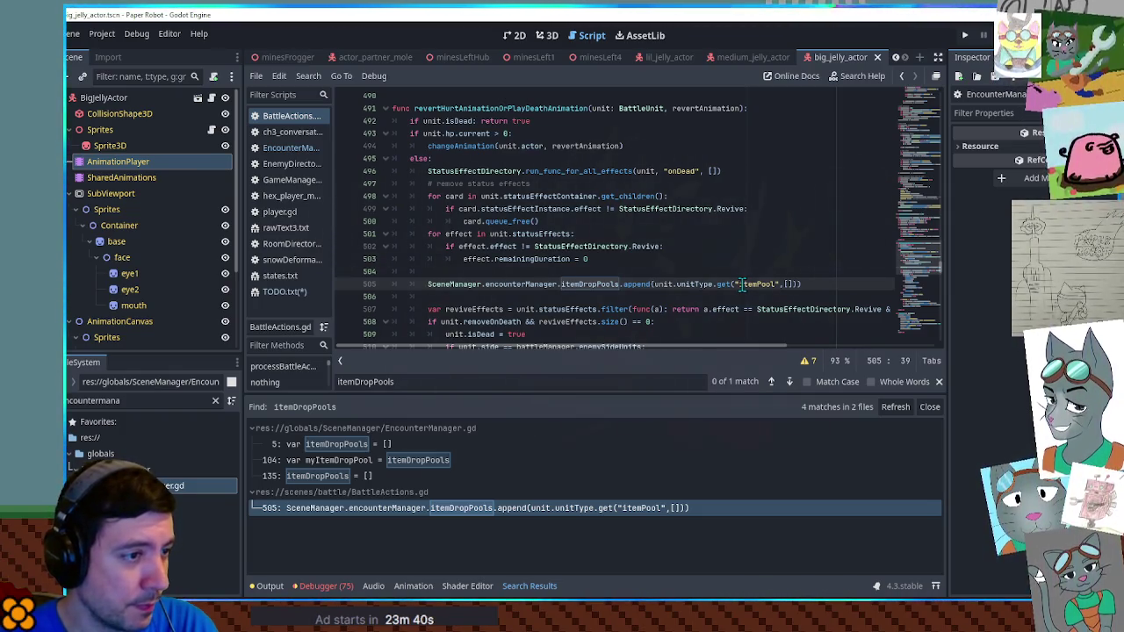
# Go back through EncounterManager.gd to EnemyDirectory.gd and show LilJelly's Honeycomb itemPool
pyautogui.click(294, 149)
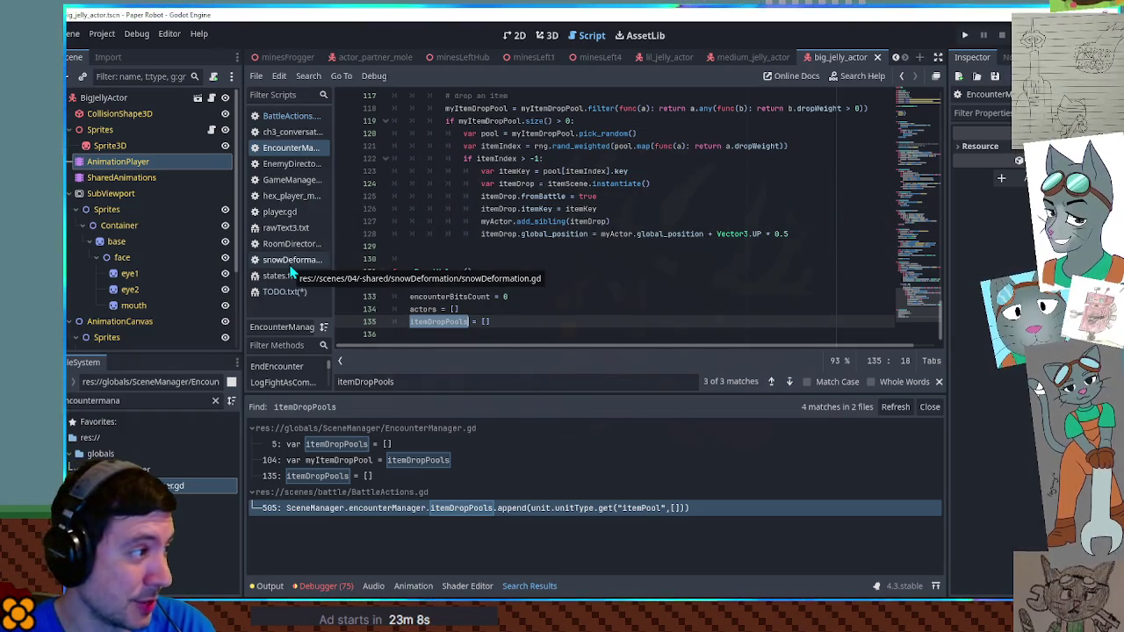
pyautogui.click(276, 163)
pyautogui.scroll(-3, 763, 288)
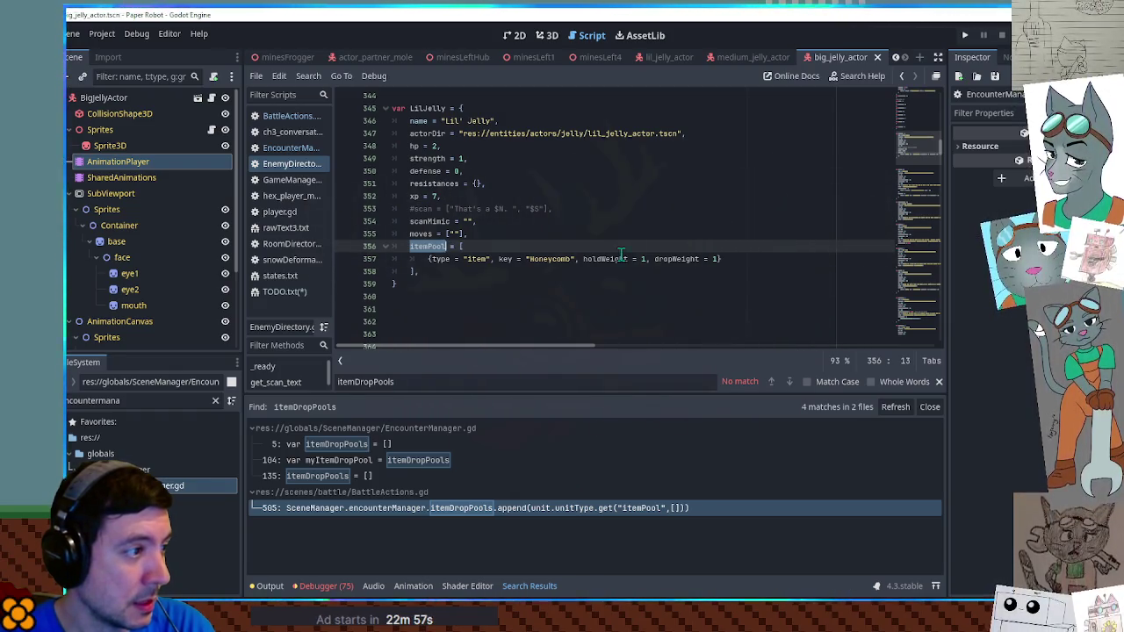
# Duplicate the LilJelly entry below itself, separated by a blank line
pyautogui.click(443, 259)
pyautogui.moveTo(420, 287)
pyautogui.mouseDown()
pyautogui.moveTo(430, 94)
pyautogui.moveTo(426, 117)
pyautogui.mouseUp()
pyautogui.hotkey('ctrl', 'shift', 'd')
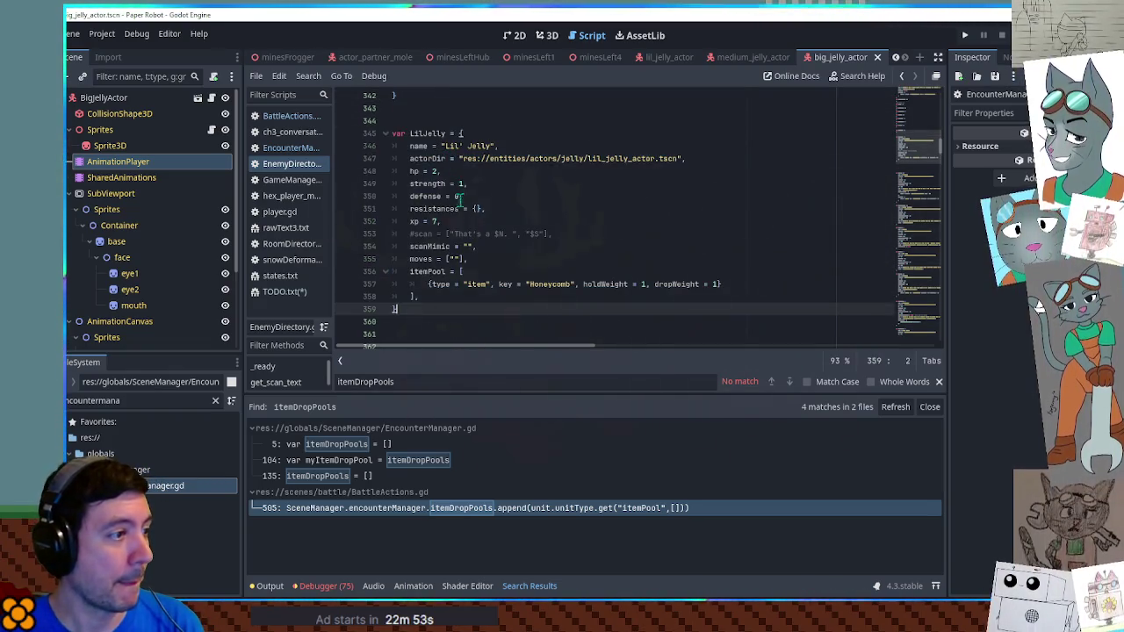
pyautogui.scroll(-4, 413, 141)
pyautogui.press('Return')
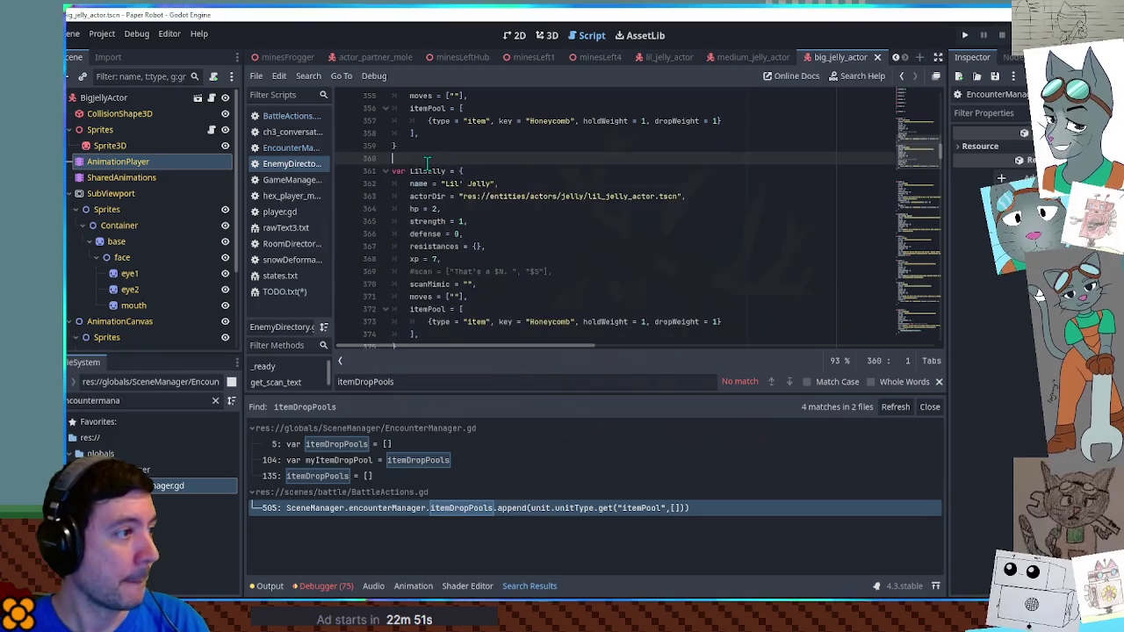
# Rename the copy to MediumJelly / "Medium Jelly" with actor path medium_jelly_actor.tscn
pyautogui.moveTo(410, 172); pyautogui.dragTo(423, 173)
pyautogui.write('Medium')
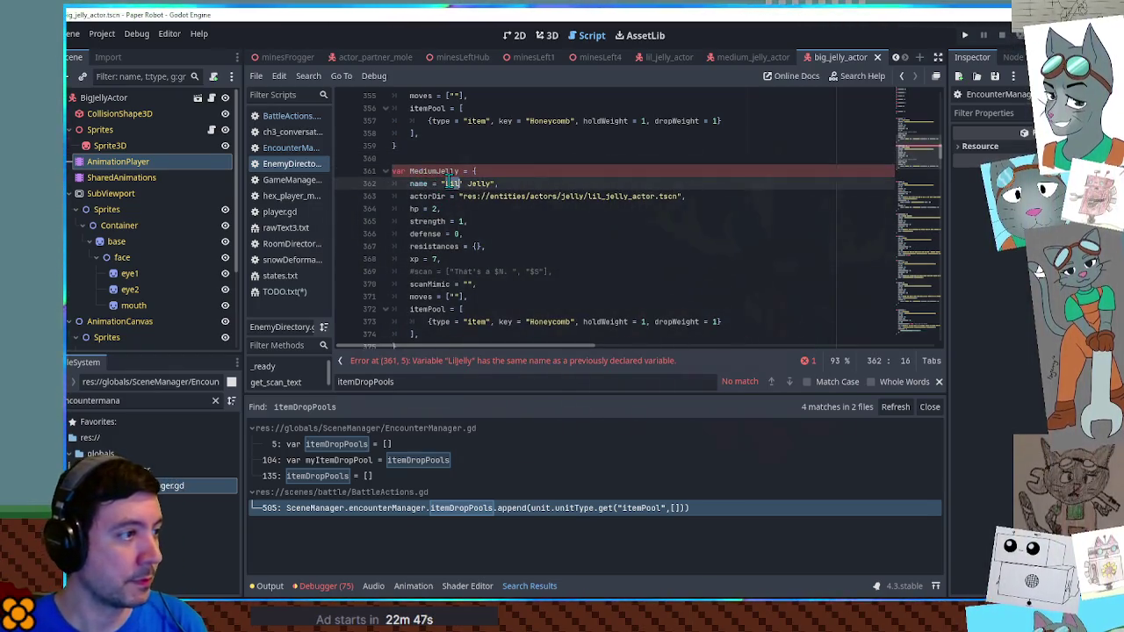
pyautogui.doubleClick(449, 184)
pyautogui.write('Medium')
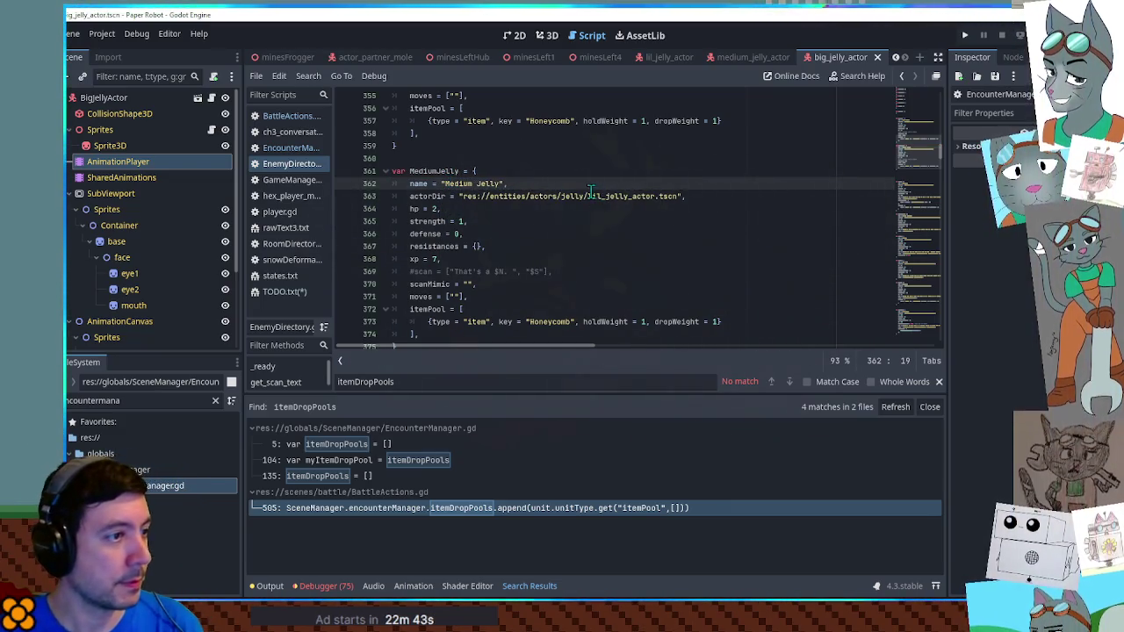
pyautogui.moveTo(587, 196); pyautogui.dragTo(604, 196)
pyautogui.write('medium')
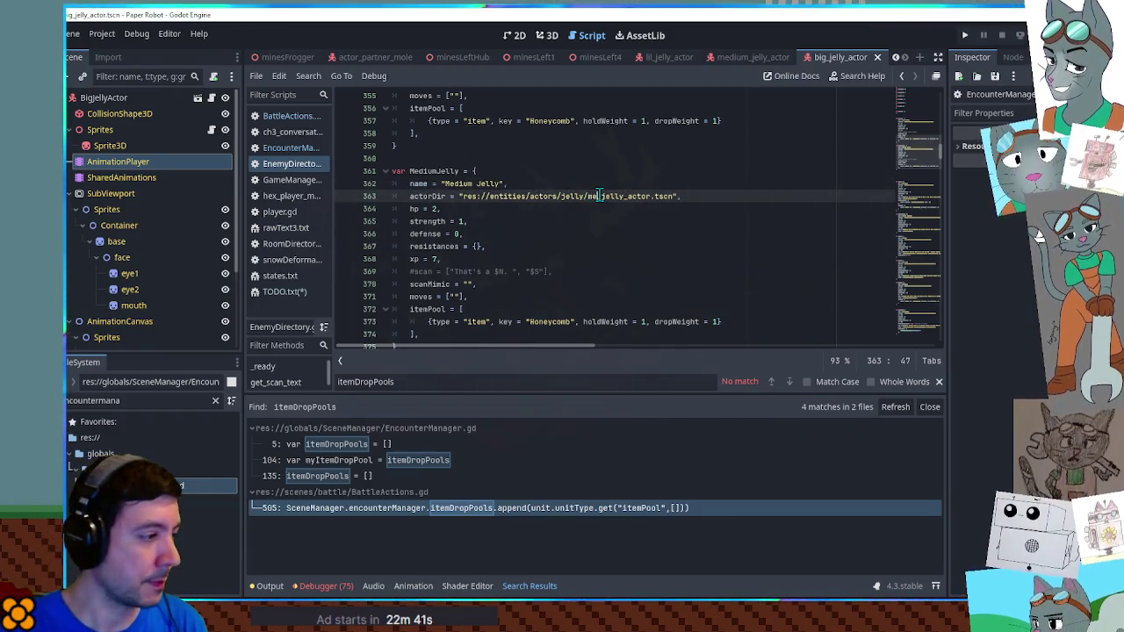
# Filter the project files by 'jelly' and change the copy's hp from 2 to 4
pyautogui.doubleClick(141, 400)
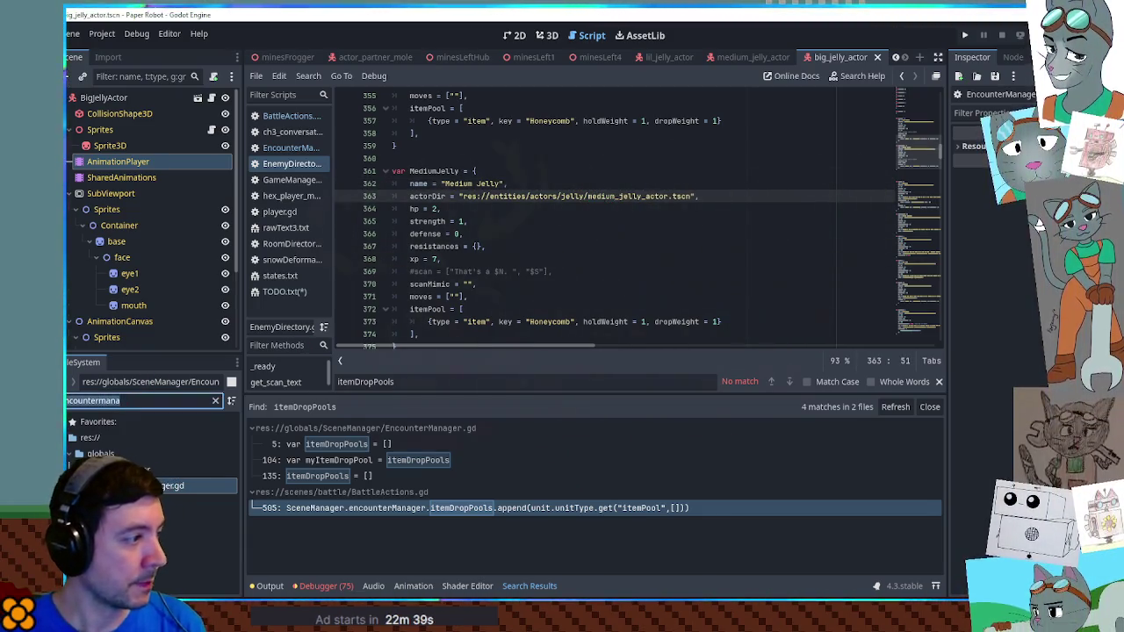
pyautogui.write('jelly')
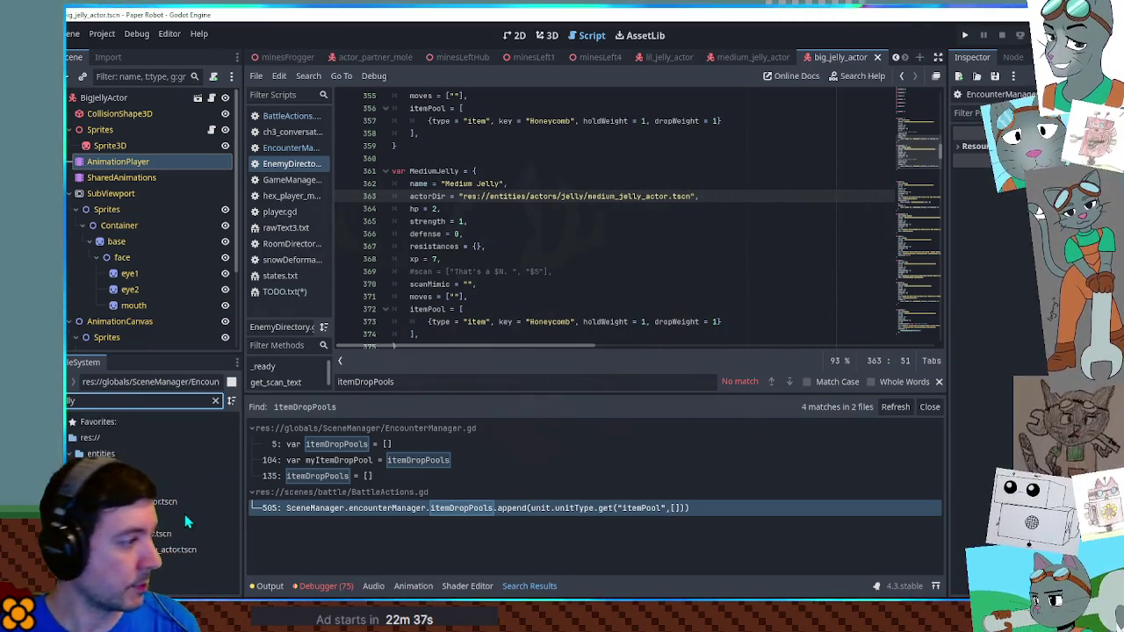
pyautogui.click(533, 230)
pyautogui.click(436, 209)
pyautogui.write('4')
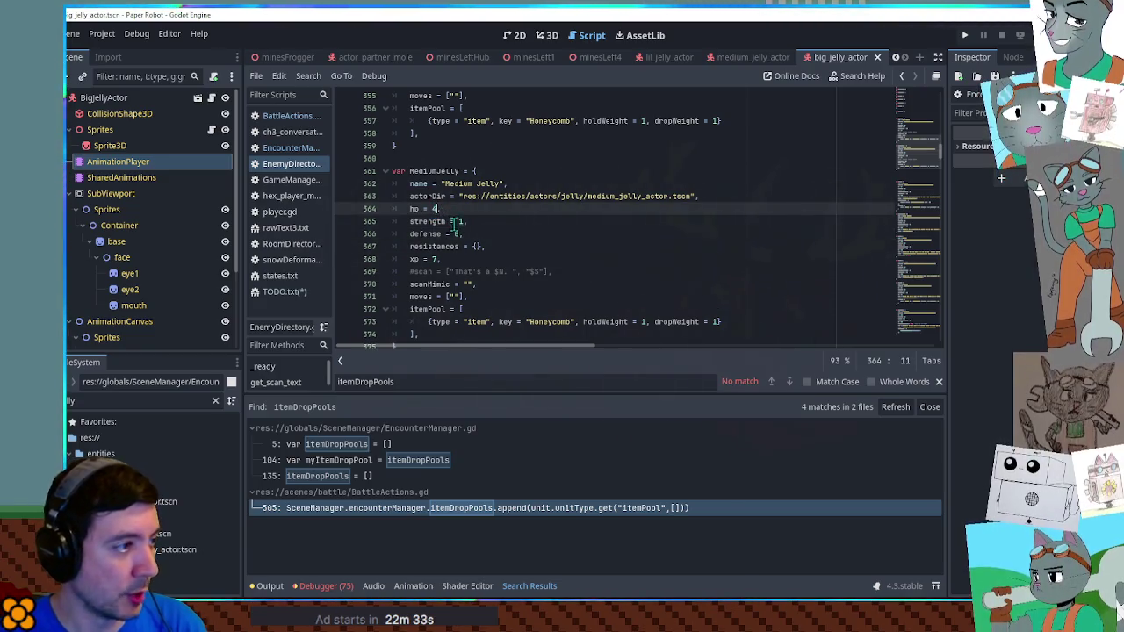
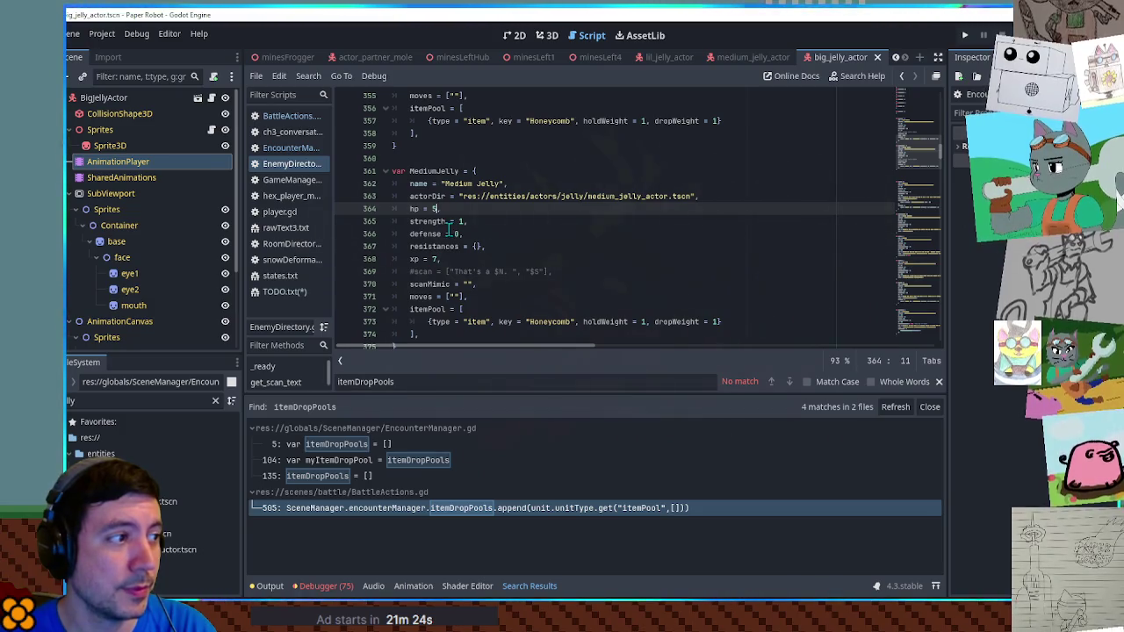
# Delete the itemPool lines from the MediumJelly entry
pyautogui.scroll(-1, 446, 230)
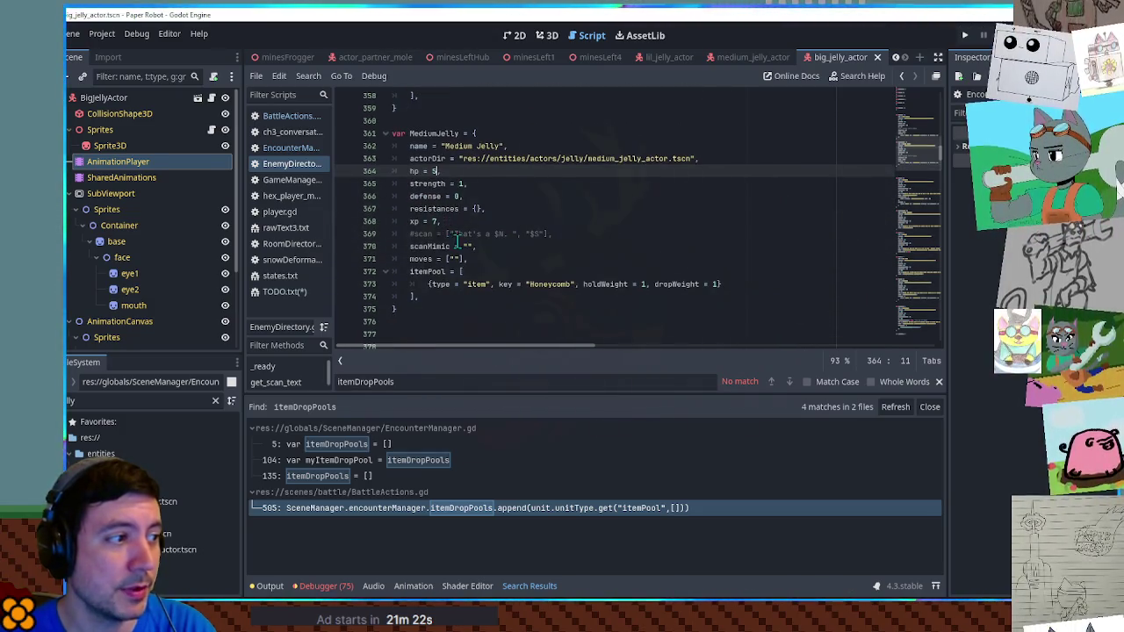
pyautogui.scroll(4, 465, 248)
pyautogui.scroll(-4, 466, 248)
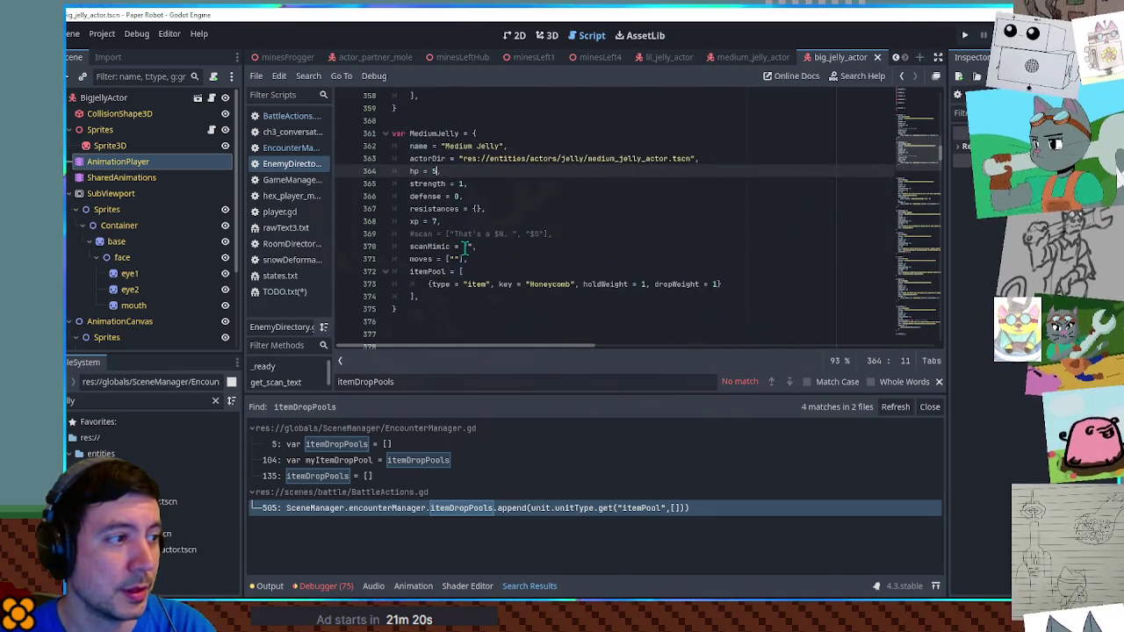
pyautogui.moveTo(471, 295); pyautogui.dragTo(495, 268)
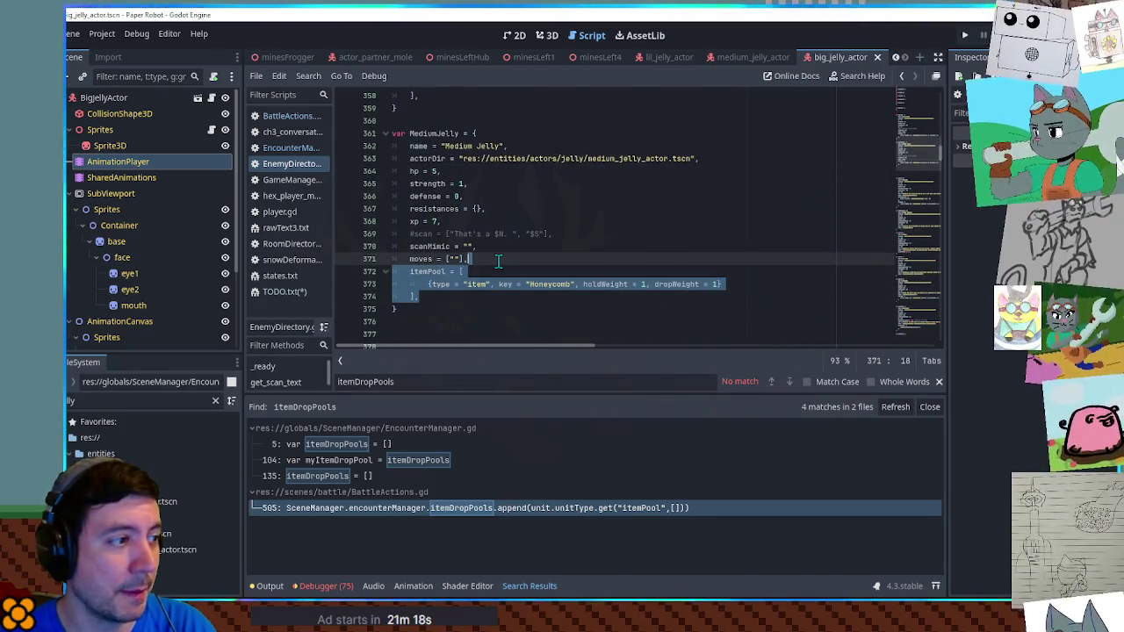
pyautogui.hotkey('ctrl', 'shift', 'k')
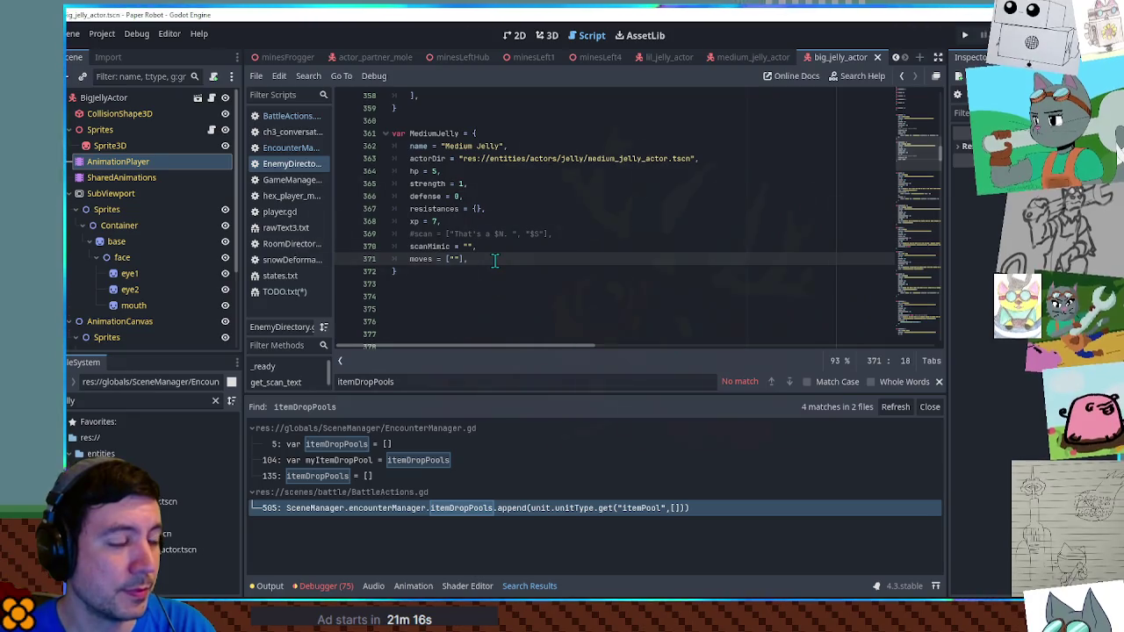
# Copy the whole MediumJelly entry and paste a duplicate directly below it
pyautogui.moveTo(422, 271)
pyautogui.mouseDown()
pyautogui.moveTo(429, 146)
pyautogui.moveTo(390, 133)
pyautogui.mouseUp()
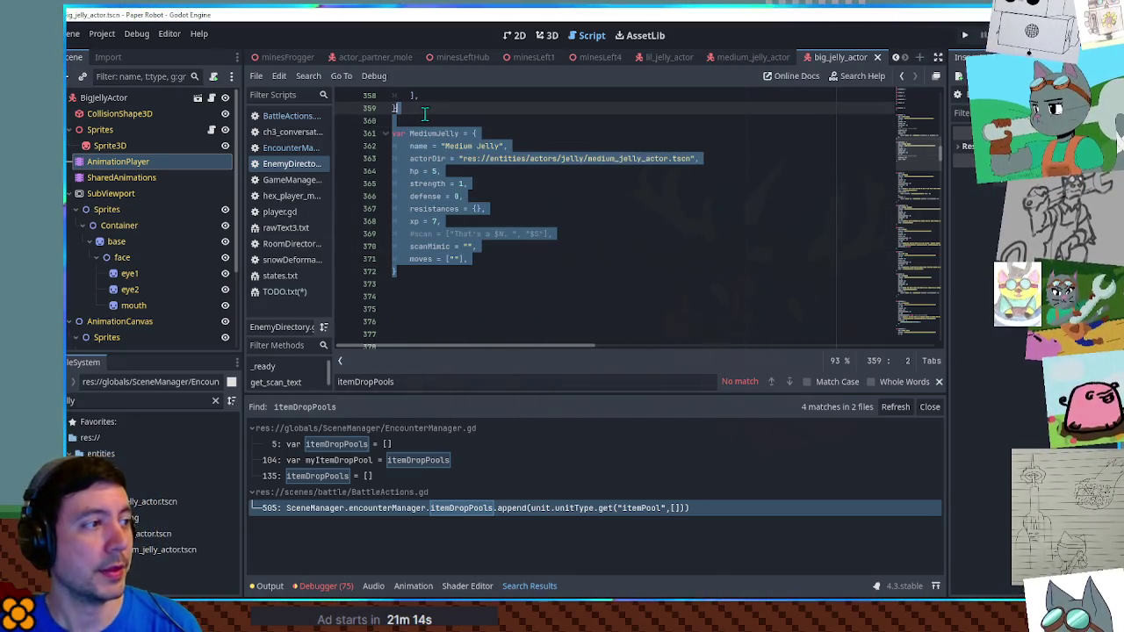
pyautogui.hotkey('ctrl', 'c')
pyautogui.press('Right')
pyautogui.press('Return')
pyautogui.press('Return')
pyautogui.hotkey('ctrl', 'v')
pyautogui.moveTo(409, 196); pyautogui.dragTo(443, 196)
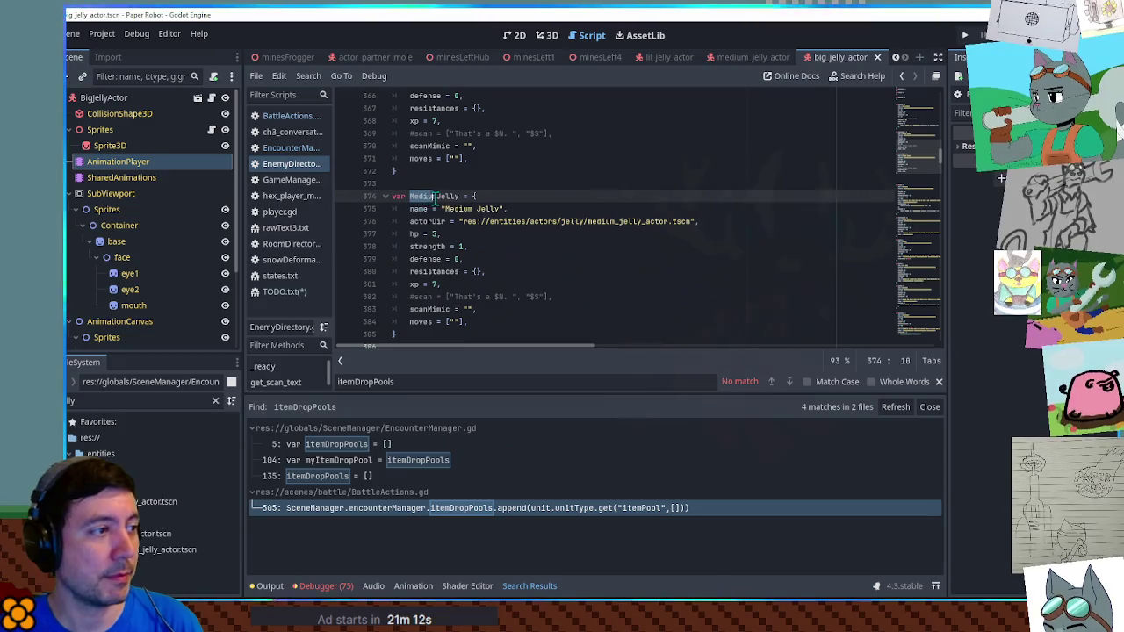
# Rename the duplicate's variable to BigJelly and its display name to 'Big Jelly'
pyautogui.write('Big')
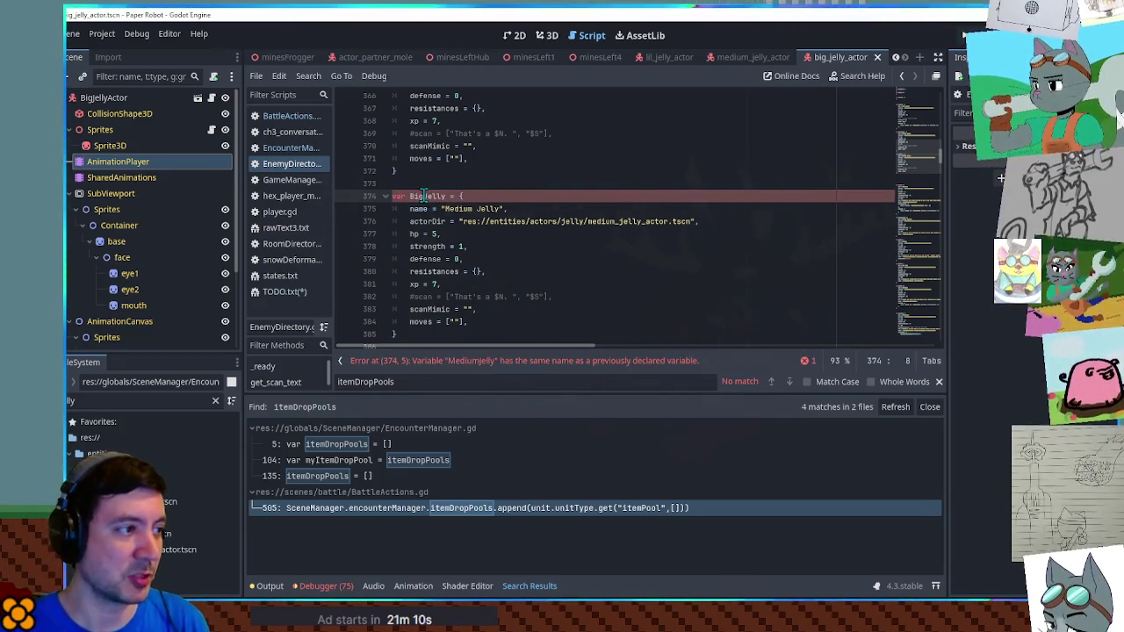
pyautogui.doubleClick(457, 208)
pyautogui.write('Big')
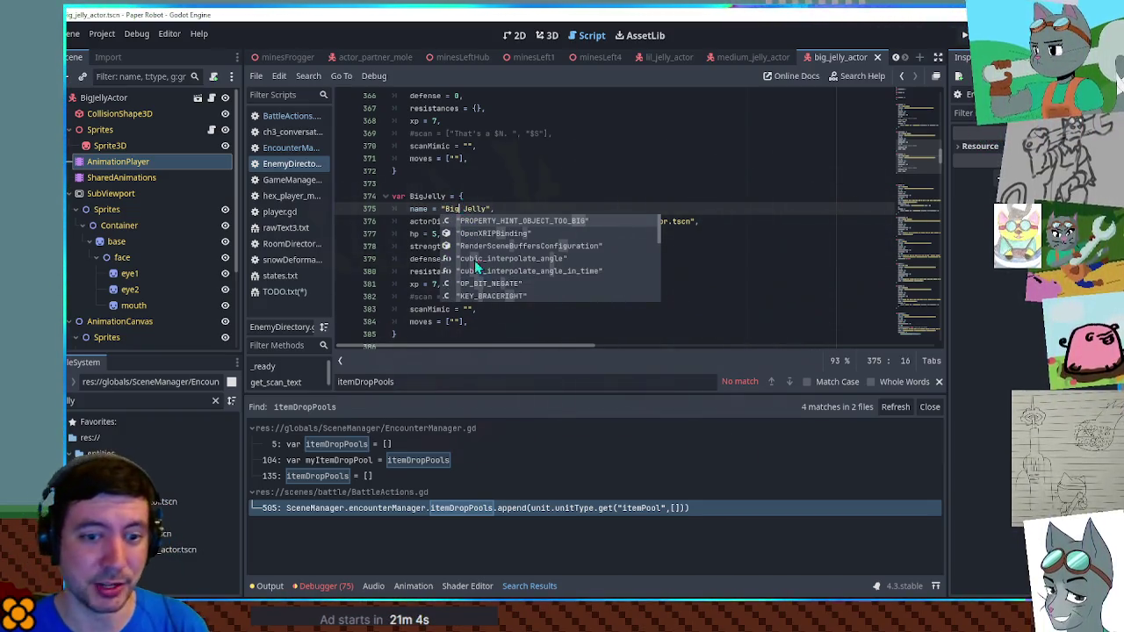
pyautogui.click(682, 148)
# Point BigJelly's actorDir to big_jelly_actor.tscn and set its hp to 12
pyautogui.doubleClick(602, 221)
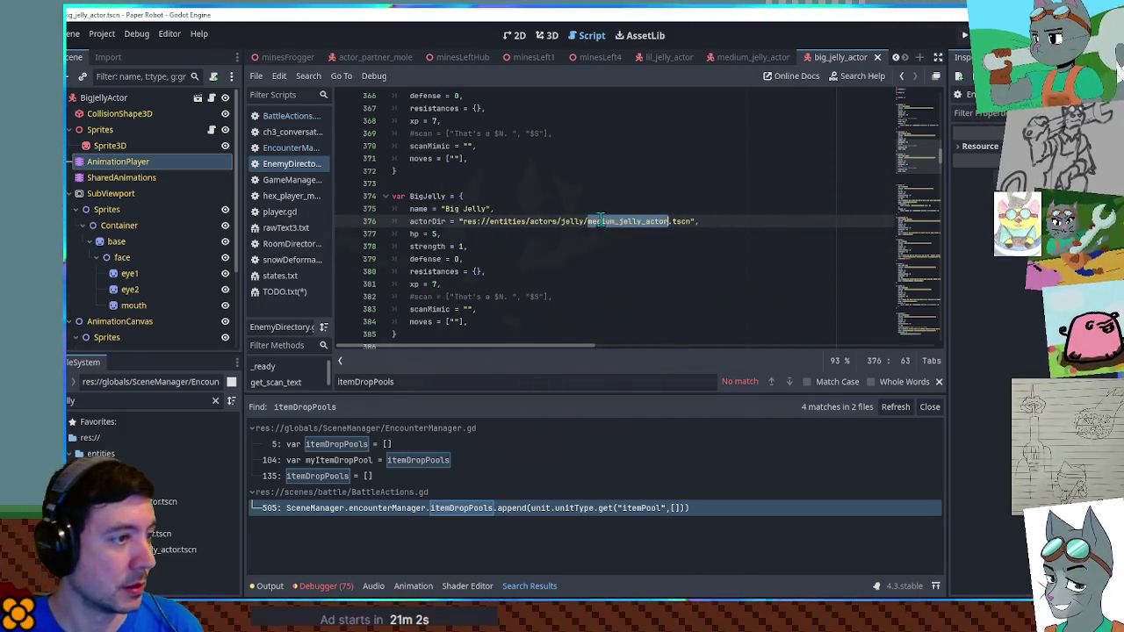
pyautogui.moveTo(586, 222); pyautogui.dragTo(612, 222)
pyautogui.write('big')
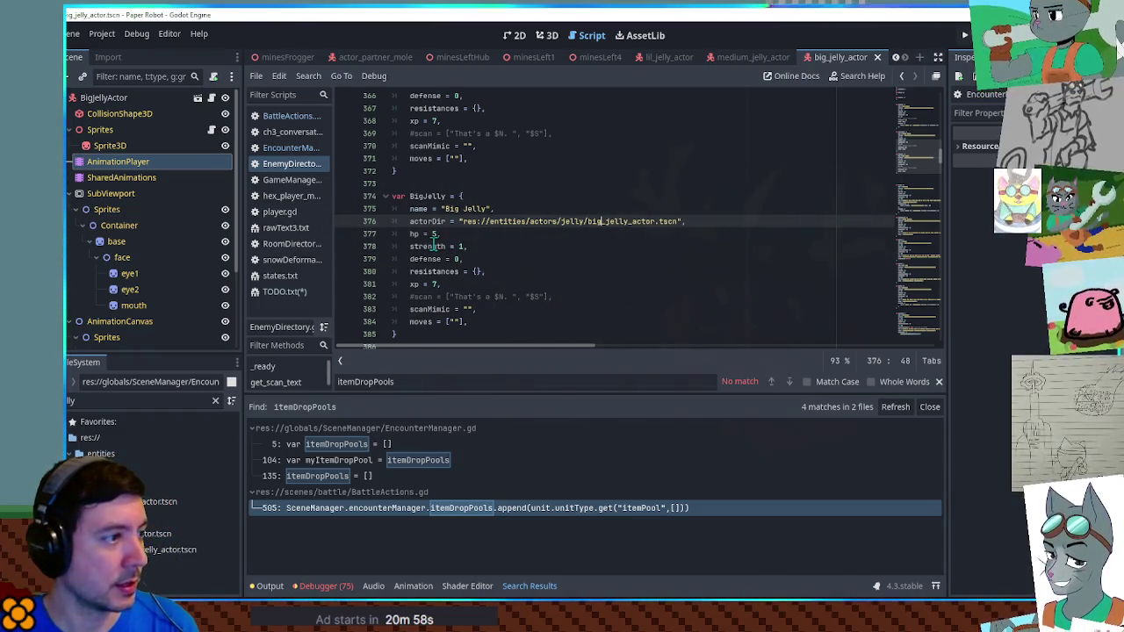
pyautogui.click(431, 234)
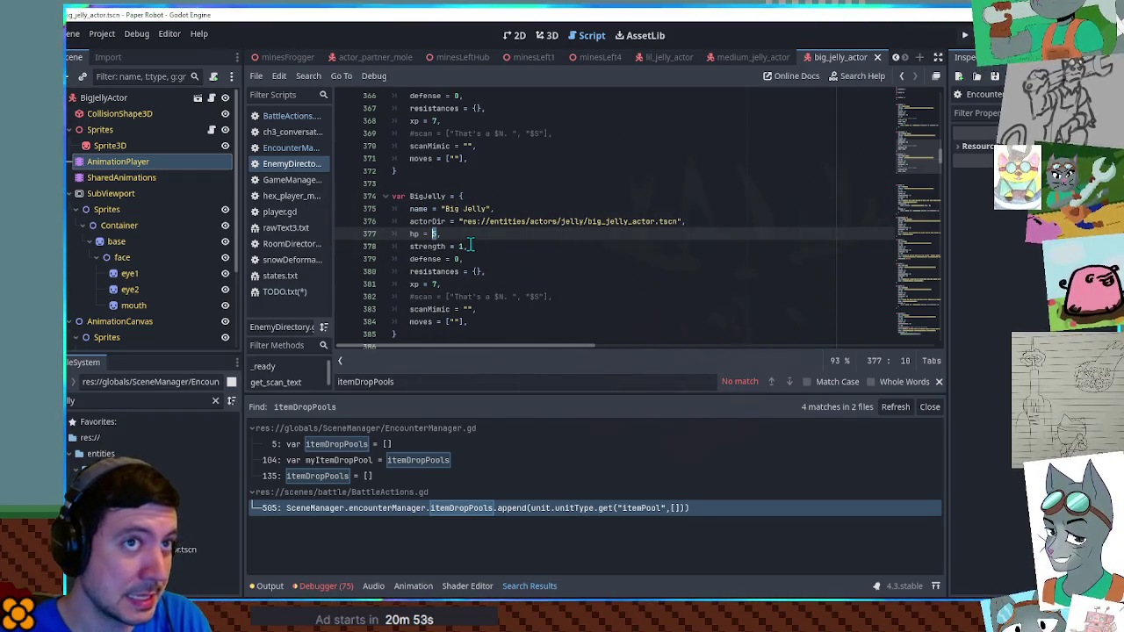
pyautogui.write('12')
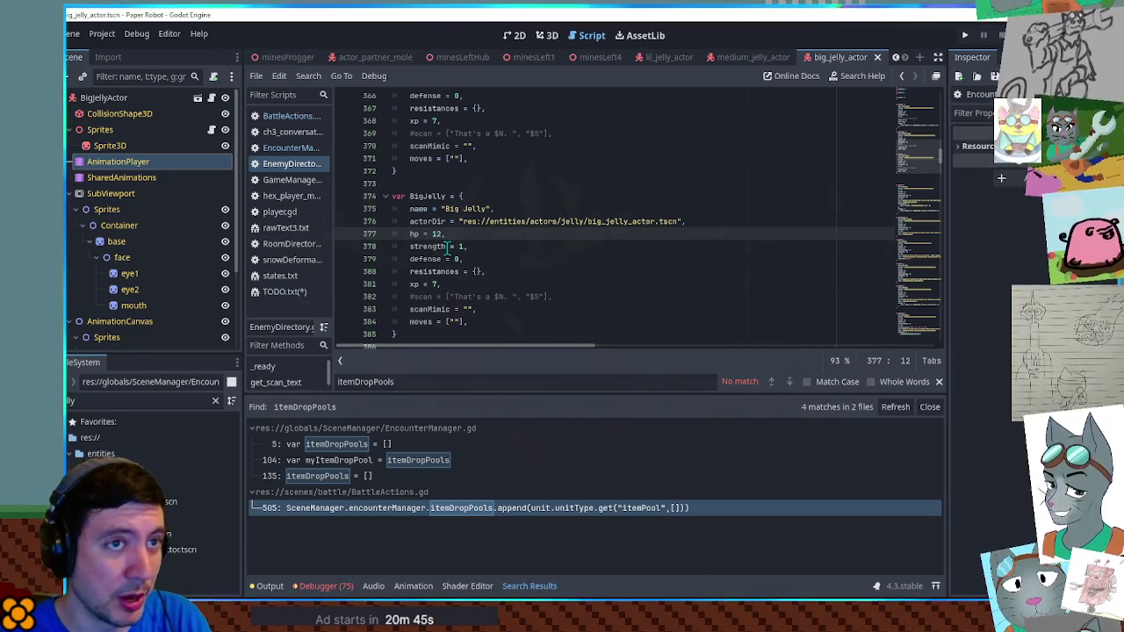
# Set BigJelly's strength value to 2
pyautogui.doubleClick(433, 233)
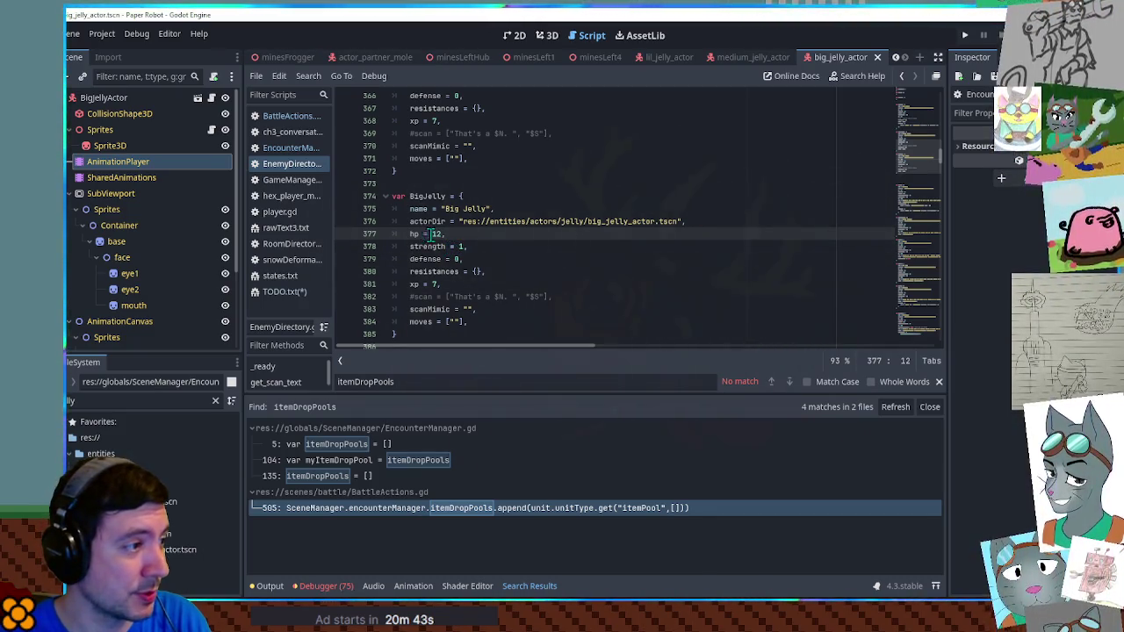
pyautogui.doubleClick(460, 247)
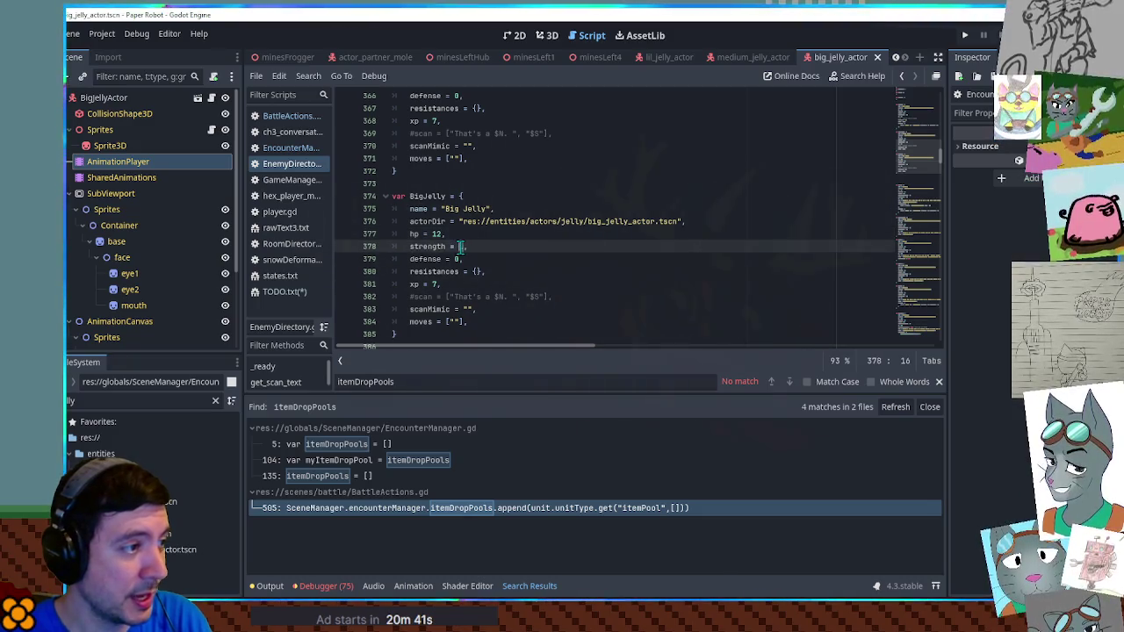
pyautogui.write('2,')
pyautogui.click(507, 255)
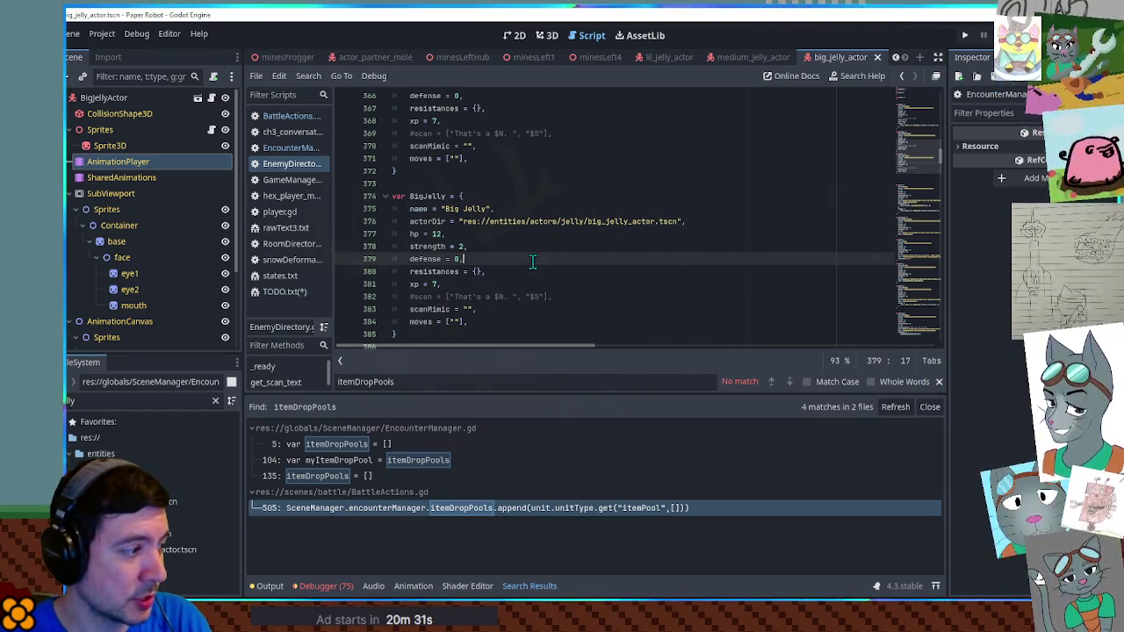
# Inspect the $S placeholder in BigJelly's commented-out #scan line
pyautogui.scroll(-3, 532, 263)
pyautogui.scroll(3, 532, 269)
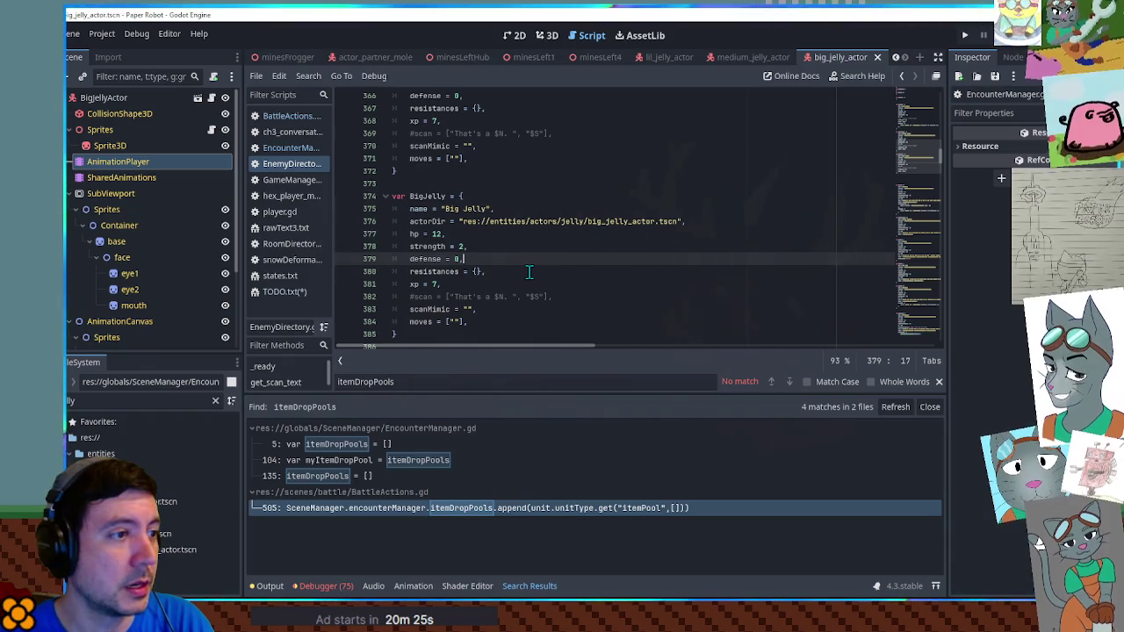
pyautogui.click(533, 297)
pyautogui.hotkey('shift', 'Right')
pyautogui.hotkey('shift', 'Right')
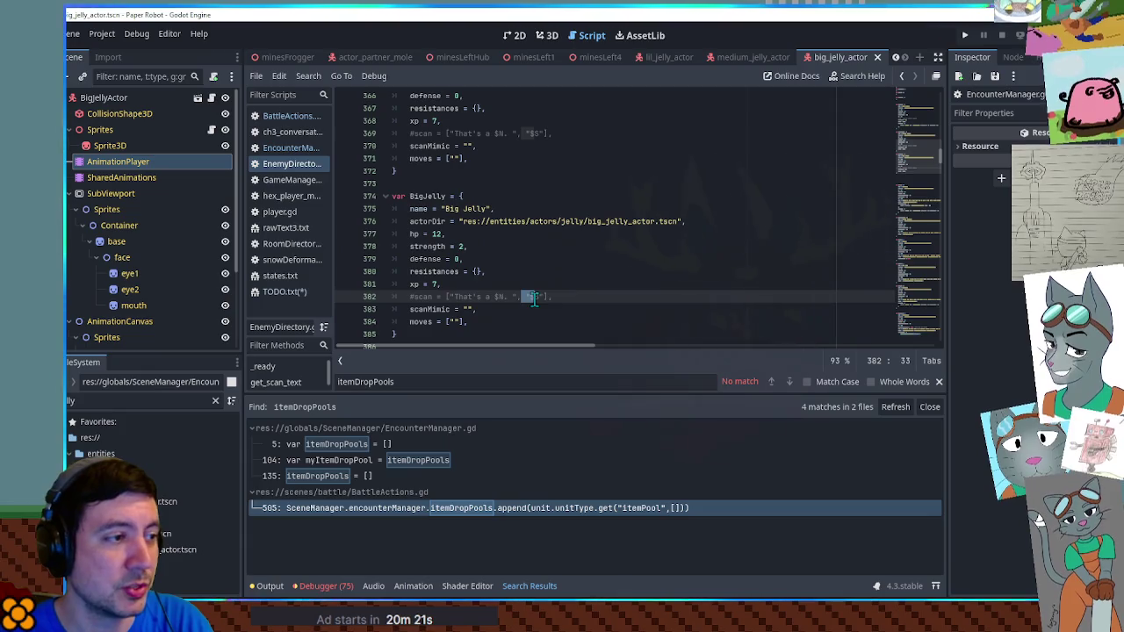
pyautogui.moveTo(522, 296)
pyautogui.mouseDown()
pyautogui.moveTo(553, 297)
pyautogui.moveTo(523, 297)
pyautogui.moveTo(551, 296)
pyautogui.moveTo(523, 296)
pyautogui.moveTo(543, 291)
pyautogui.mouseUp()
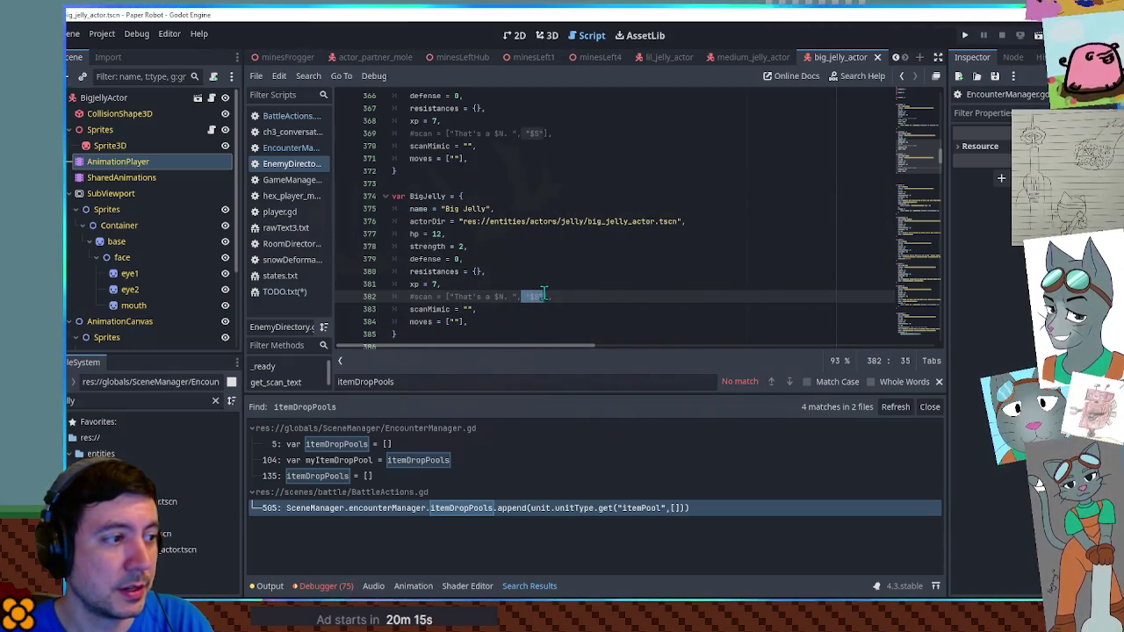
pyautogui.click(553, 288)
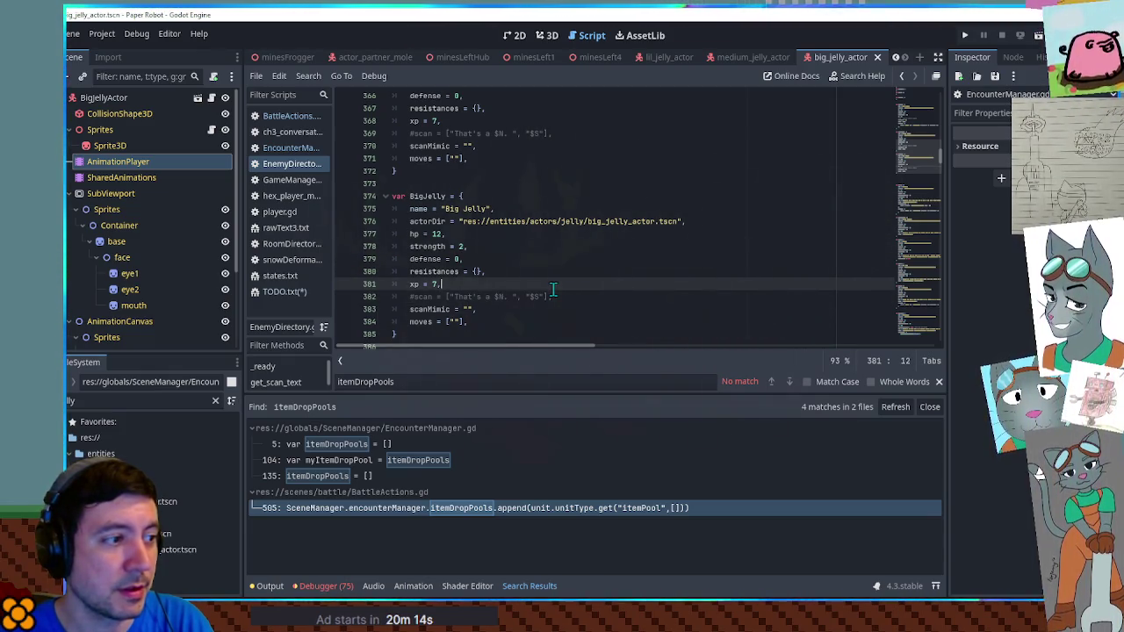
pyautogui.moveTo(546, 297); pyautogui.dragTo(526, 295)
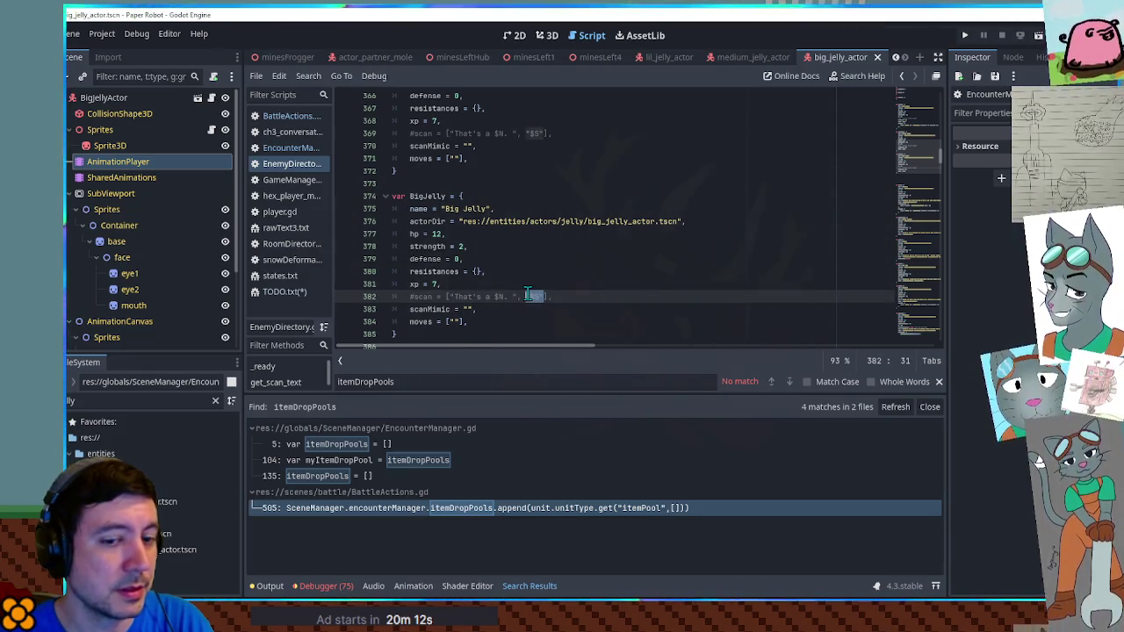
pyautogui.click(537, 286)
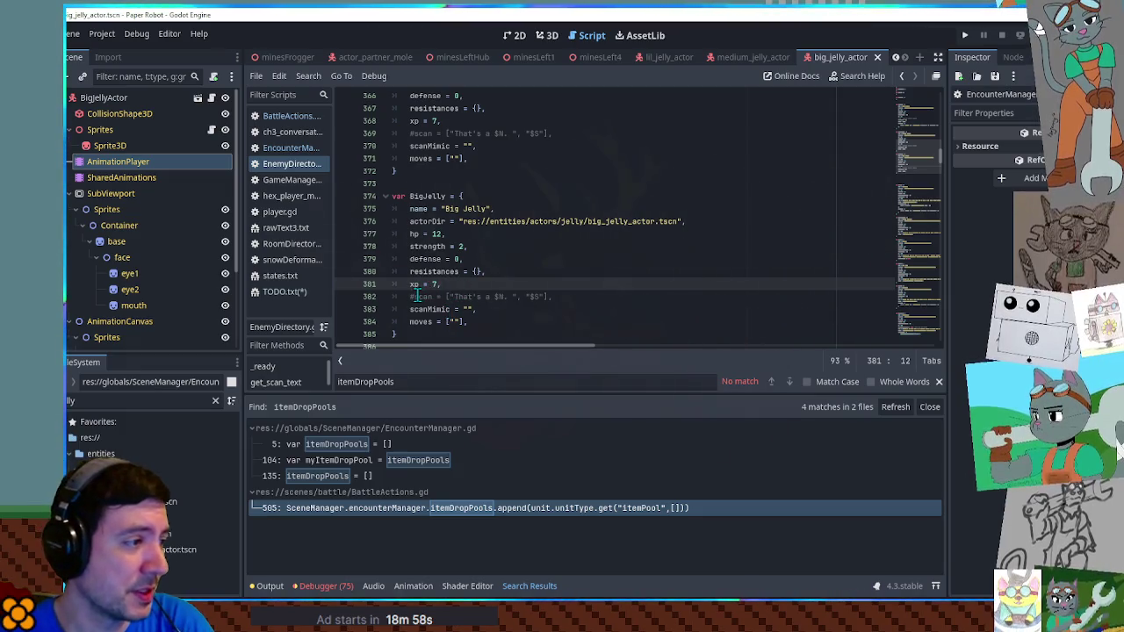
pyautogui.click(412, 297)
# Uncomment the scan lines in both the BigJelly and MediumJelly entries
pyautogui.press('BackSpace')
pyautogui.scroll(2, 438, 303)
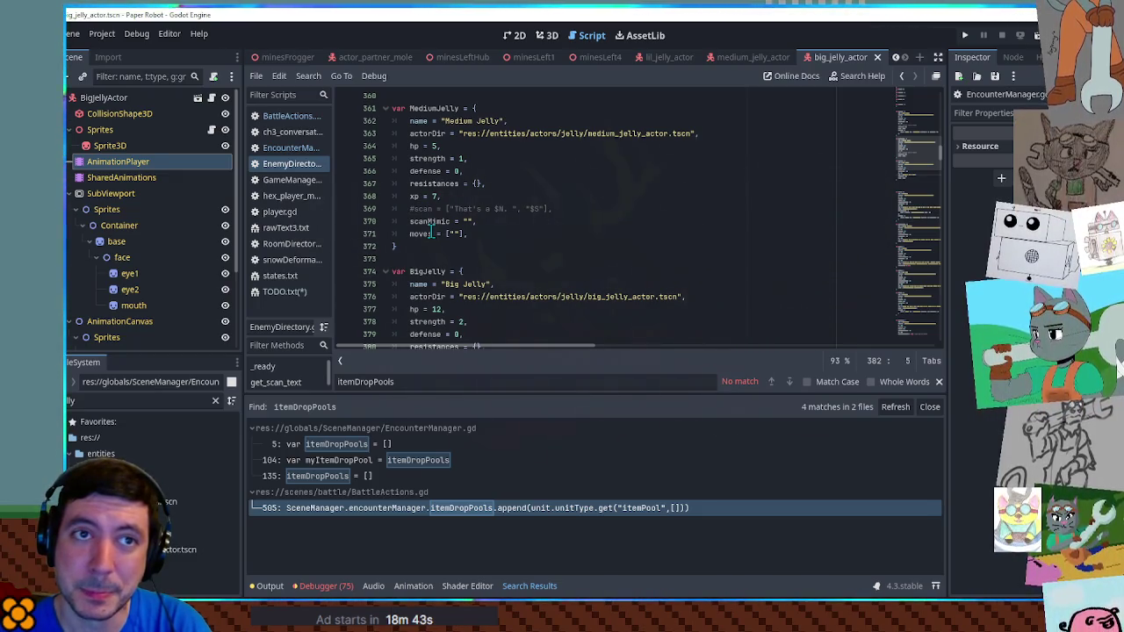
pyautogui.click(410, 208)
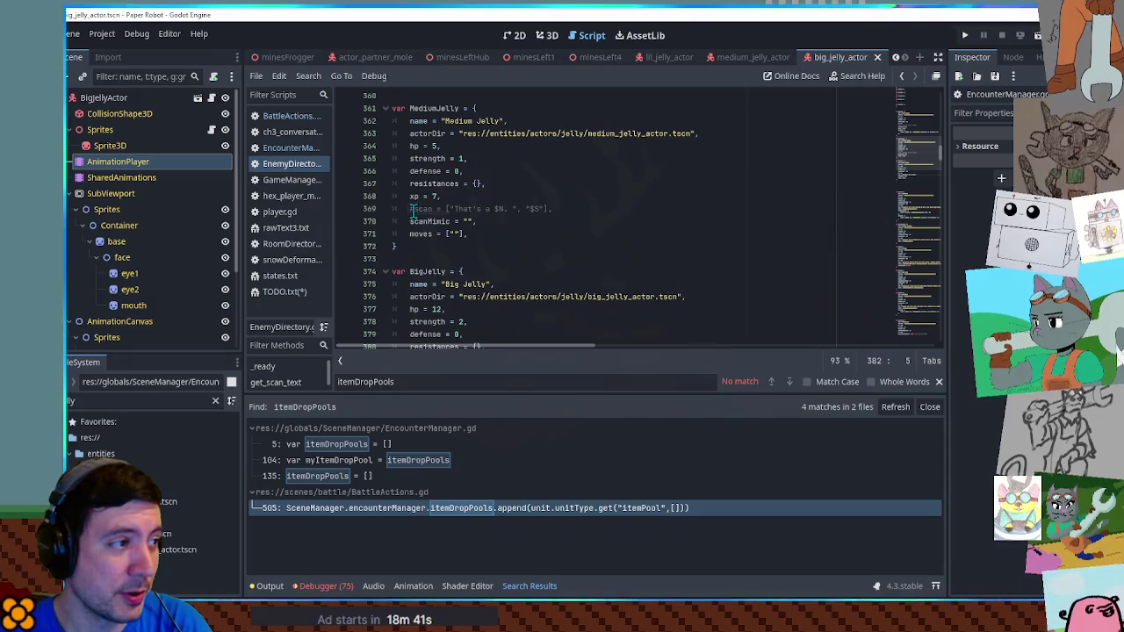
pyautogui.press('Delete')
# Rename MediumJelly's scanMimic key to scanFreeUnlocks and set its value to [""]
pyautogui.doubleClick(429, 221)
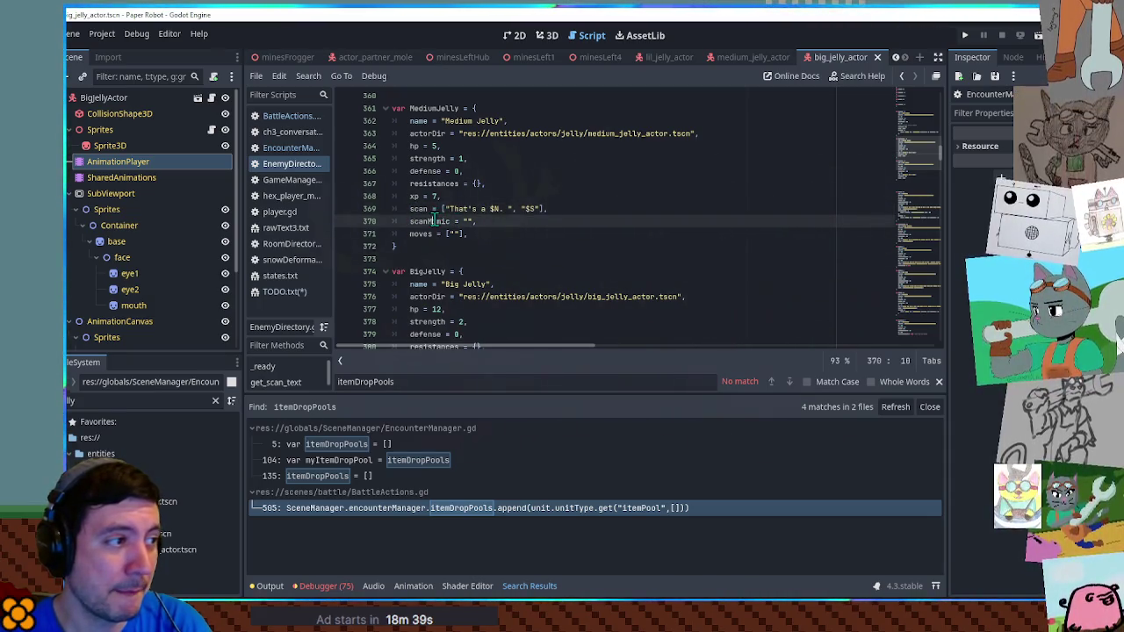
pyautogui.click(430, 221)
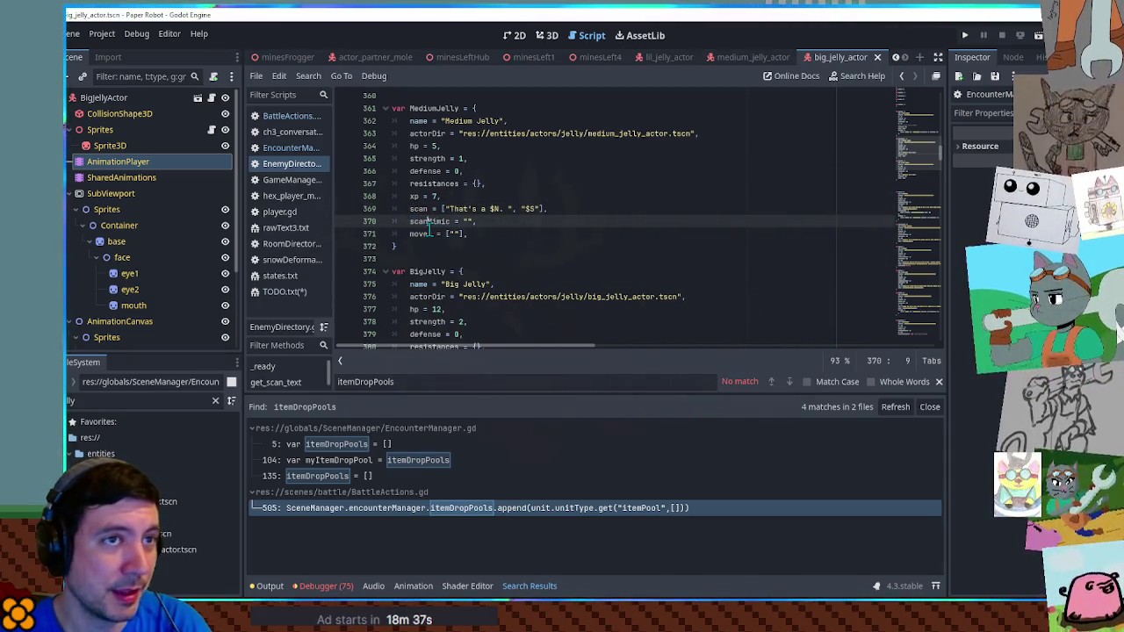
pyautogui.moveTo(430, 223); pyautogui.dragTo(452, 225)
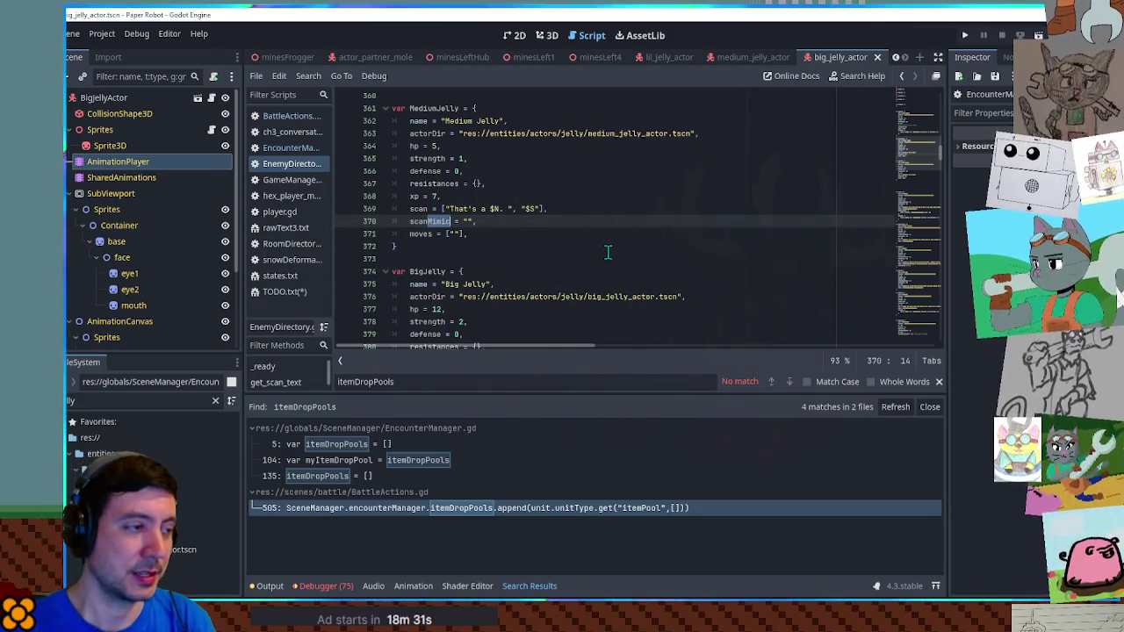
pyautogui.write('FreeUn')
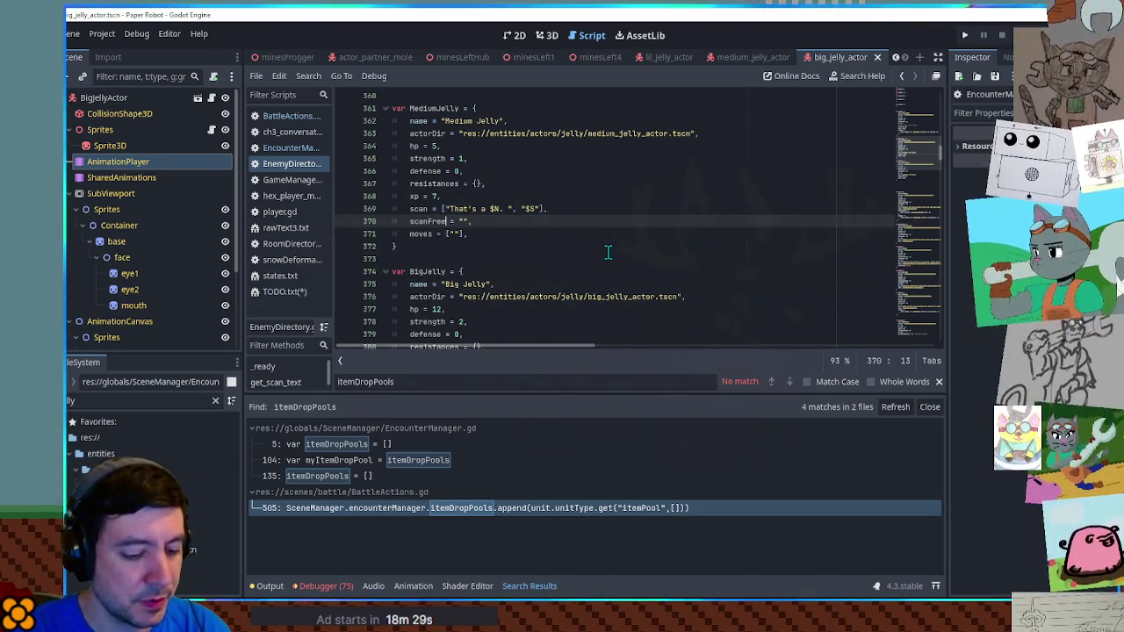
pyautogui.write('locks')
pyautogui.press('Right')
pyautogui.write('[]')
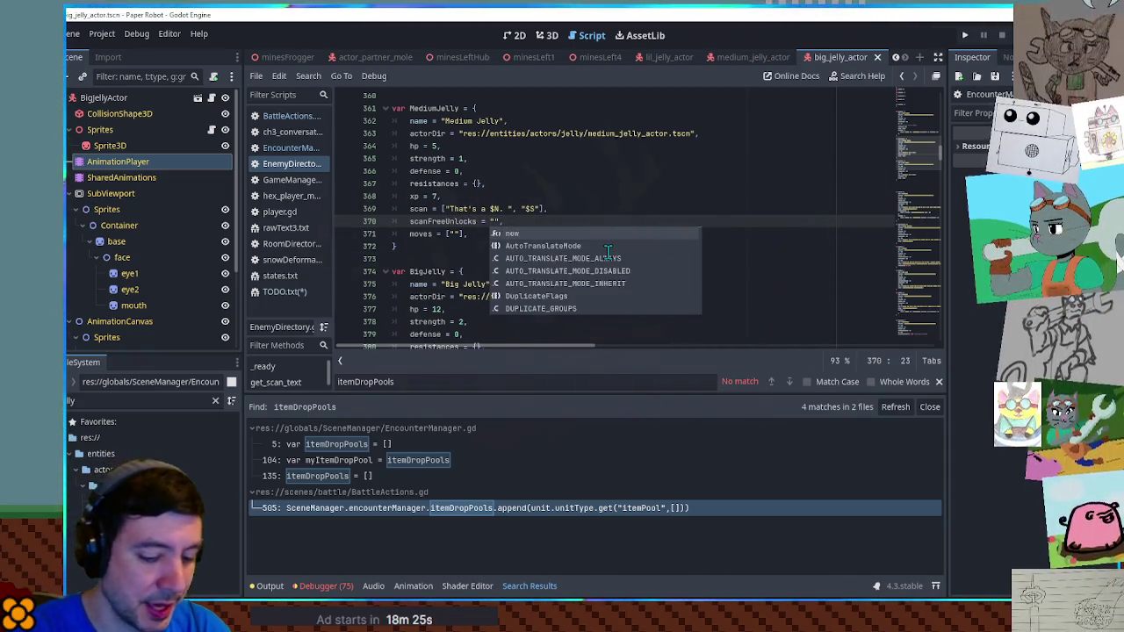
pyautogui.press('Delete')
pyautogui.press('Left')
pyautogui.write('""')
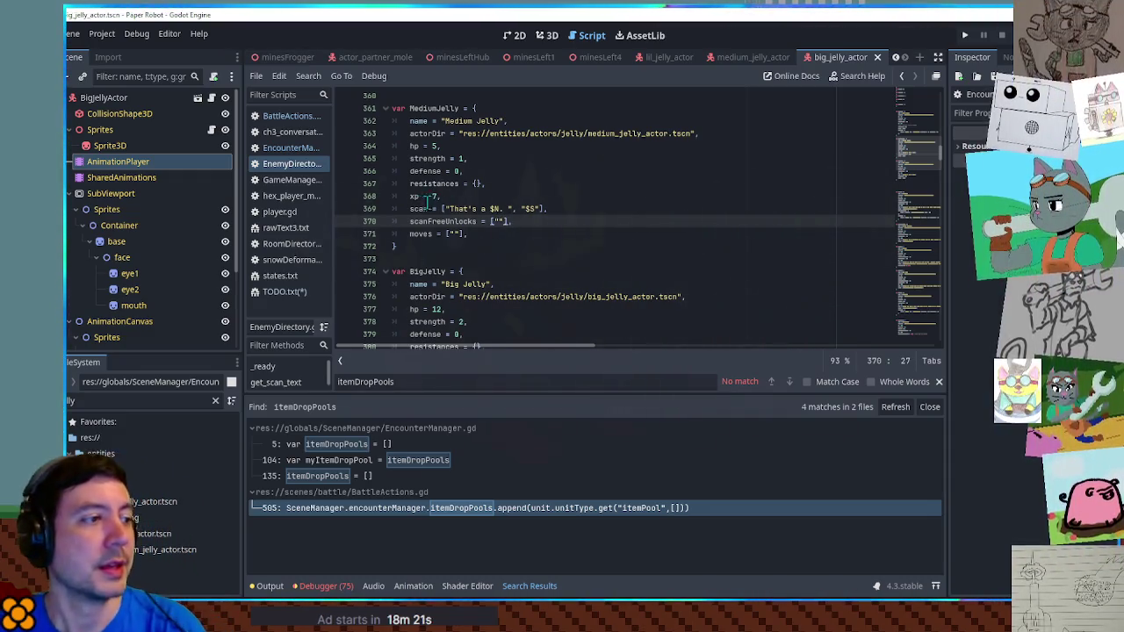
pyautogui.doubleClick(422, 221)
pyautogui.scroll(-2, 543, 226)
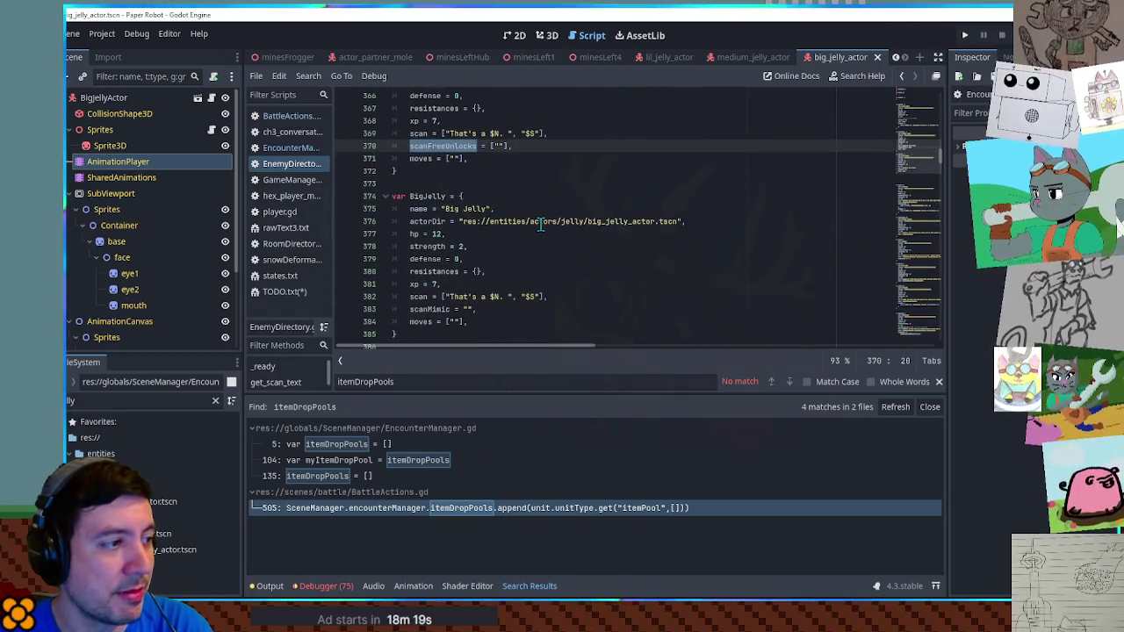
# Remove BigJelly's leftover scanMimic line, then select MediumJelly's scanFreeUnlocks key name for copying
pyautogui.click(583, 300)
pyautogui.scroll(-7, 583, 299)
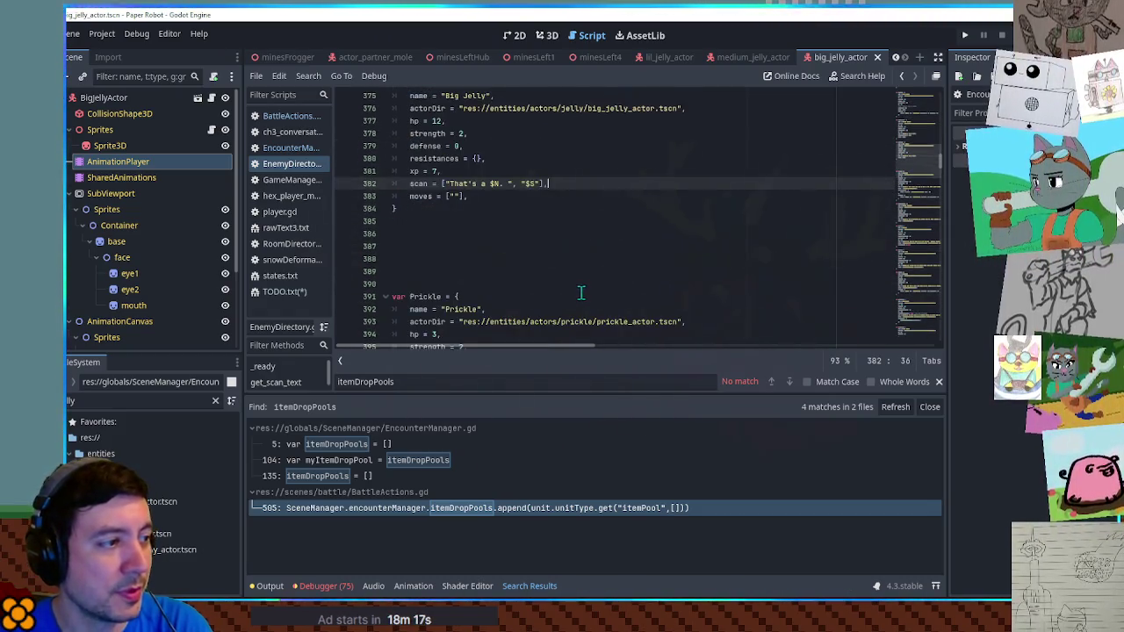
pyautogui.scroll(10, 577, 290)
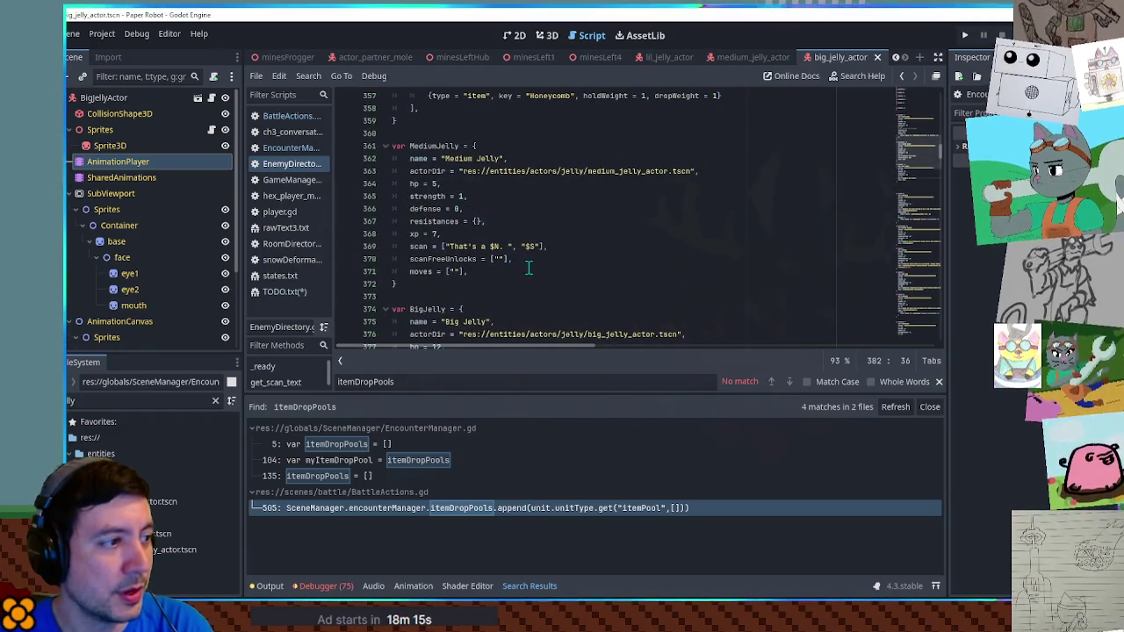
pyautogui.click(533, 259)
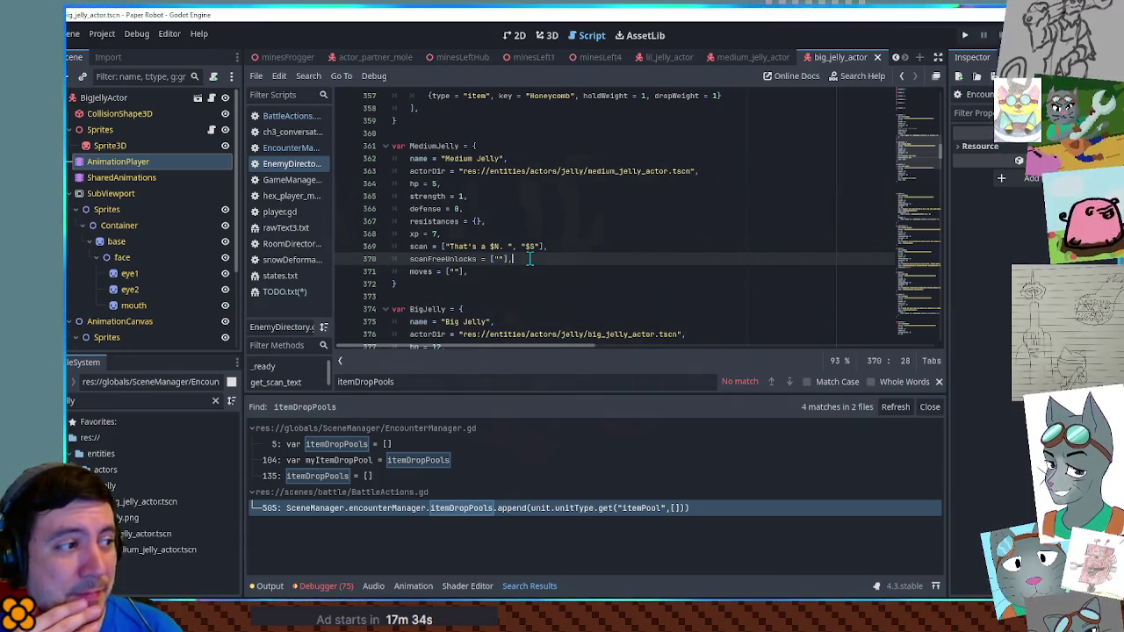
pyautogui.doubleClick(433, 258)
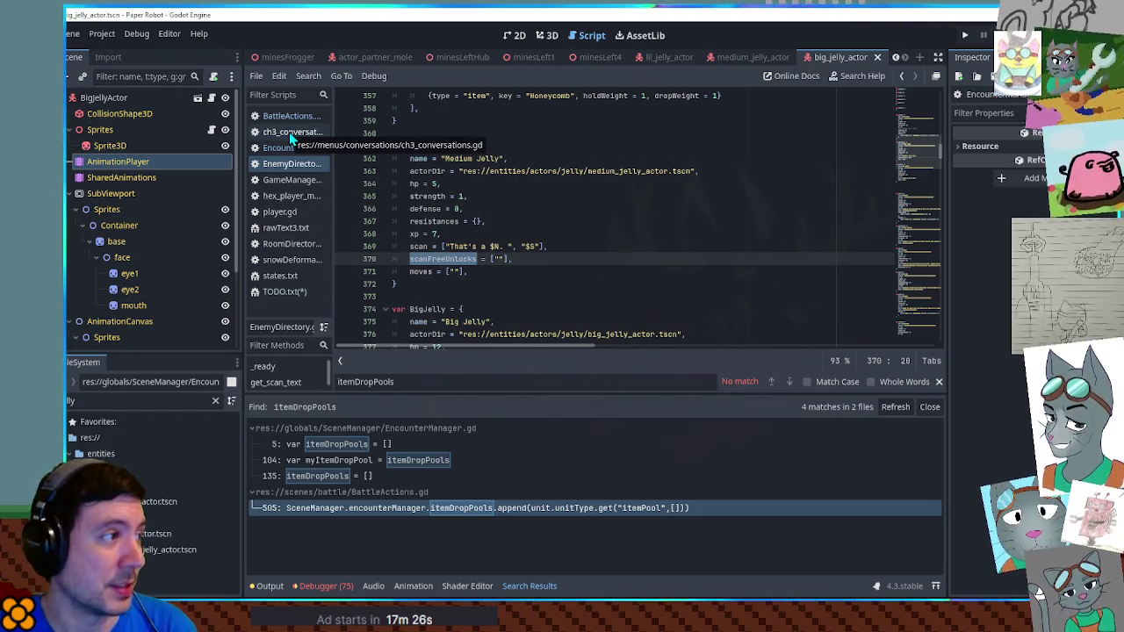
# Paste scanFreeUnlocks on the empty line under Jelly TODO in TODO.txt and save it
pyautogui.click(290, 292)
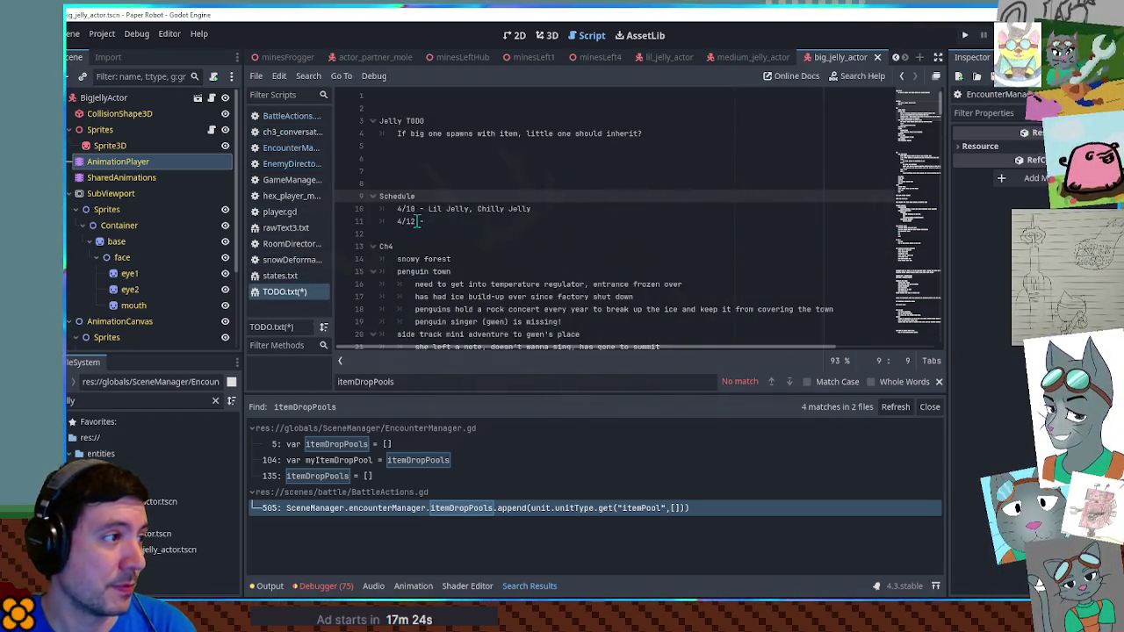
pyautogui.click(430, 148)
pyautogui.hotkey('ctrl', 's')
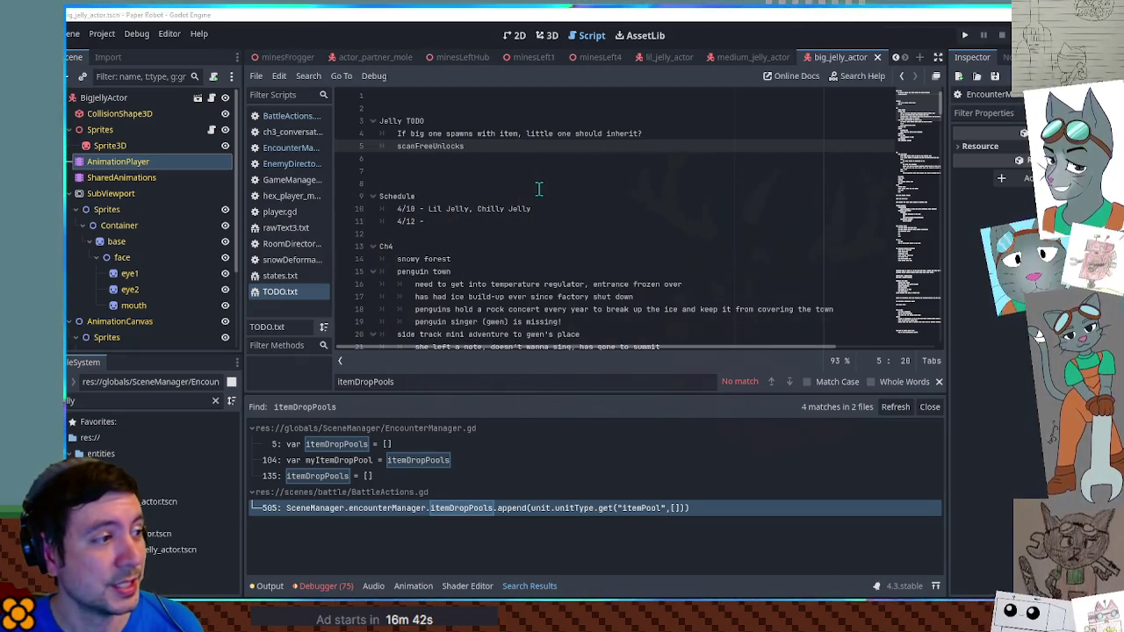
# Open the lil_jelly_actor scene in 3D, zoom in and orbit around the purple jelly cube
pyautogui.click(546, 35)
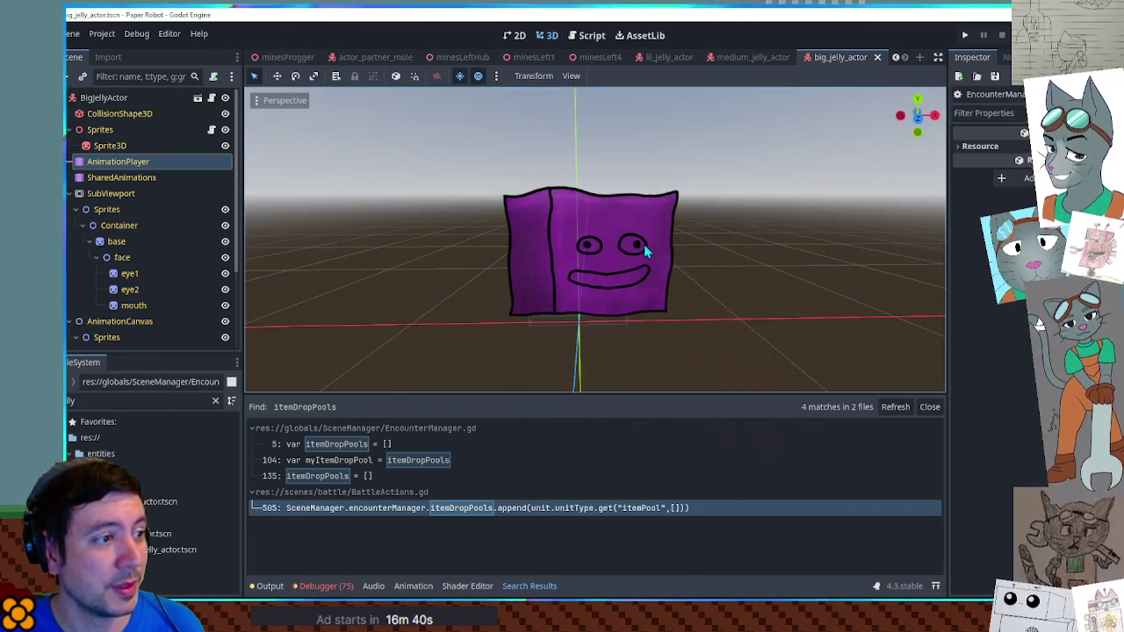
pyautogui.scroll(3, 648, 202)
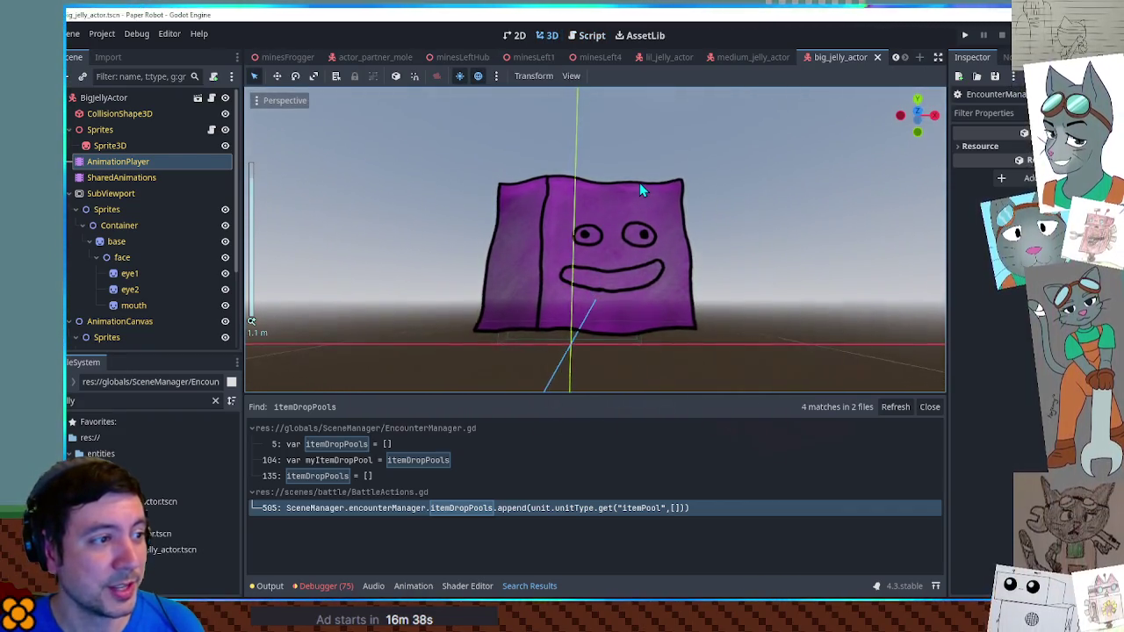
pyautogui.scroll(2, 639, 193)
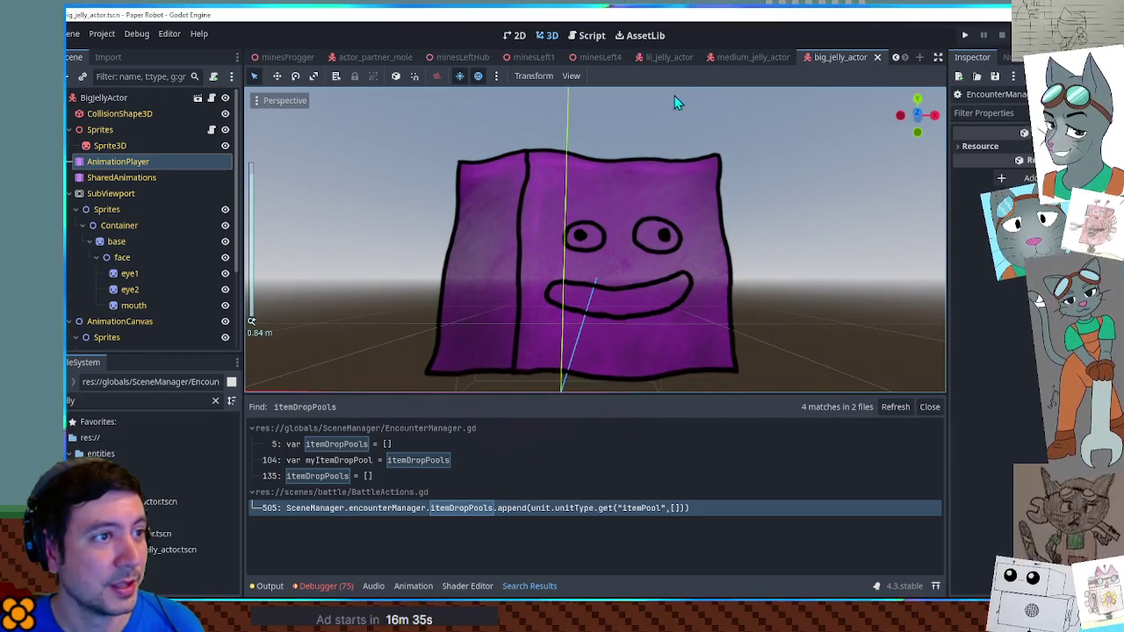
pyautogui.click(662, 59)
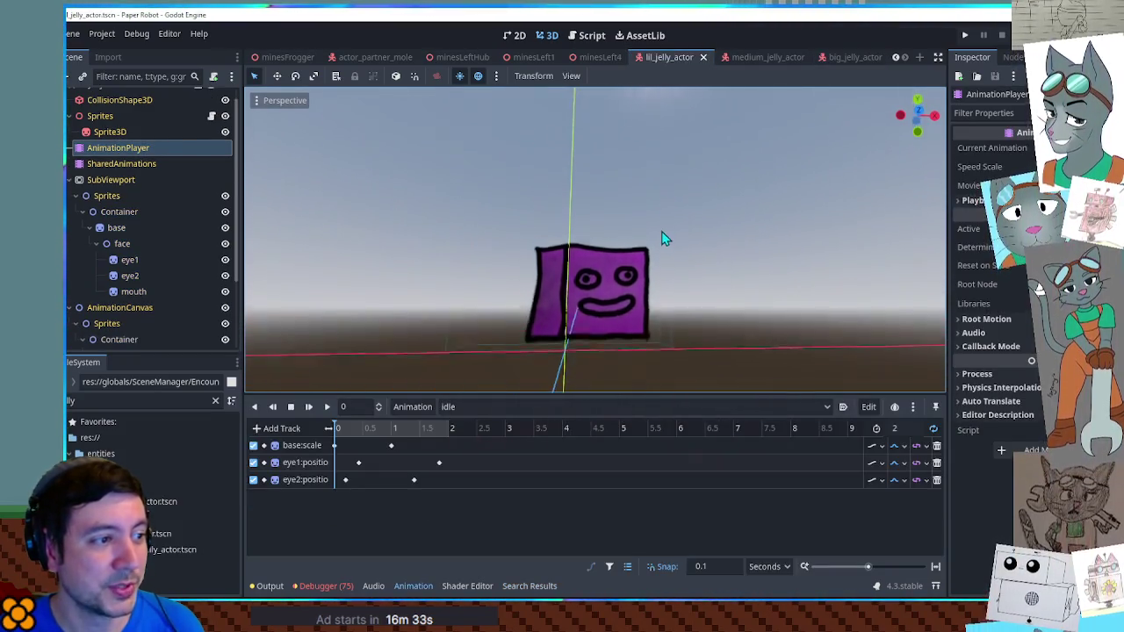
pyautogui.scroll(4, 663, 245)
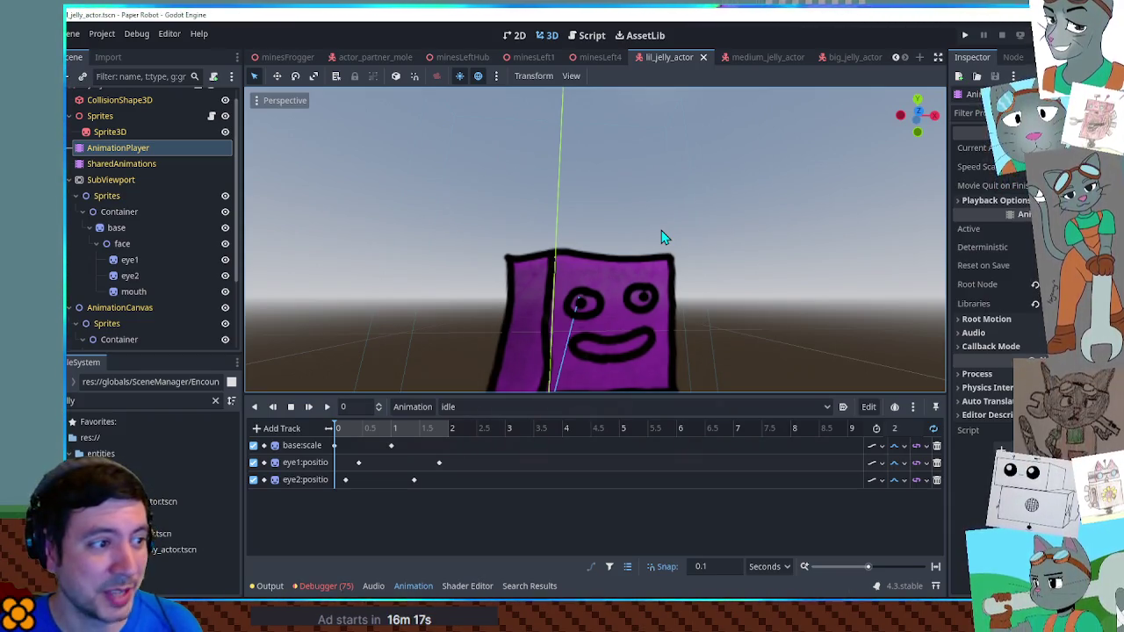
pyautogui.moveTo(664, 230)
pyautogui.mouseDown()
pyautogui.moveTo(647, 246)
pyautogui.moveTo(343, 246)
pyautogui.moveTo(918, 243)
pyautogui.moveTo(940, 225)
pyautogui.mouseUp()
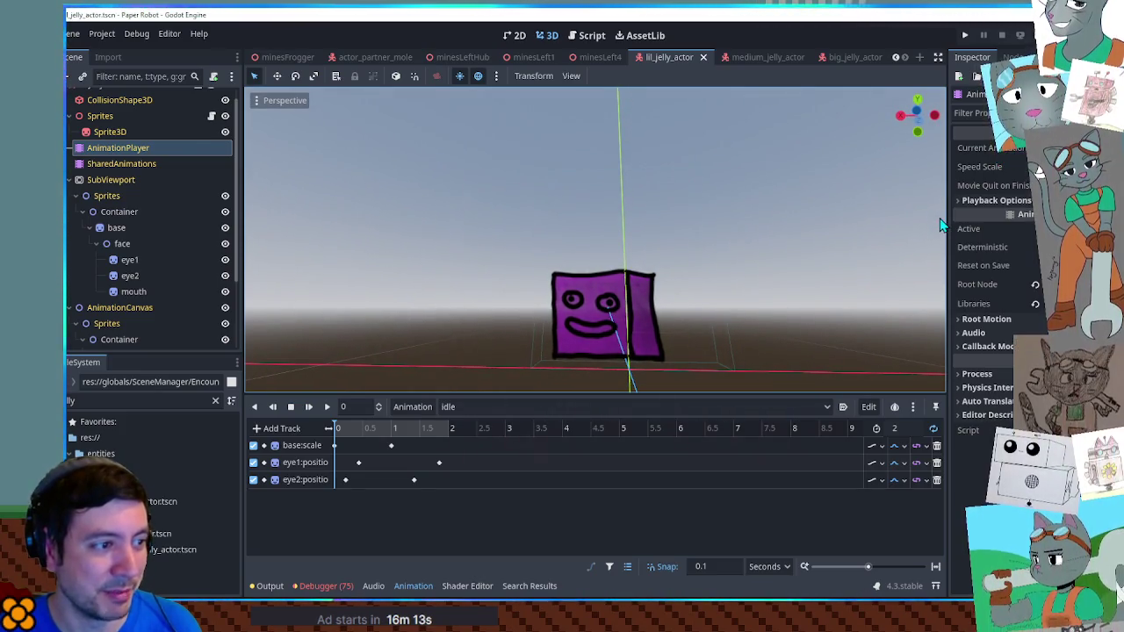
pyautogui.scroll(3, 647, 233)
pyautogui.moveTo(647, 233)
pyautogui.mouseDown()
pyautogui.moveTo(659, 233)
pyautogui.moveTo(657, 222)
pyautogui.mouseUp()
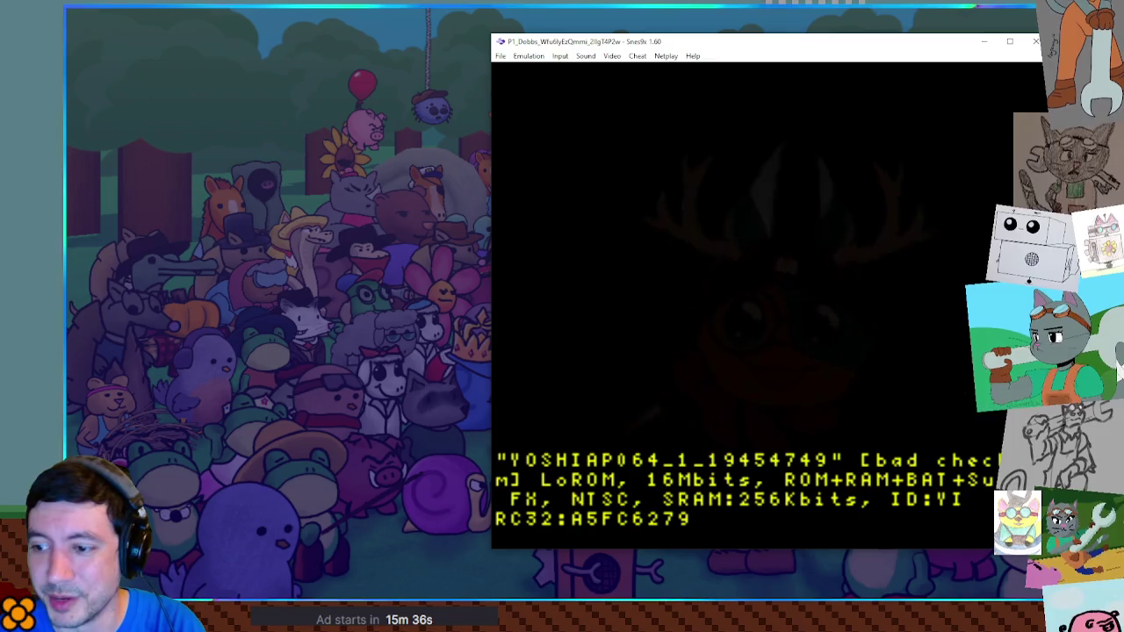
# Stop the running game and relaunch the ROM via a File menu Lua Scripting entry
pyautogui.click(983, 41)
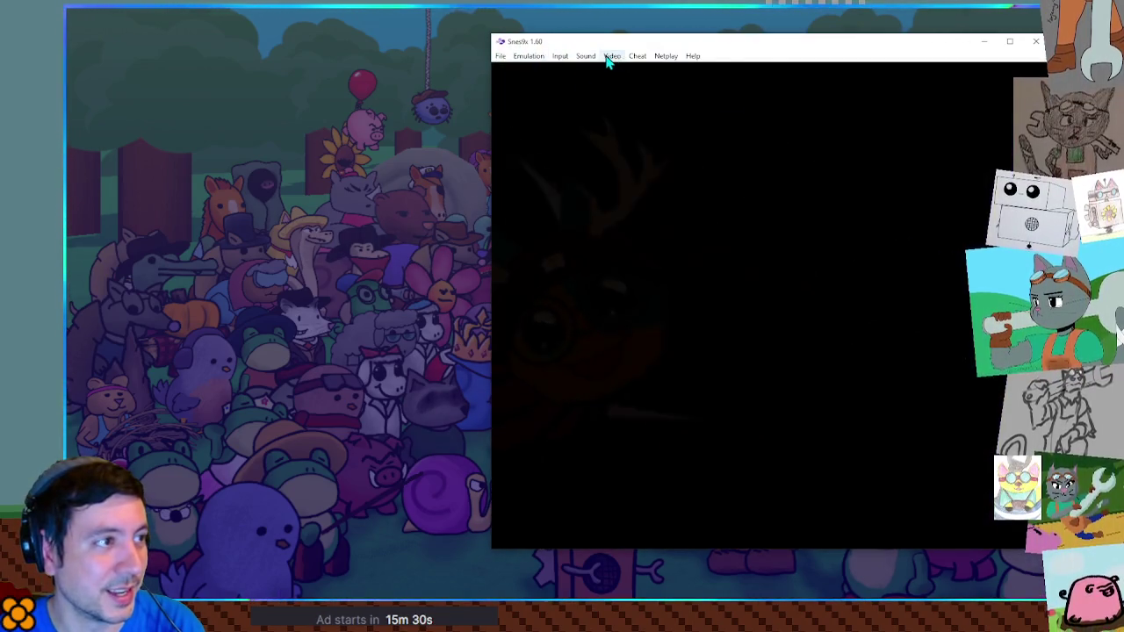
pyautogui.click(567, 58)
pyautogui.moveTo(499, 56)
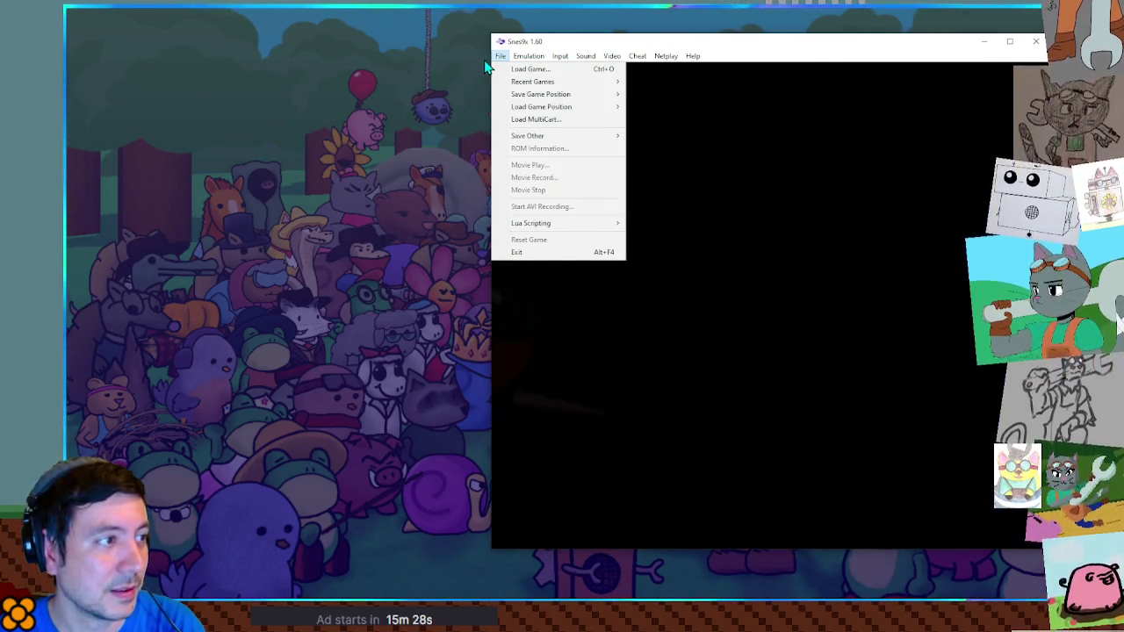
pyautogui.moveTo(534, 222)
pyautogui.click(656, 222)
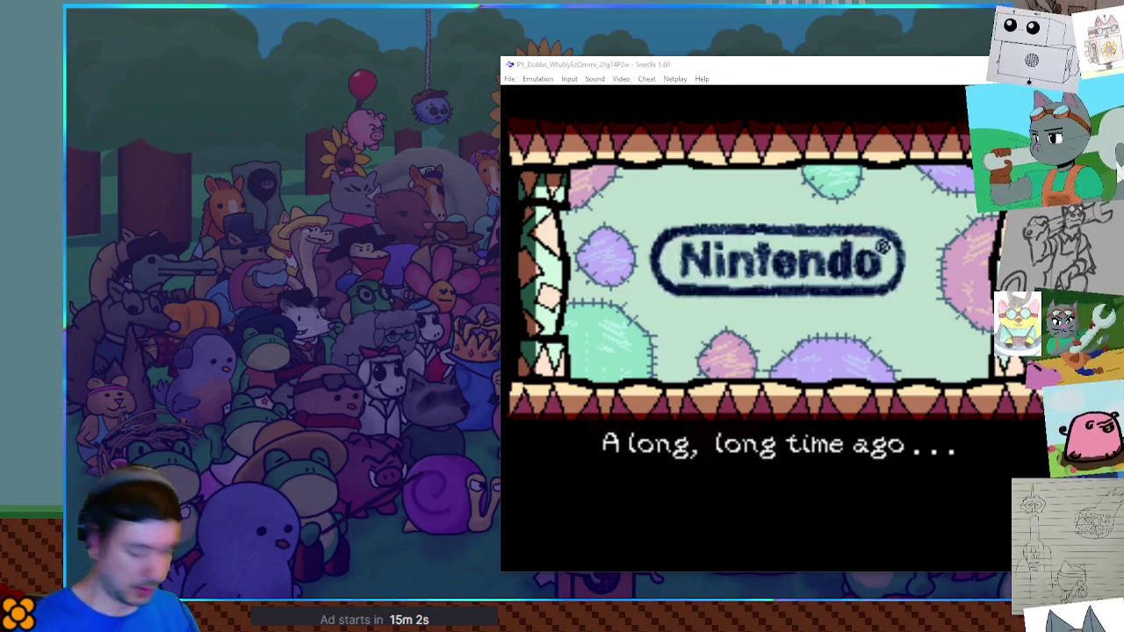
# Skip Yoshi's Island's title screen and start playing save FILE 1
pyautogui.click(569, 78)
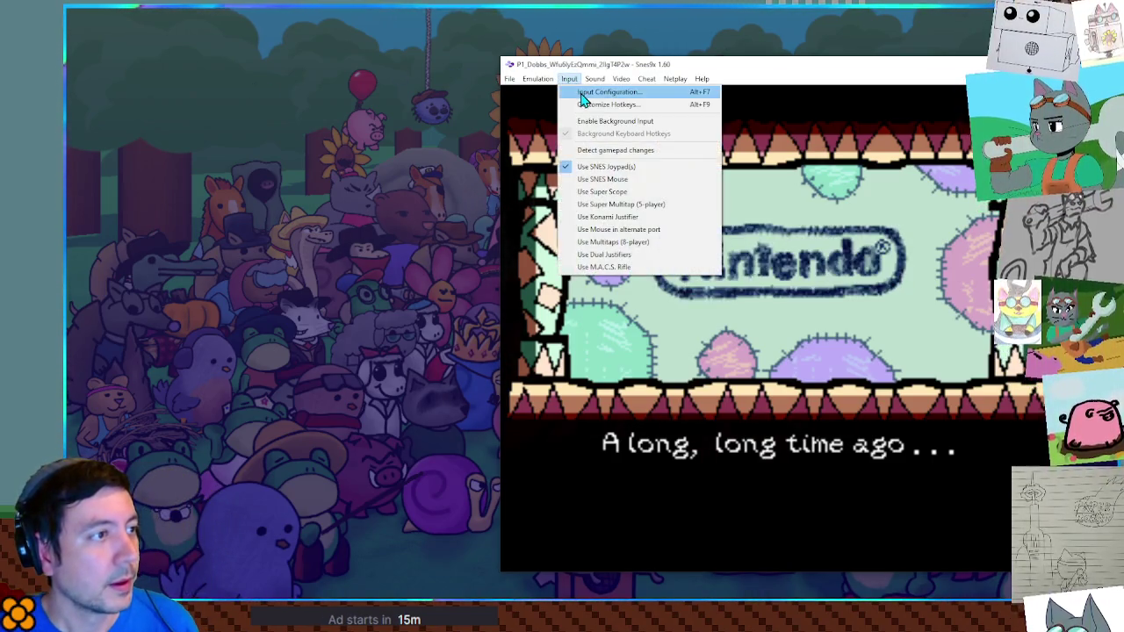
pyautogui.click(596, 153)
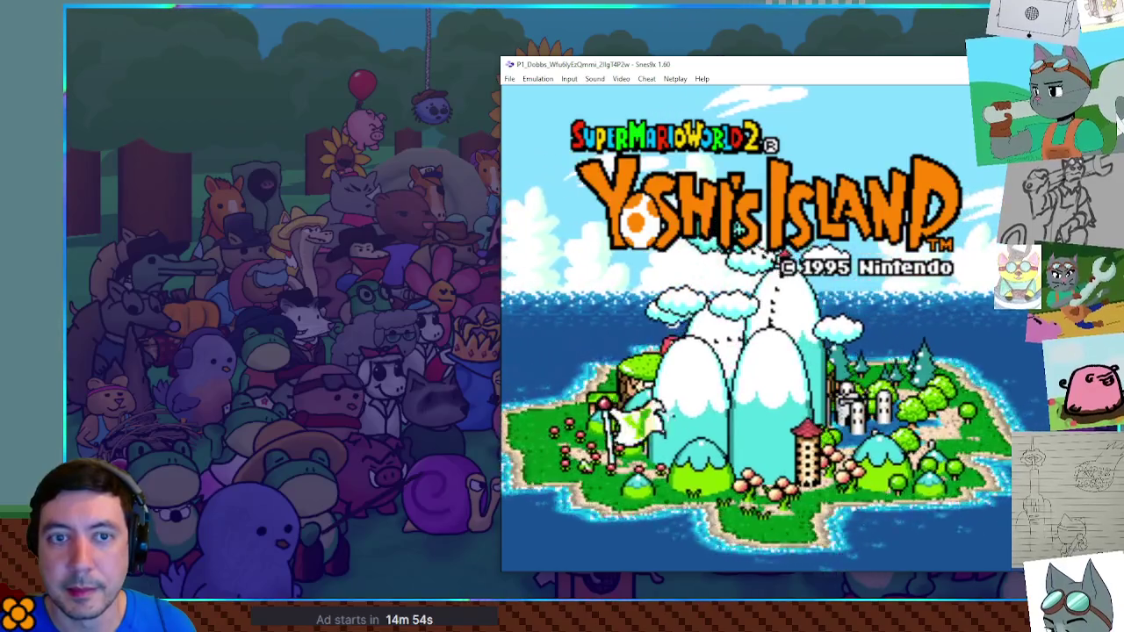
pyautogui.press('Return')
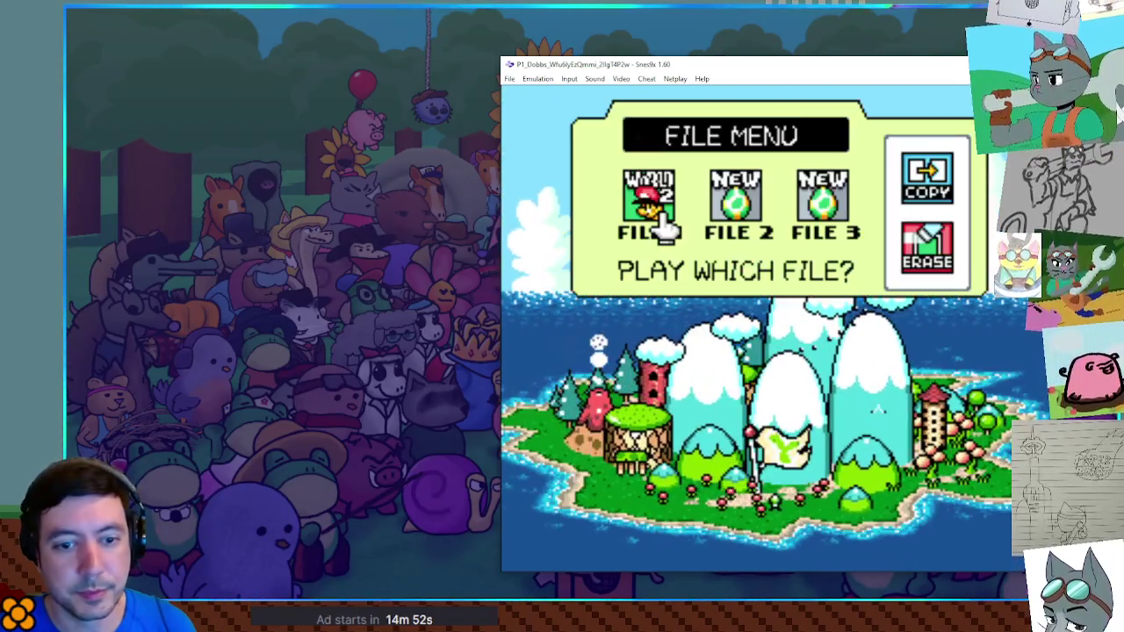
pyautogui.press('Return')
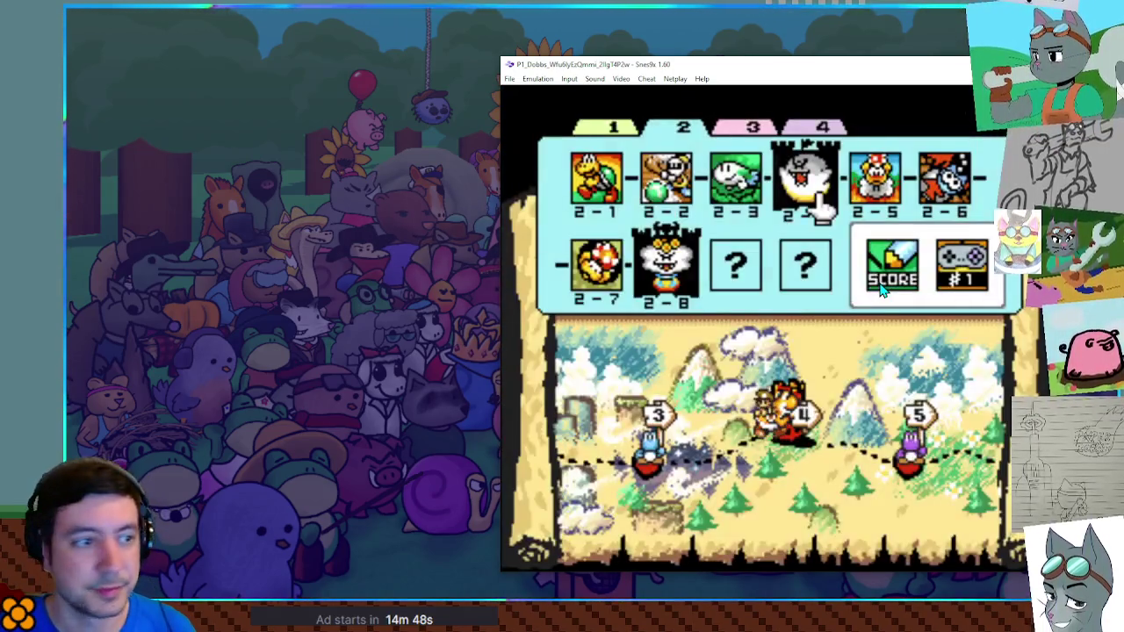
# Move the World 2 level pointer to 2-8, then eventually start level 4-1
pyautogui.press('Left')
pyautogui.press('Down')
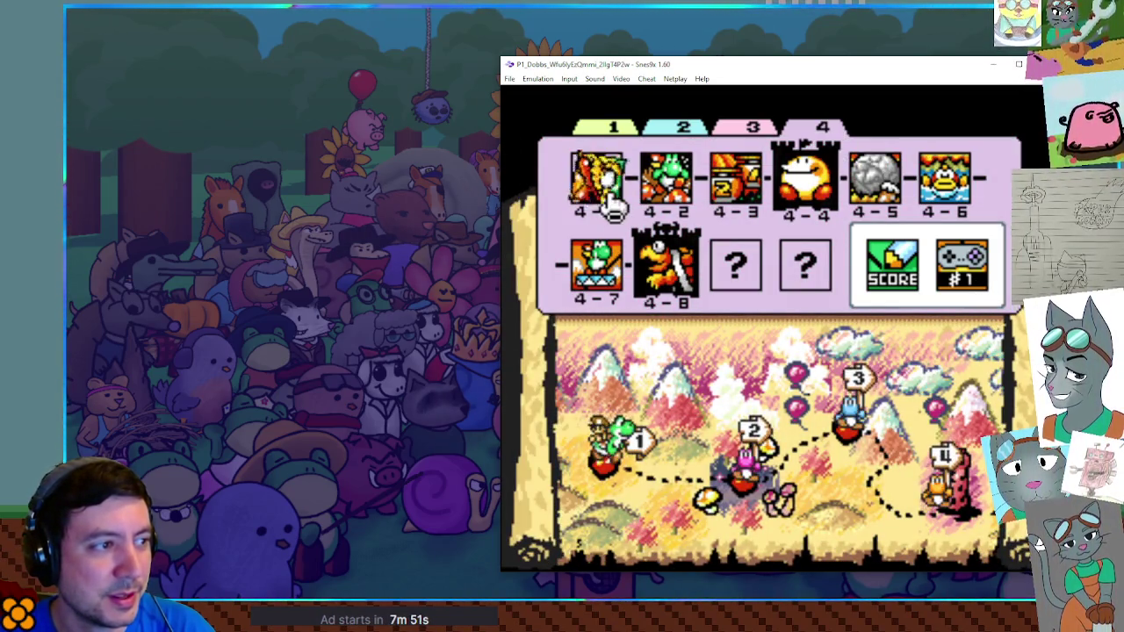
pyautogui.press('v')
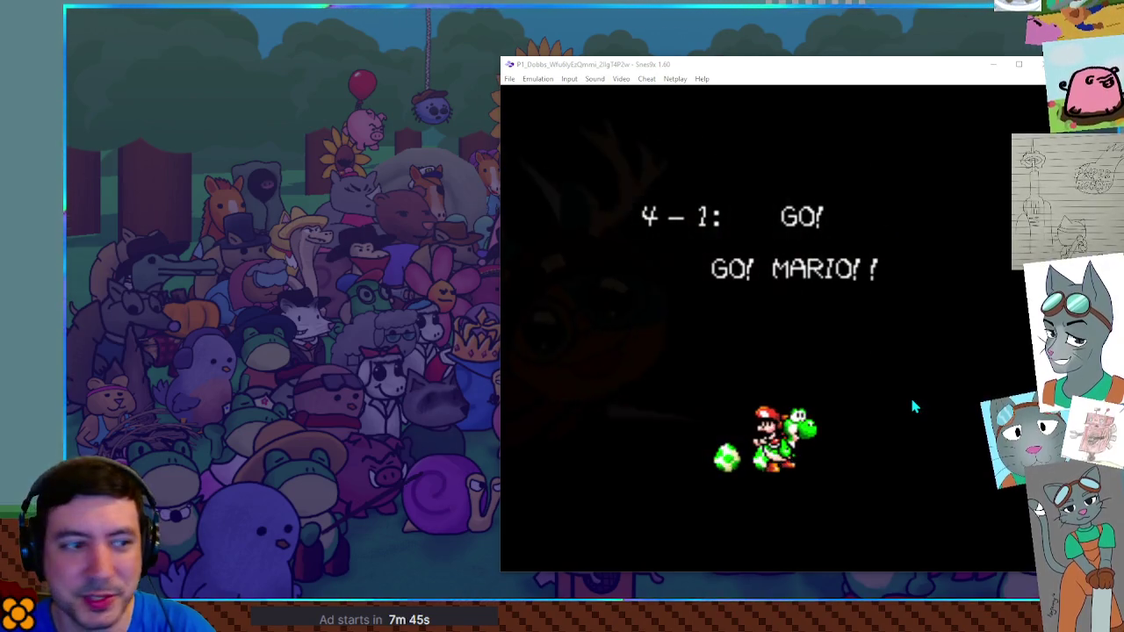
# Check the level 4-1 tally (25/30 stars, 7/20 coins, 3/5 flowers), then enter castle 4-8
pyautogui.press('Return')
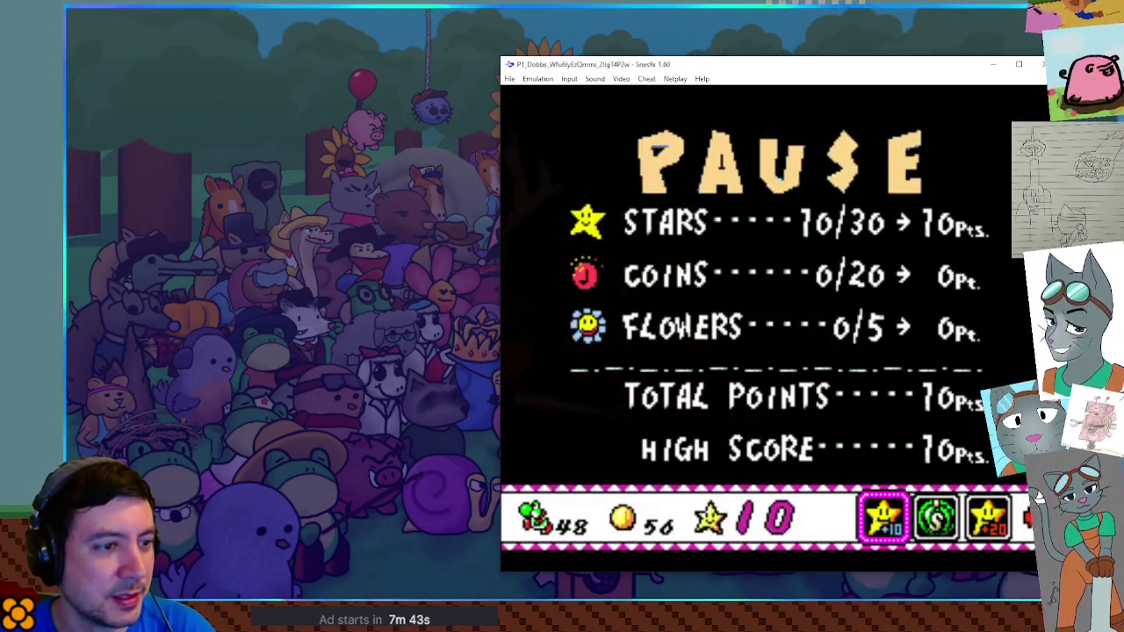
pyautogui.press('Return')
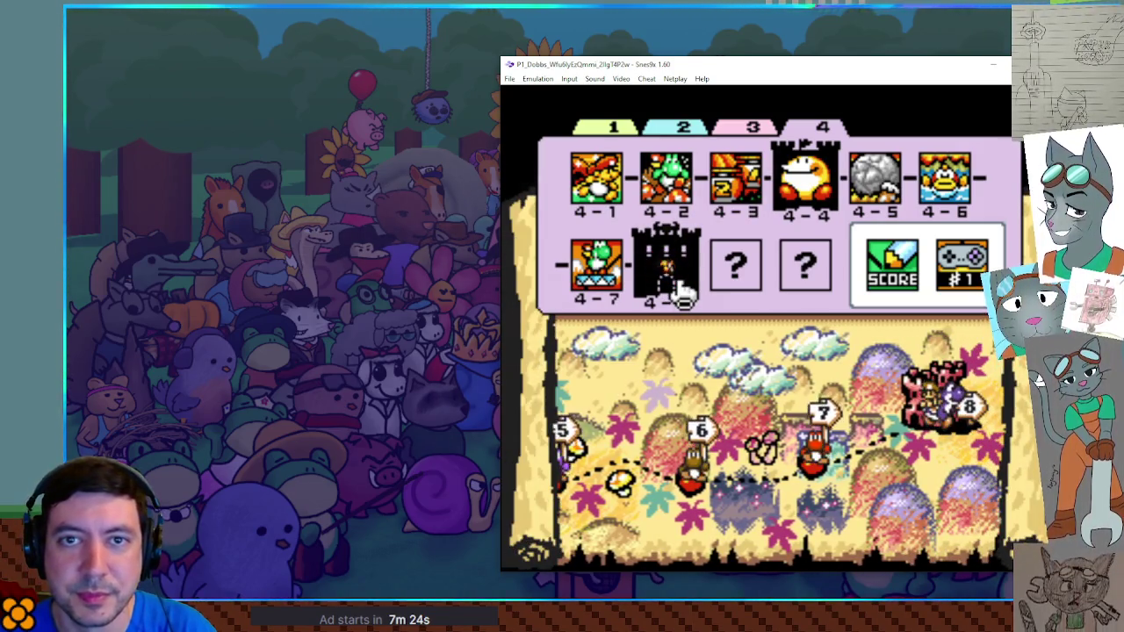
pyautogui.press('Return')
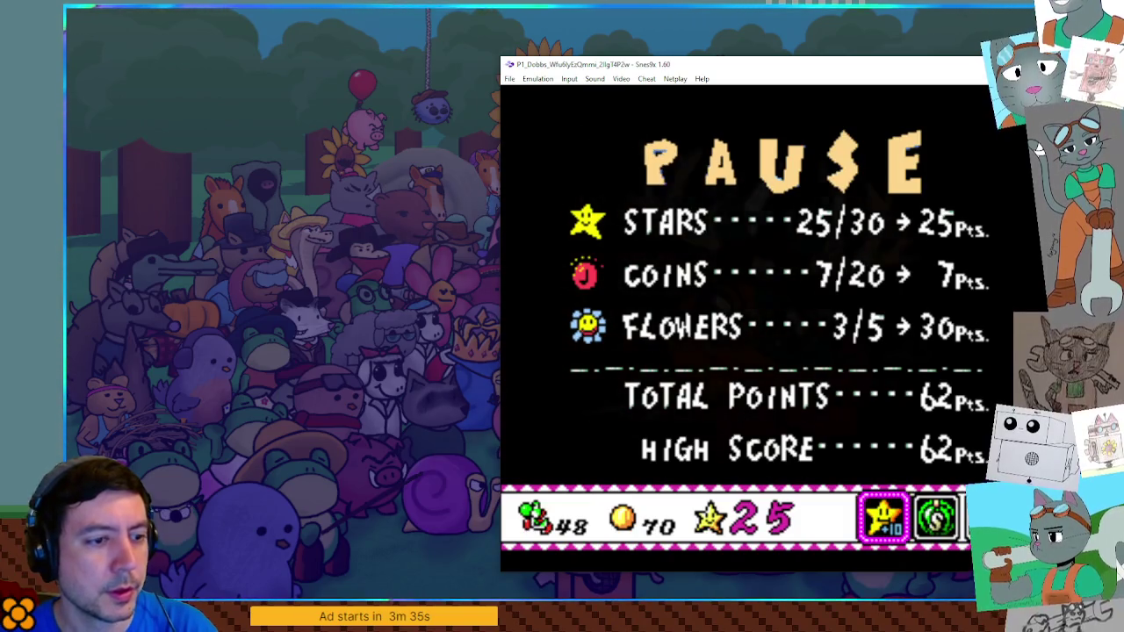
# Close the 4-8 score tally and resume play toward the boss room
pyautogui.press('Return')
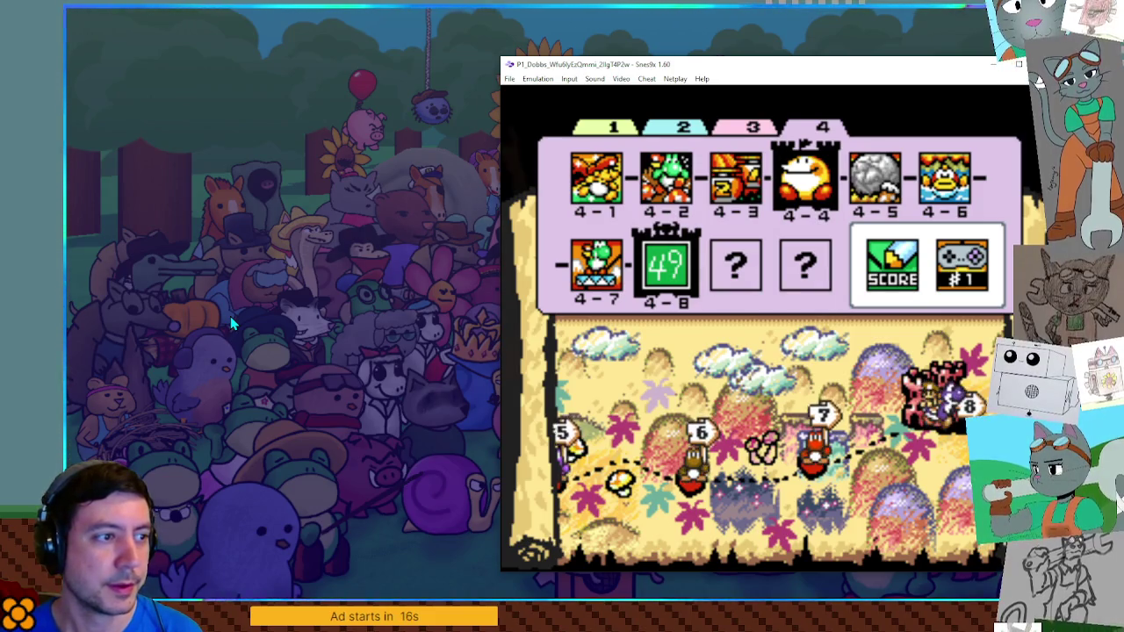
# Flip between the world 2, 3 and 4 level lists on the level-select map
pyautogui.press('Left')
pyautogui.press('Left')
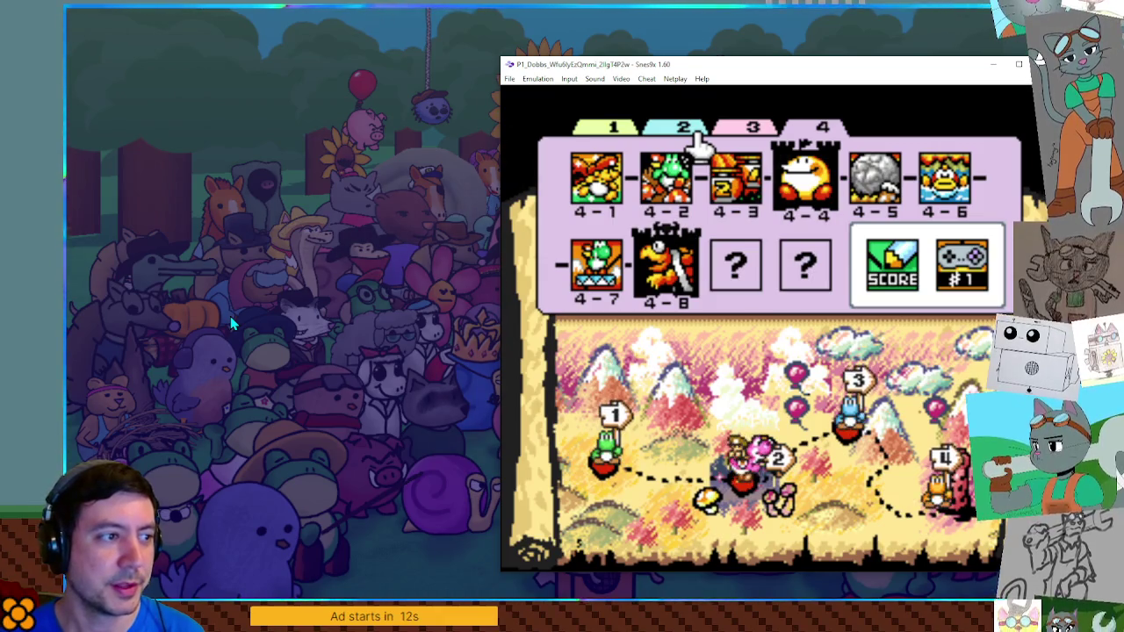
pyautogui.press('Right')
pyautogui.press('Left')
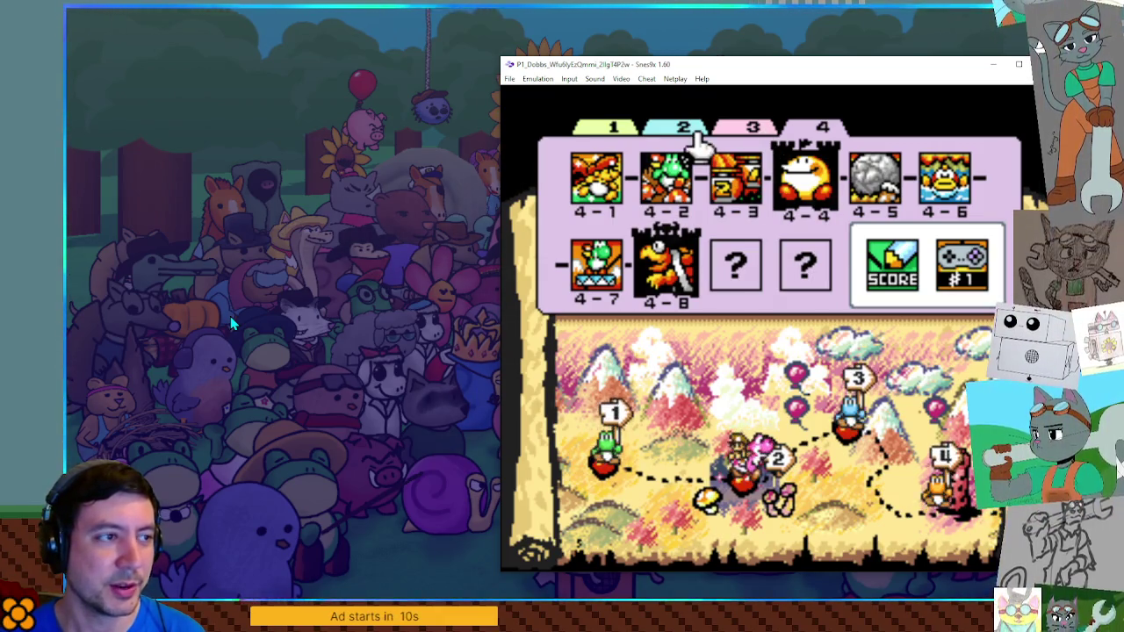
pyautogui.press('Right')
pyautogui.press('Right')
pyautogui.press('Left')
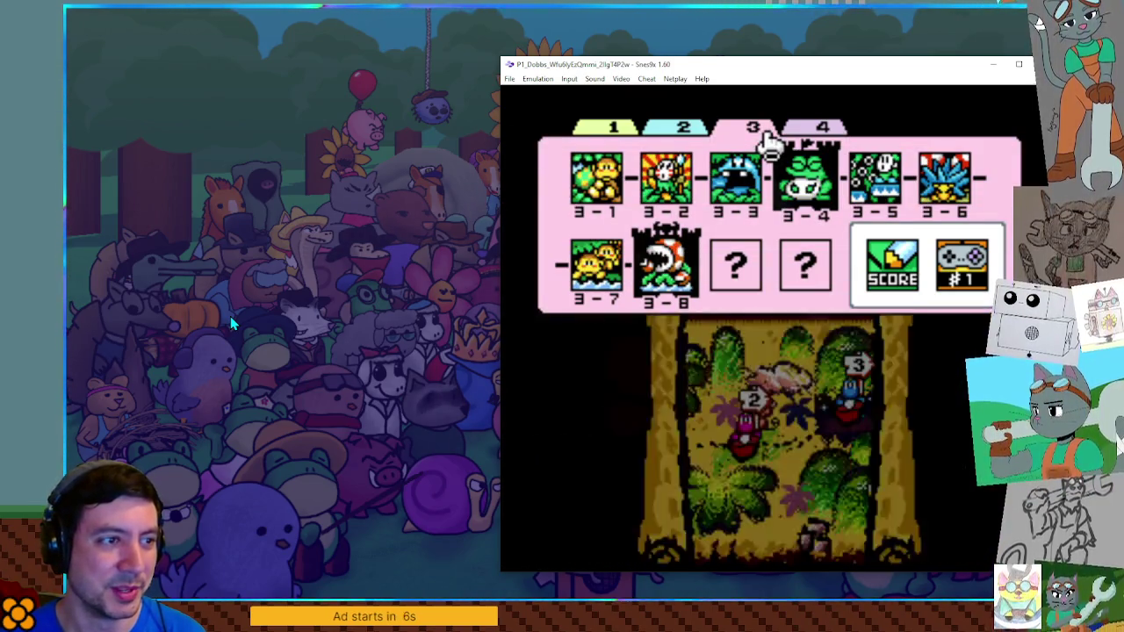
pyautogui.press('Left')
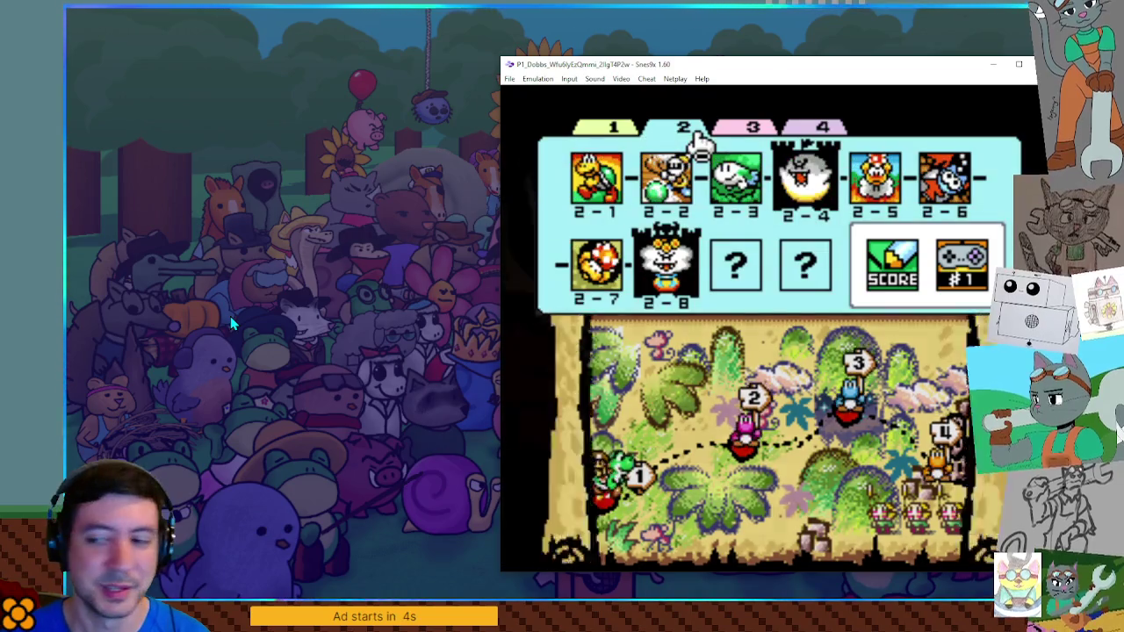
# Browse the world 2 level icons, then select and start level 4-4
pyautogui.press('Down')
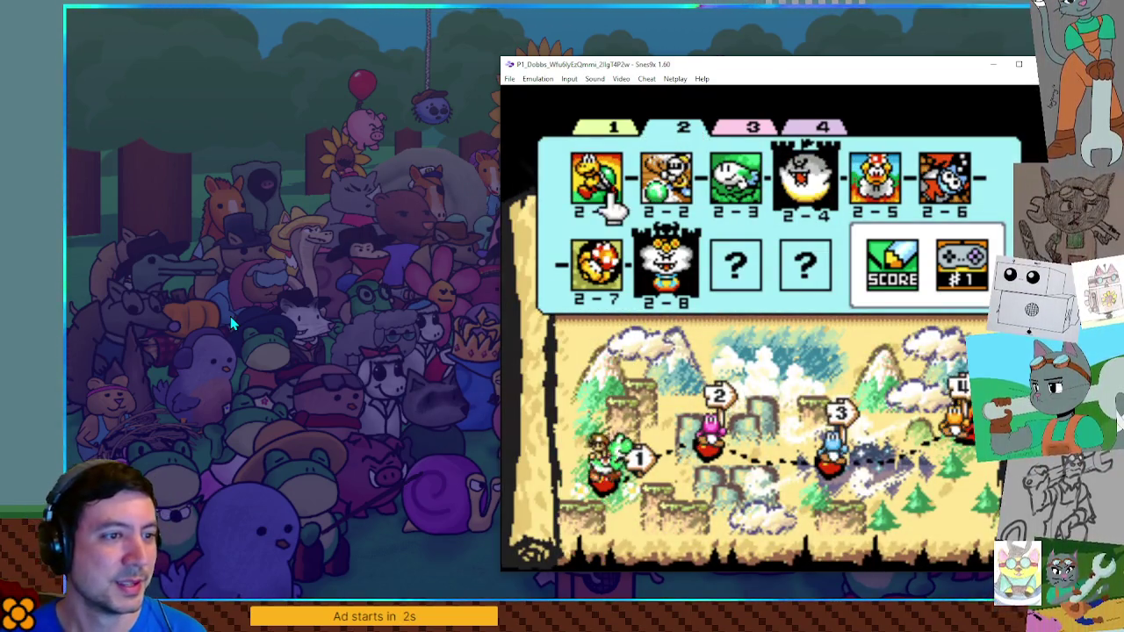
pyautogui.press('Right')
pyautogui.press('Right')
pyautogui.press('Up')
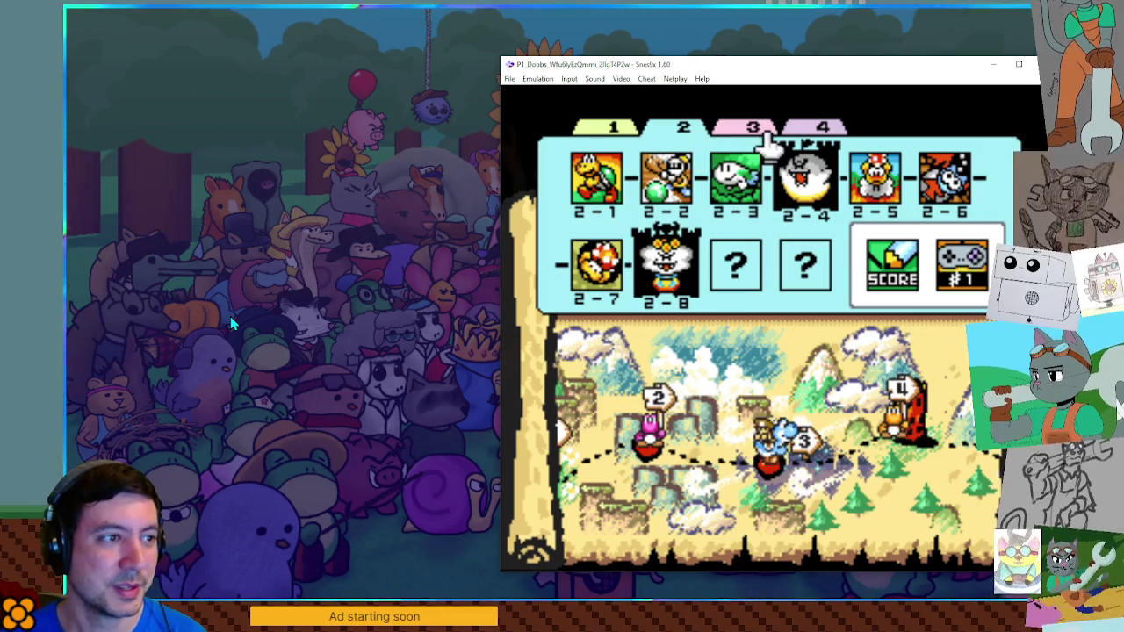
pyautogui.press('Right')
pyautogui.press('Right')
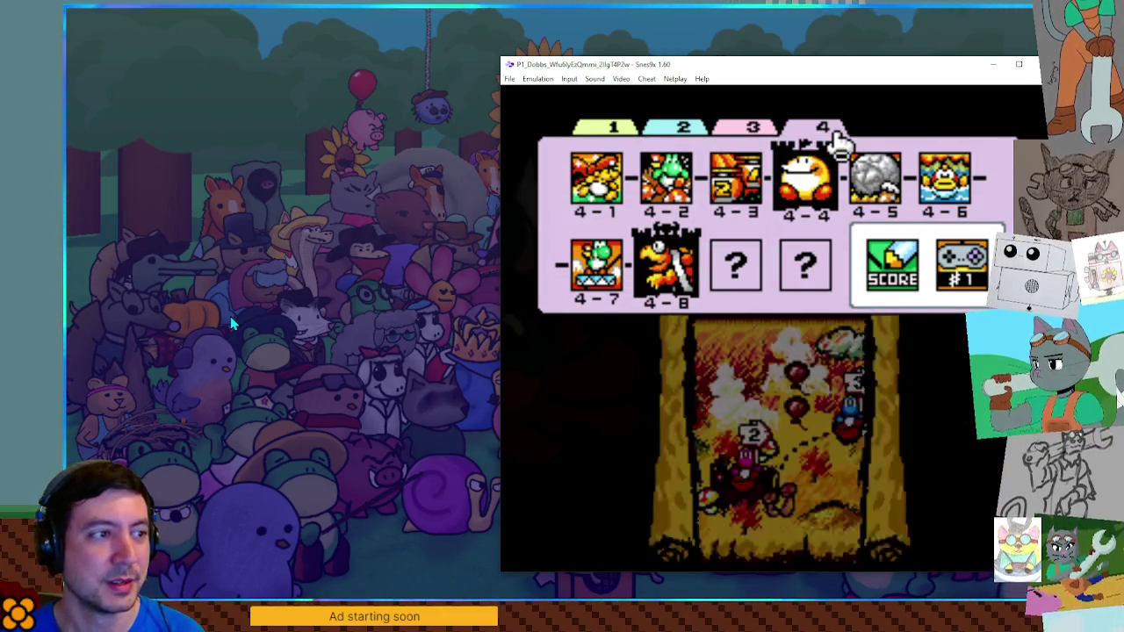
pyautogui.press('Down')
pyautogui.press('Right')
pyautogui.press('Right')
pyautogui.press('Right')
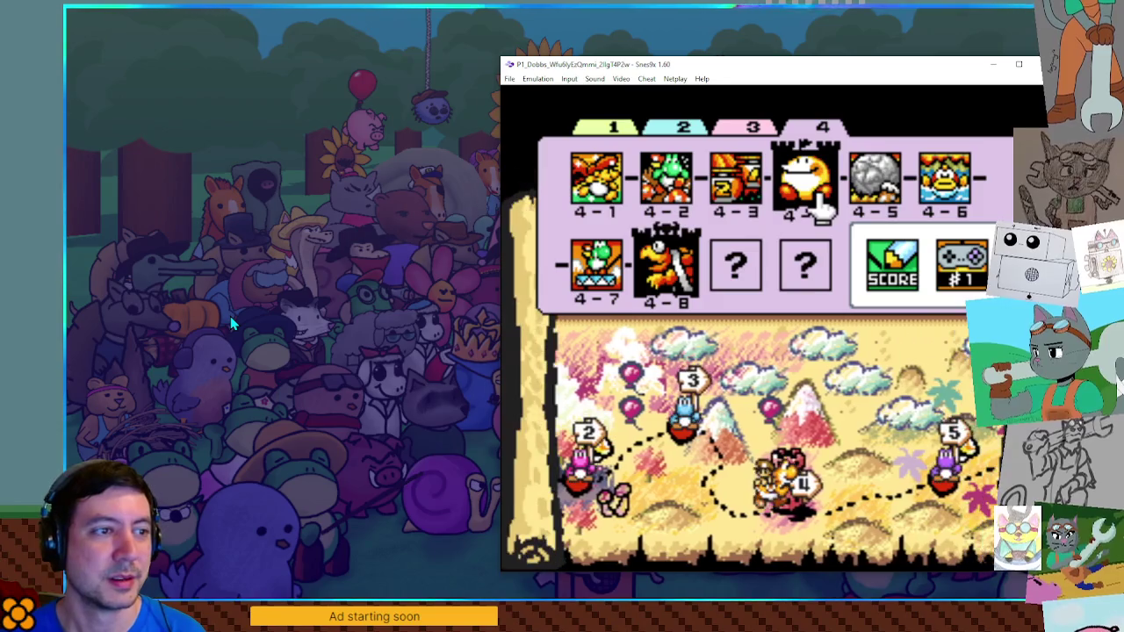
pyautogui.press('Return')
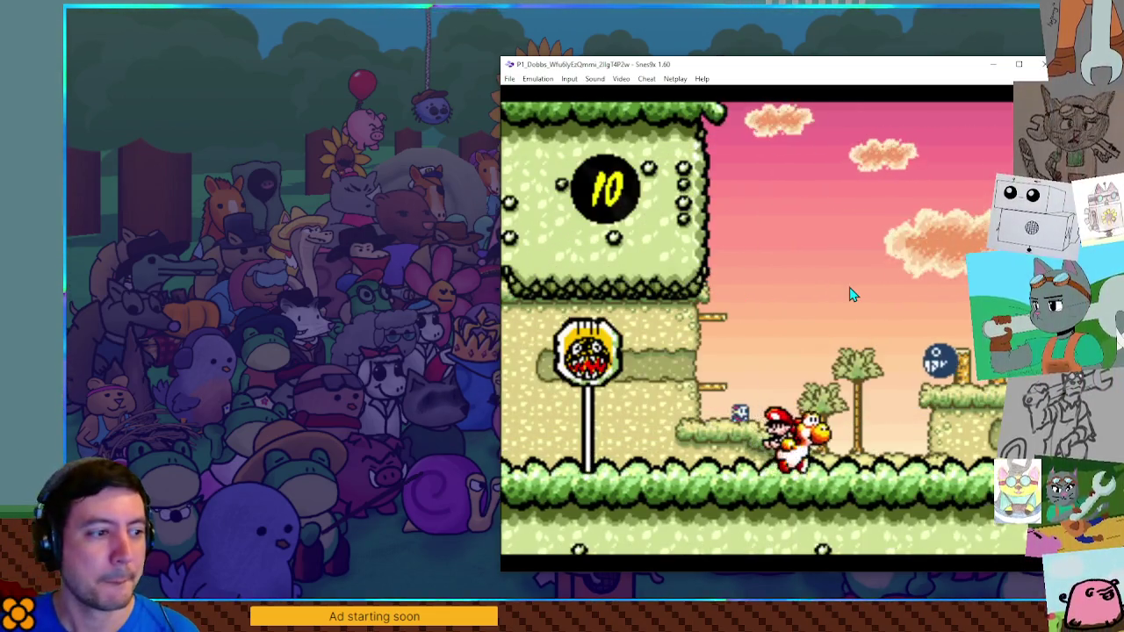
# Run Yoshi right over the sponge terrain and spiked platforms, then back onto the Chain Chomp's chain
pyautogui.press('Right')
pyautogui.press('Right')
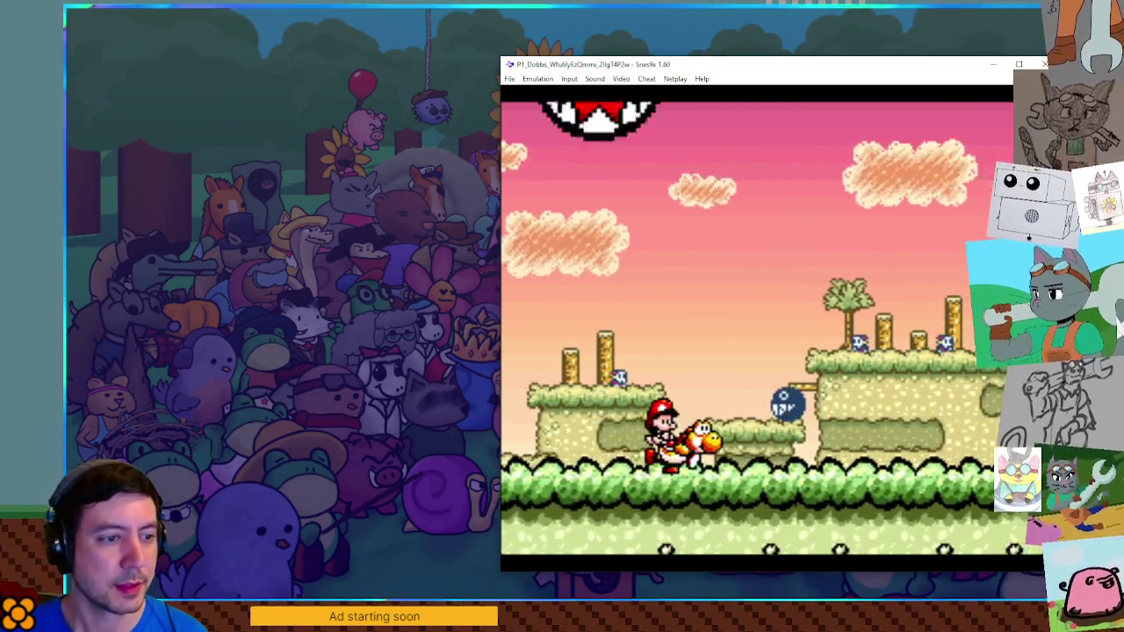
pyautogui.press('Right')
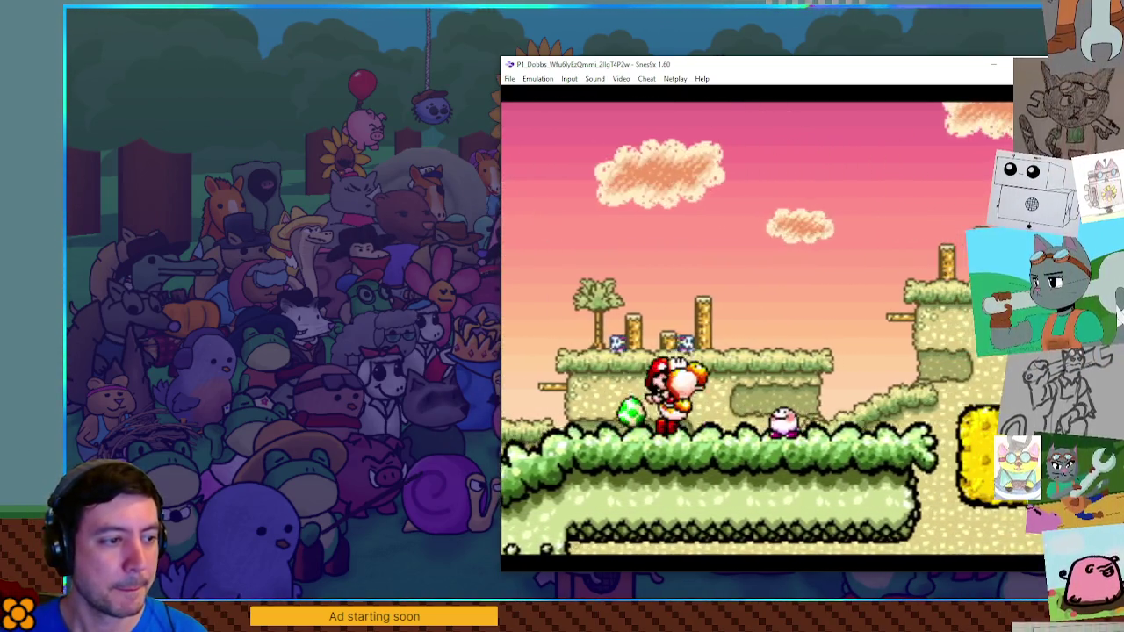
pyautogui.press('Right')
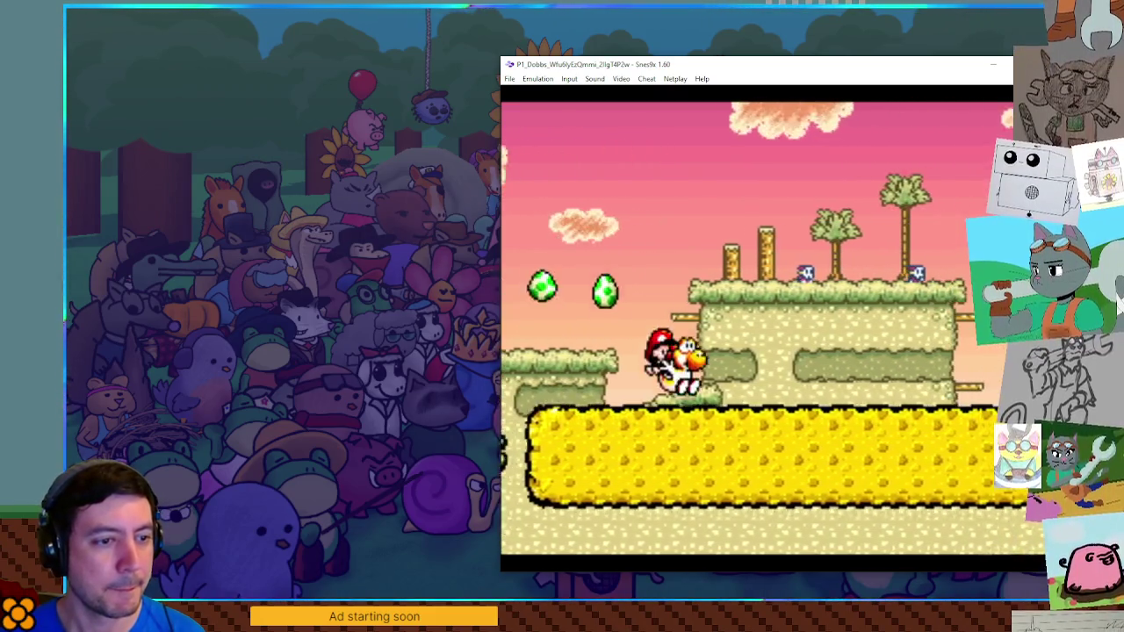
pyautogui.press('Right')
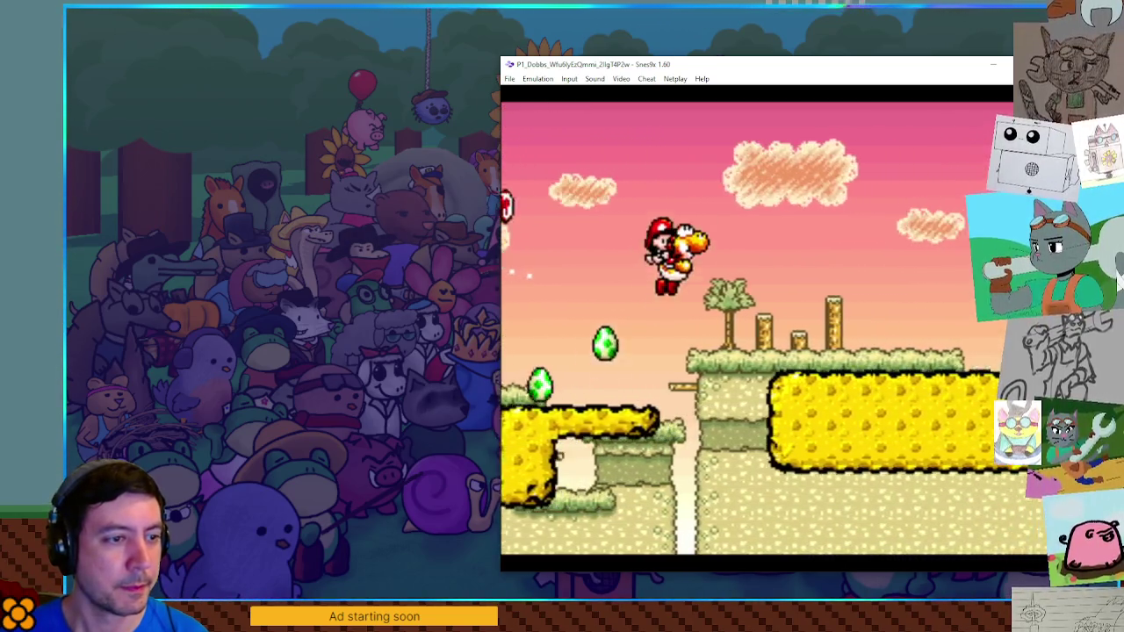
pyautogui.press('Right')
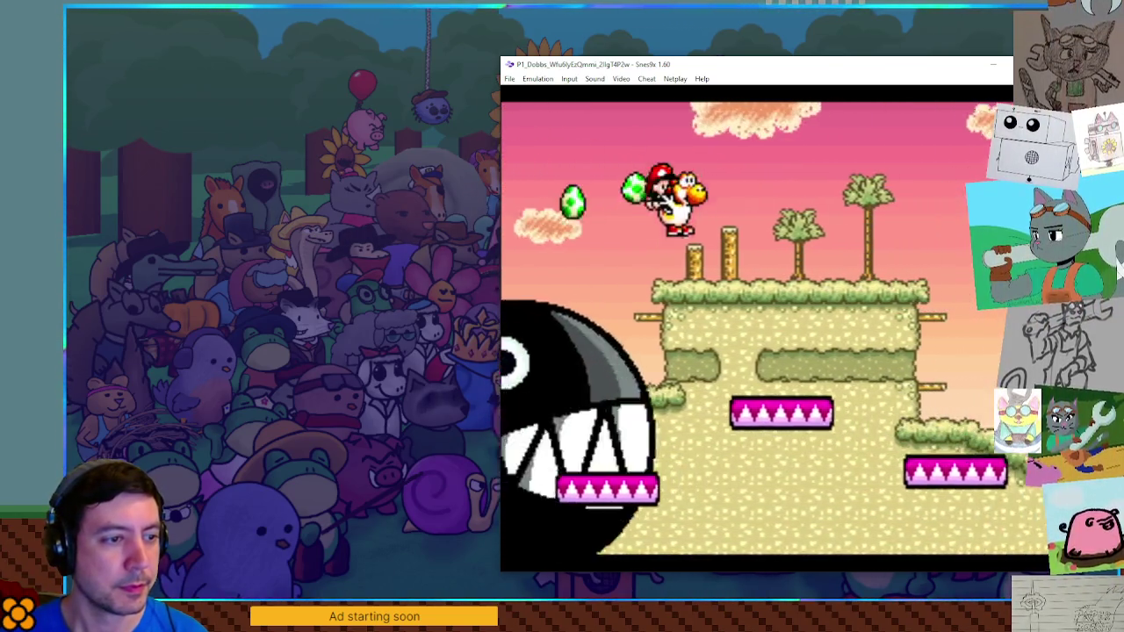
pyautogui.press('Right')
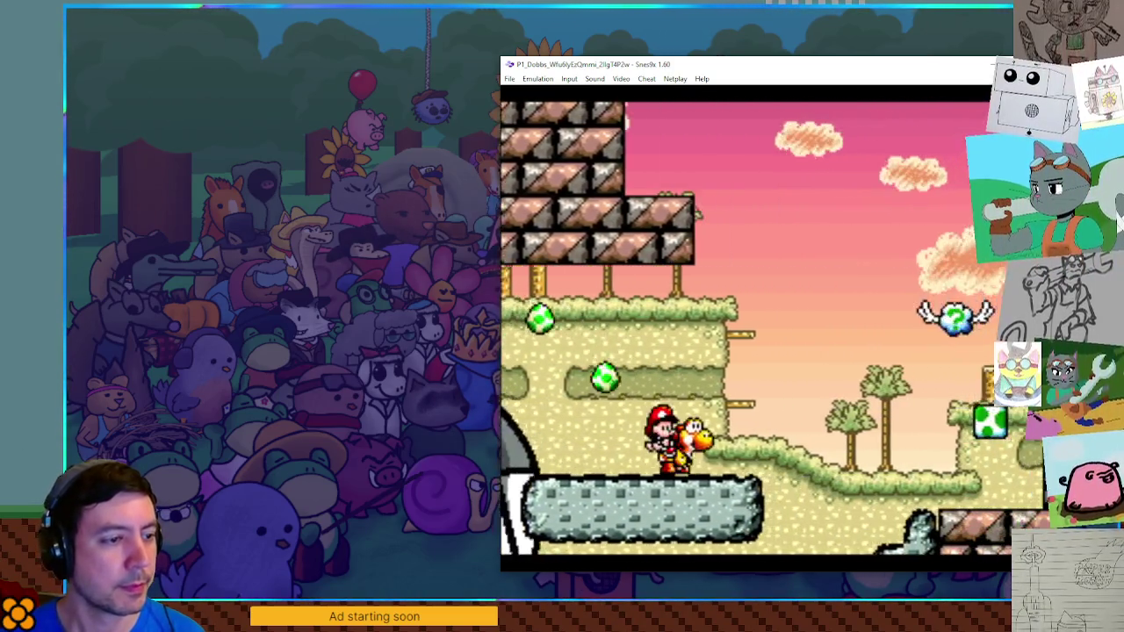
pyautogui.press('Left')
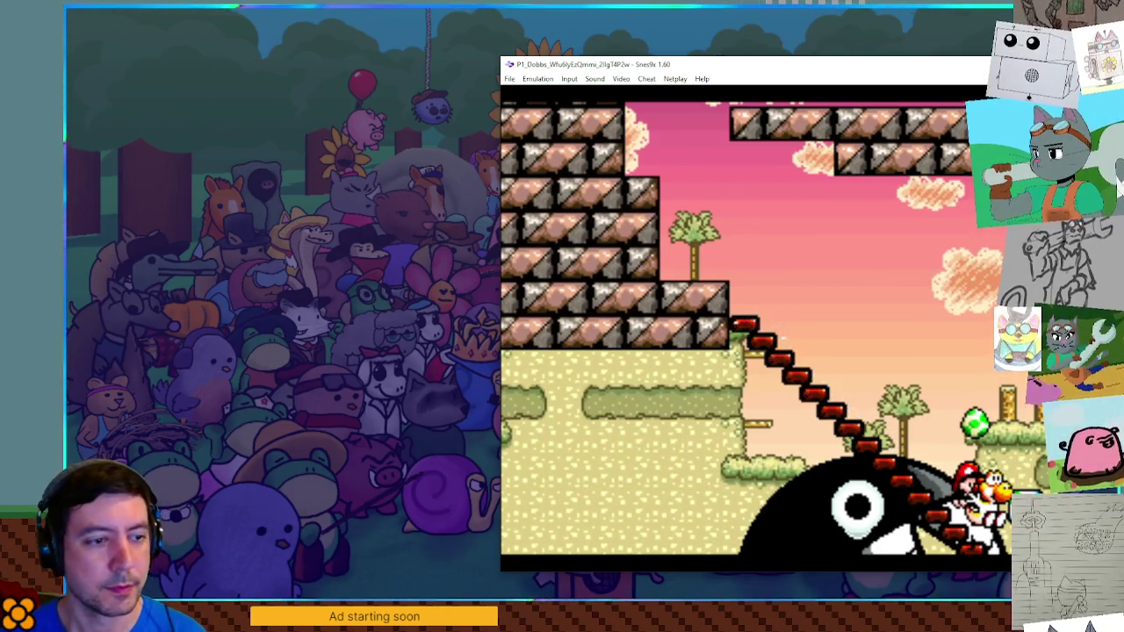
pyautogui.press('Left')
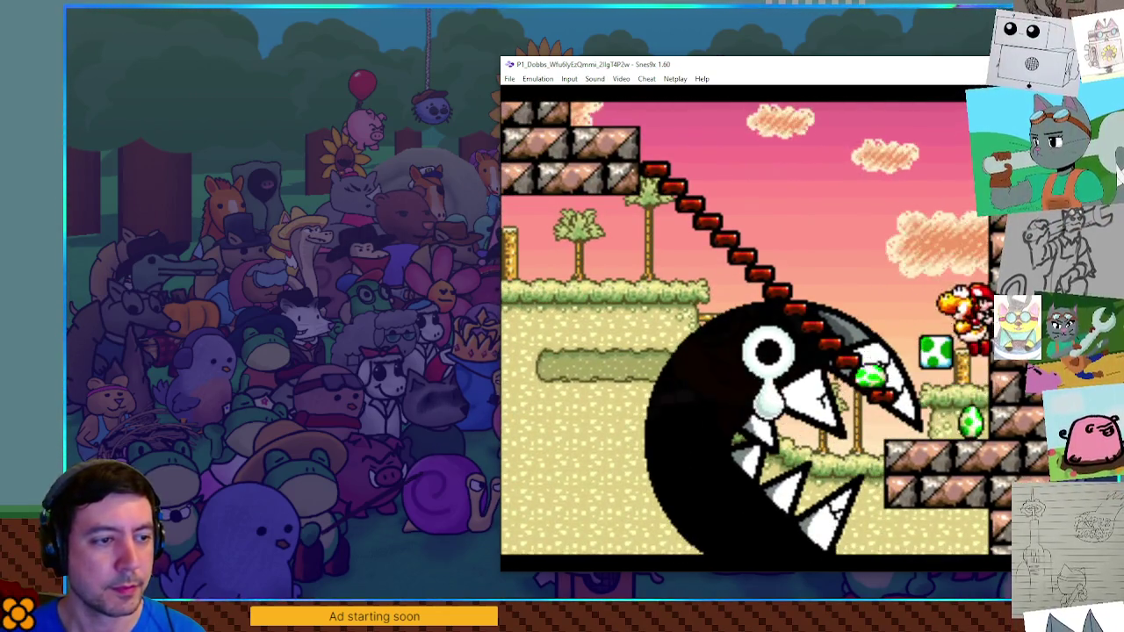